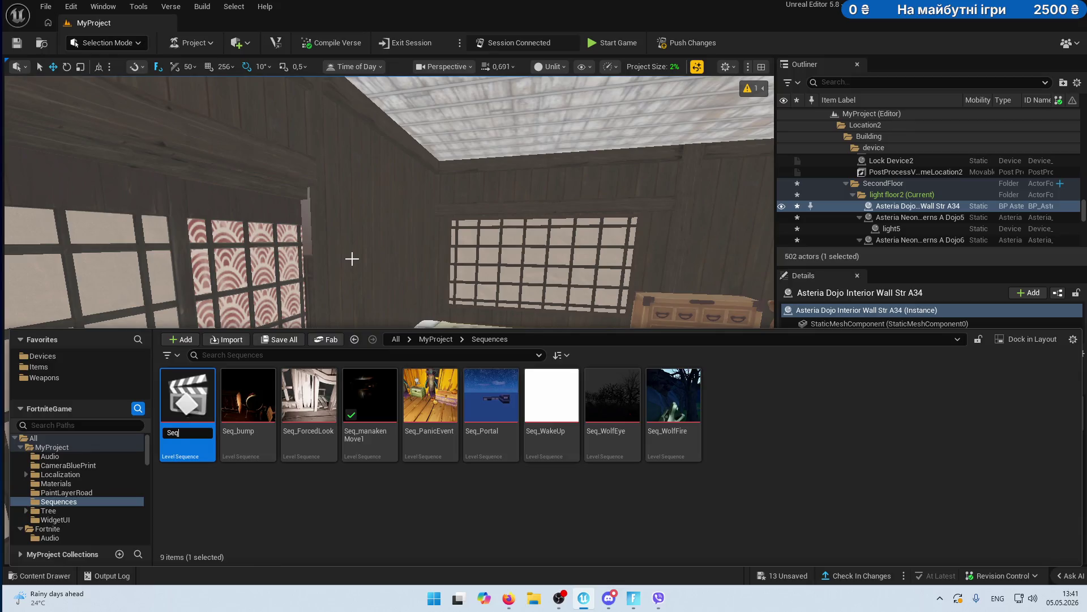
# - Enter Seq_SwapDoorWall as the new level sequence's name and confirm it
pyautogui.write('W')
pyautogui.write('wap')
pyautogui.write('oor')
pyautogui.write('Wall')
pyautogui.press('Return')
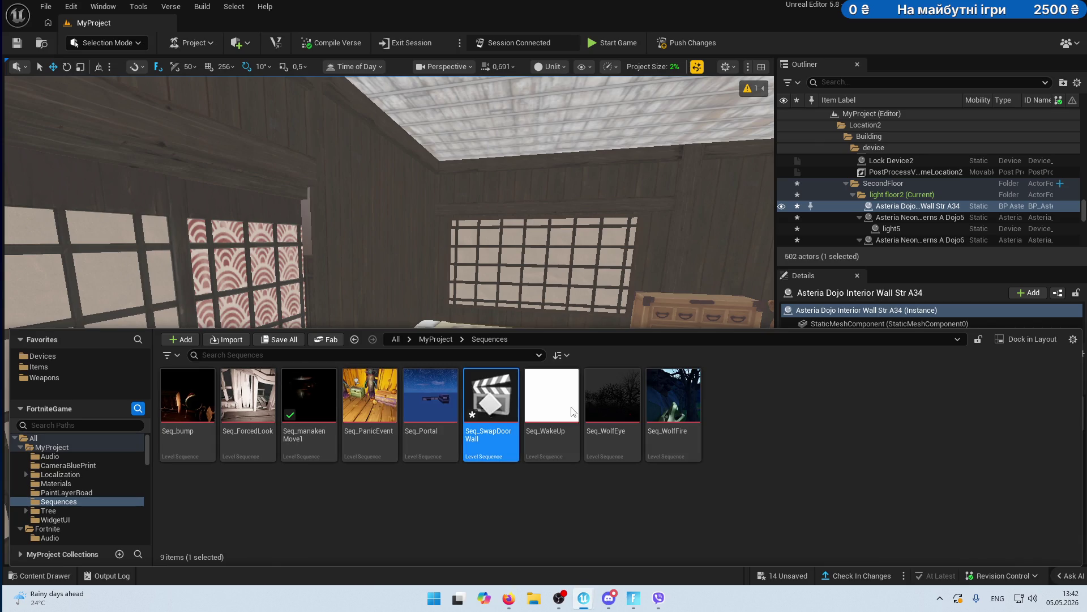
pyautogui.moveTo(529, 242); pyautogui.dragTo(530, 243)
# - Inspect the sliding door and Interior Wall Str A34 around the bedroom's window wall
pyautogui.click(372, 267)
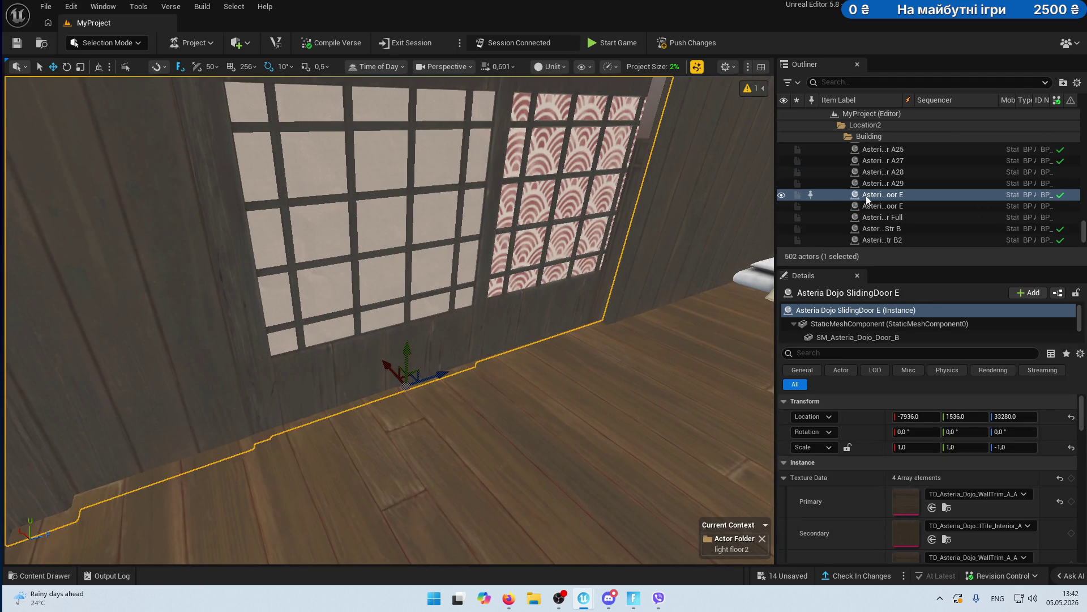
pyautogui.moveTo(389, 461); pyautogui.dragTo(389, 461)
pyautogui.click(459, 295)
pyautogui.moveTo(459, 294); pyautogui.dragTo(459, 294)
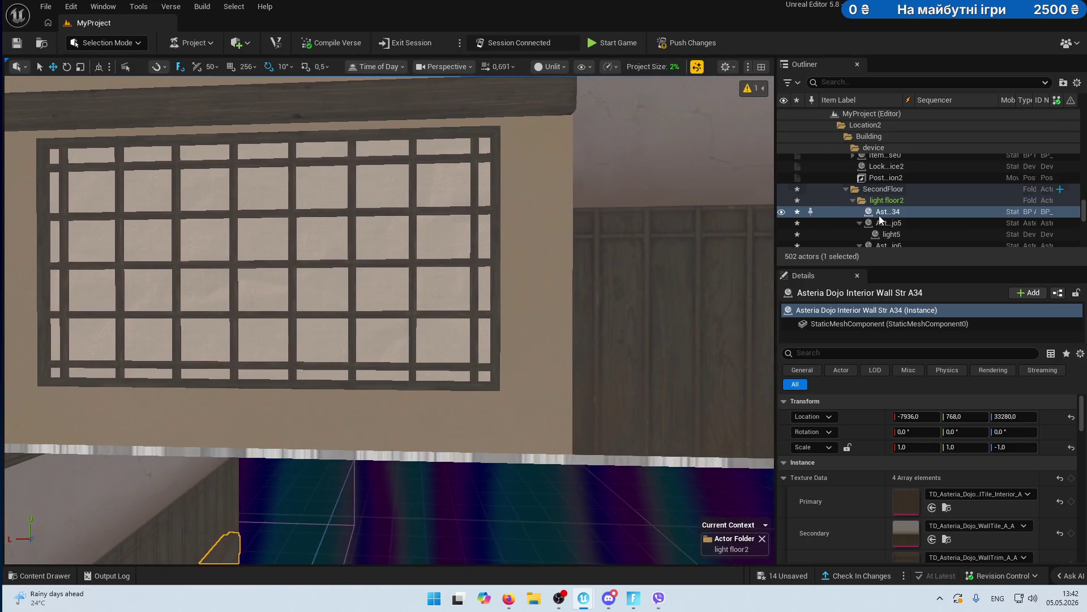
pyautogui.doubleClick(881, 214)
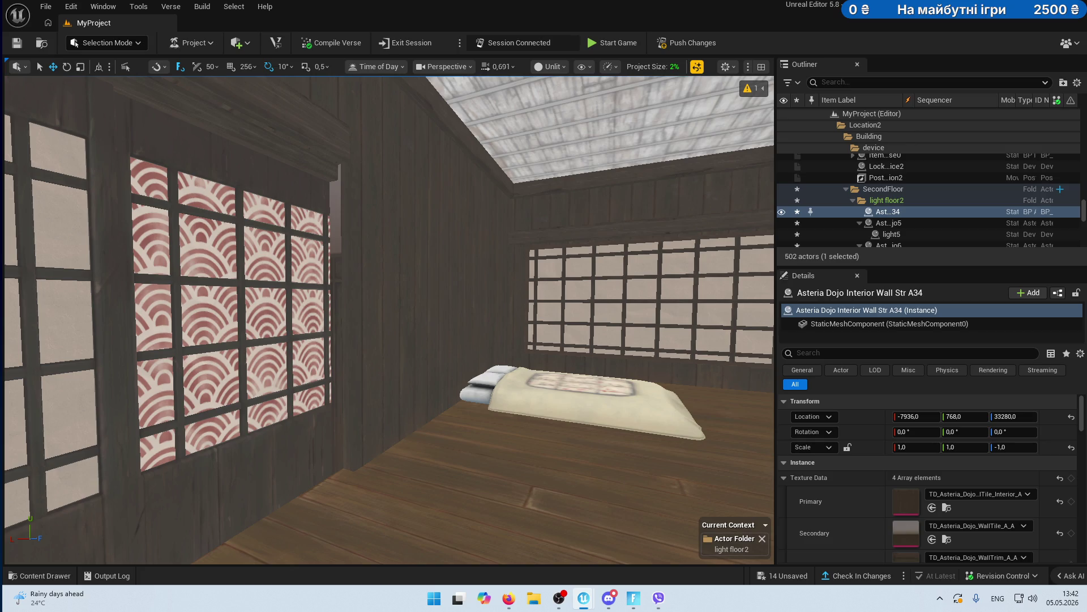
# - Frame Asteria Dojo SlidingDoor E and slide it along Y from 1536 to 768
pyautogui.click(170, 317)
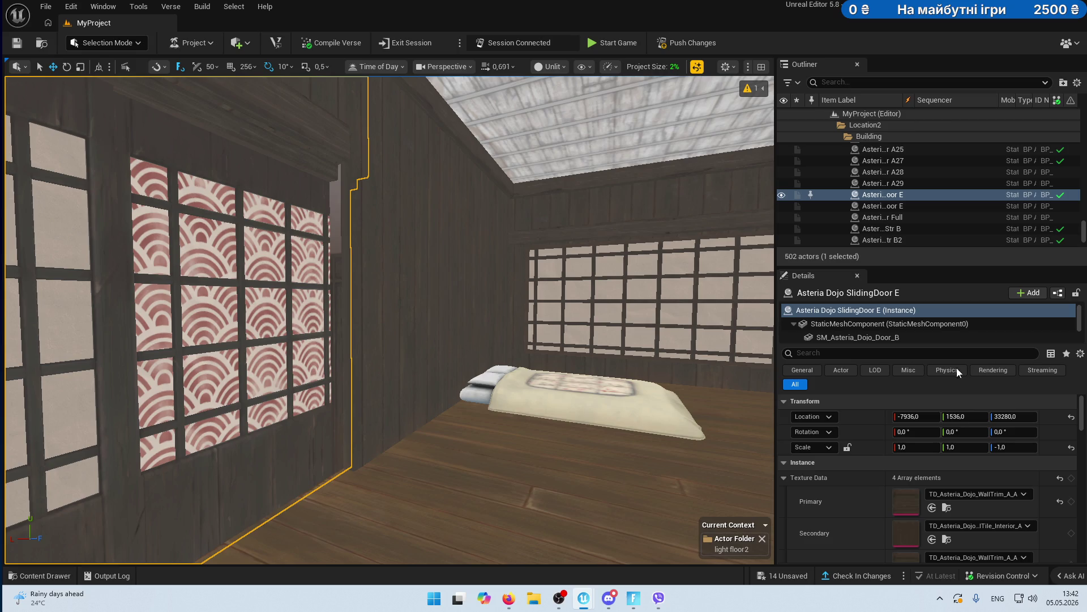
pyautogui.press('f')
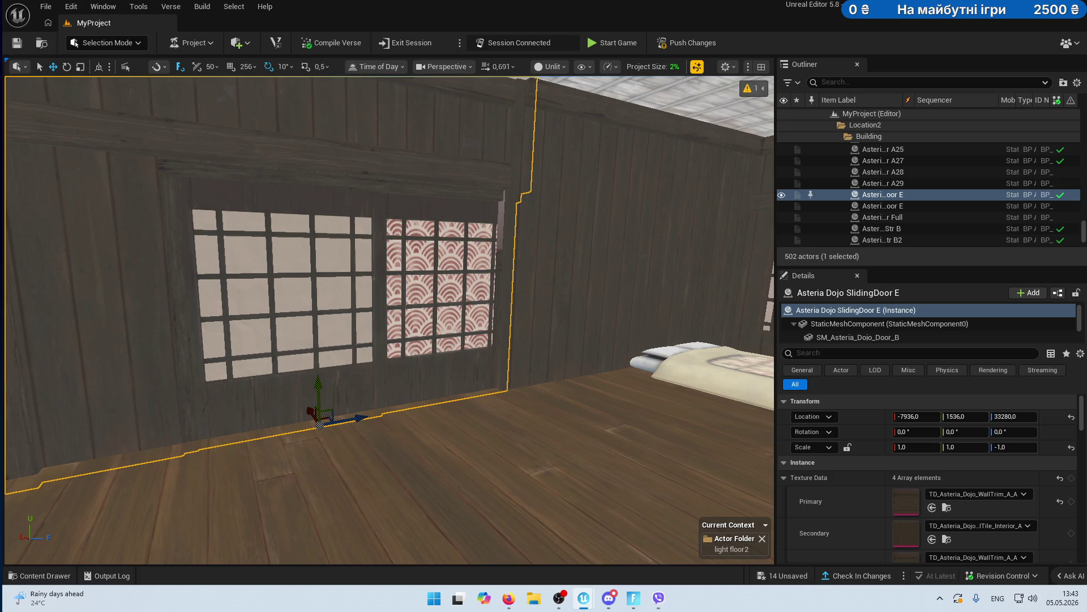
pyautogui.moveTo(417, 371)
pyautogui.mouseDown()
pyautogui.moveTo(340, 362)
pyautogui.moveTo(425, 317)
pyautogui.moveTo(417, 396)
pyautogui.moveTo(418, 374)
pyautogui.mouseUp()
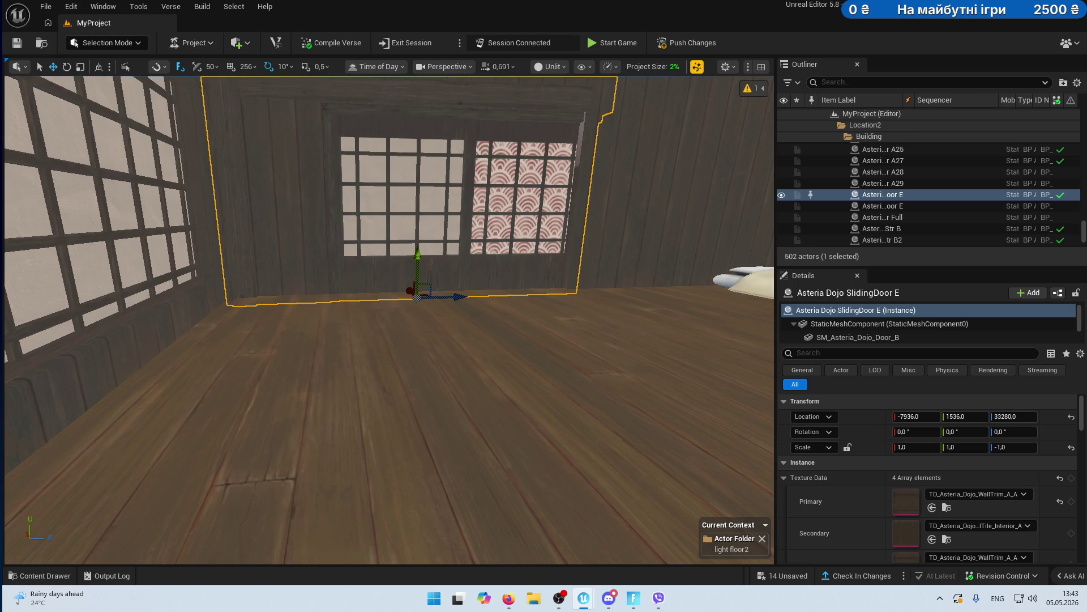
pyautogui.moveTo(416, 297); pyautogui.dragTo(412, 560)
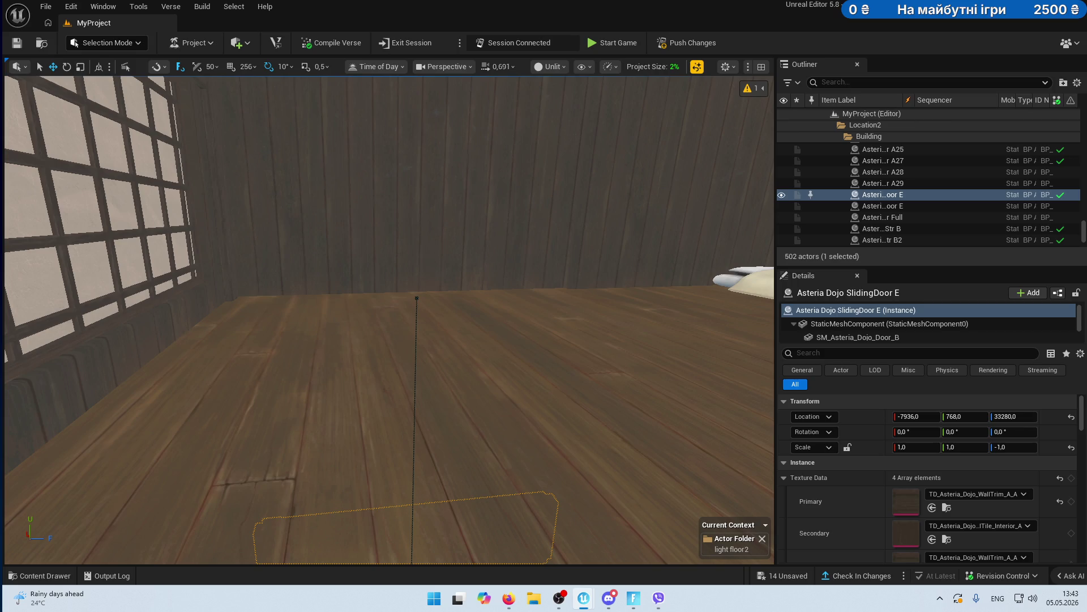
# - Deselect the door, undo the wall stretch, and bring up the project's Sequences folder
pyautogui.press('Escape')
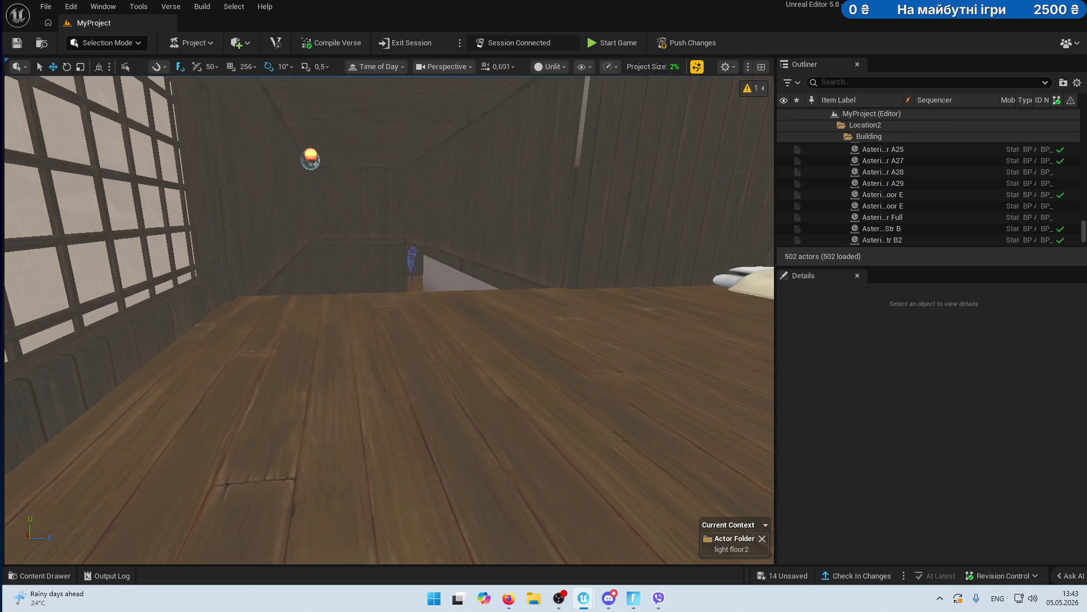
pyautogui.hotkey('ctrl', 'z')
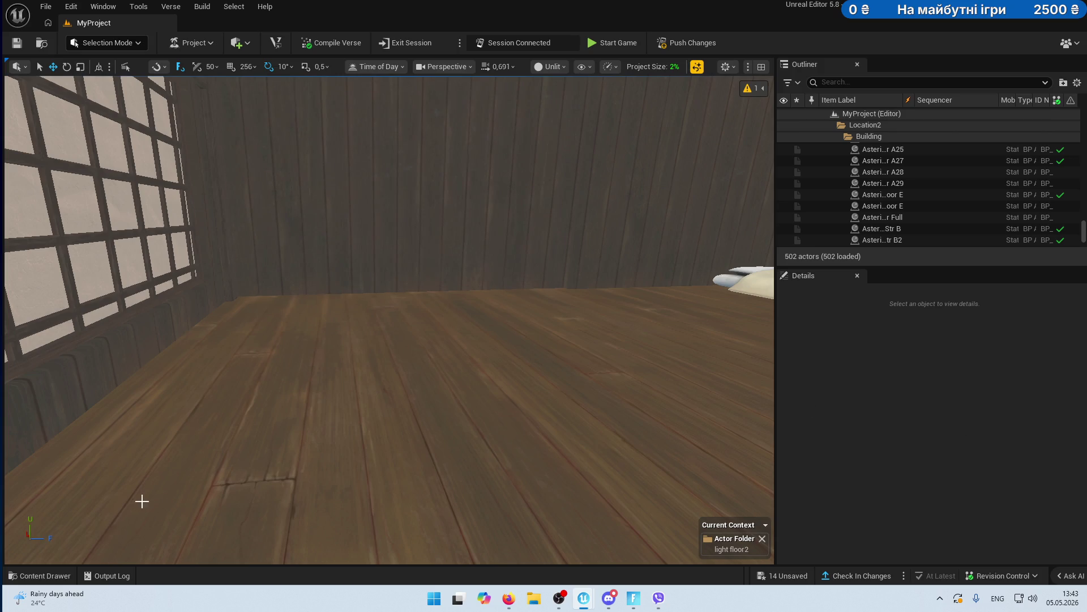
pyautogui.click(40, 575)
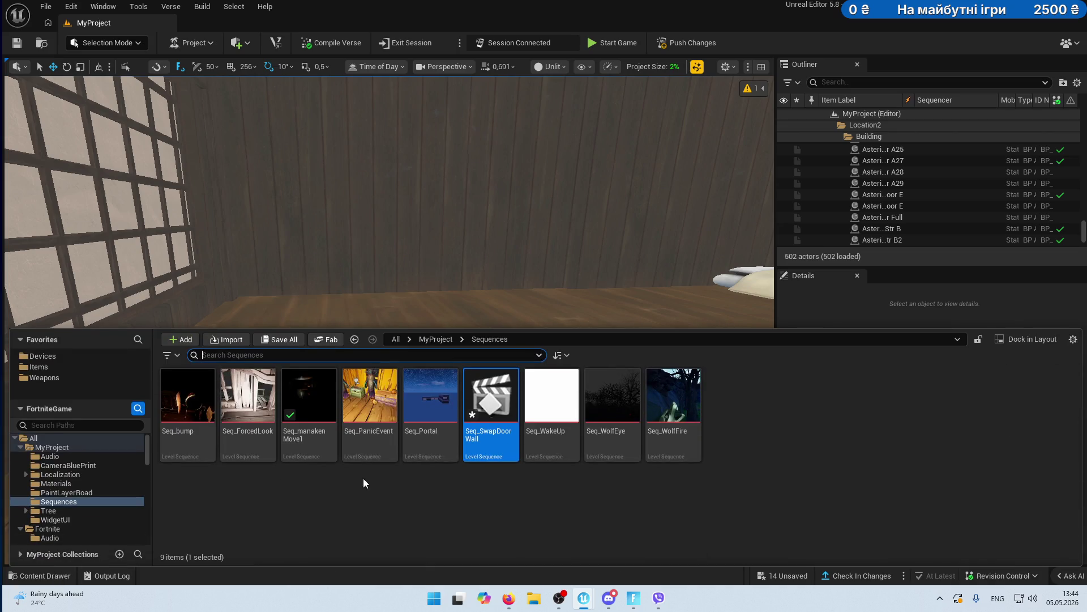
# - Search Devices for 'cin' and drop a Cinematic Sequence Device on the floor at Y 1740.7
pyautogui.click(75, 356)
pyautogui.click(240, 354)
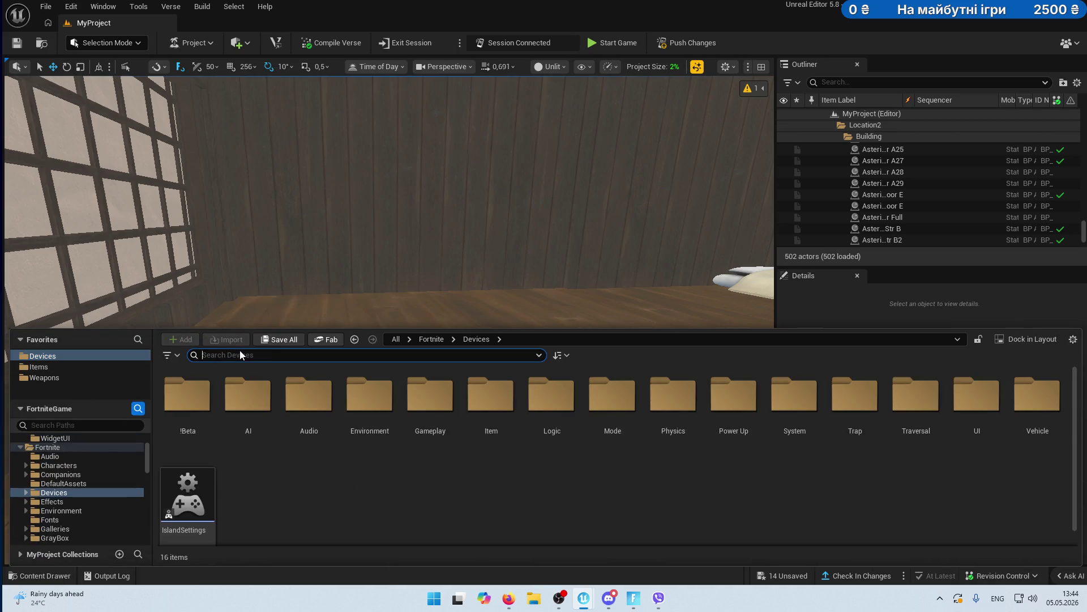
pyautogui.write('cin')
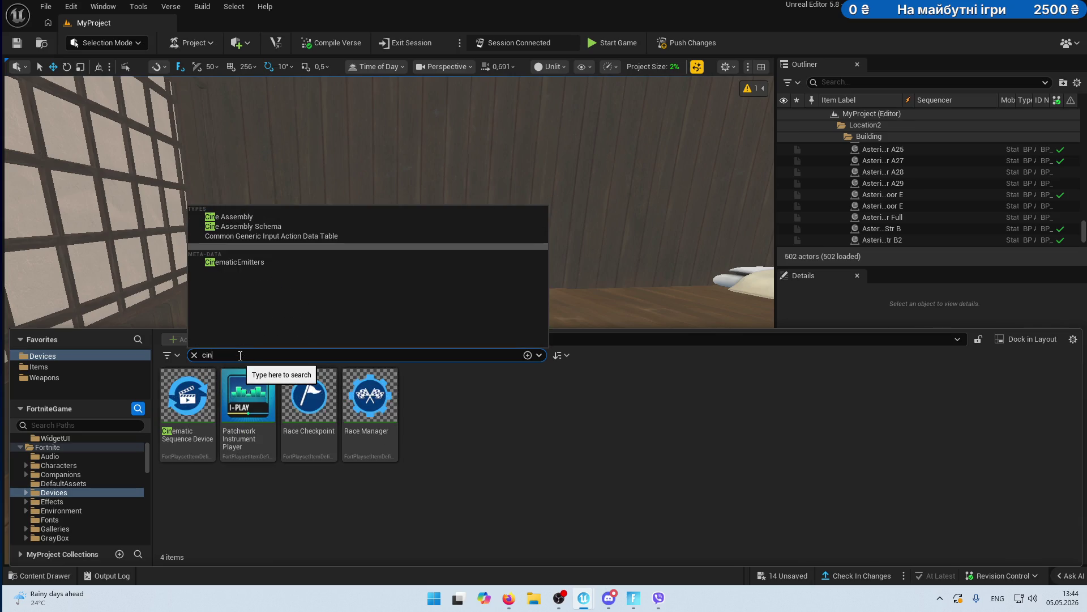
pyautogui.moveTo(187, 396)
pyautogui.mouseDown()
pyautogui.moveTo(362, 235)
pyautogui.moveTo(521, 301)
pyautogui.moveTo(517, 280)
pyautogui.moveTo(498, 286)
pyautogui.moveTo(516, 126)
pyautogui.moveTo(498, 177)
pyautogui.mouseUp()
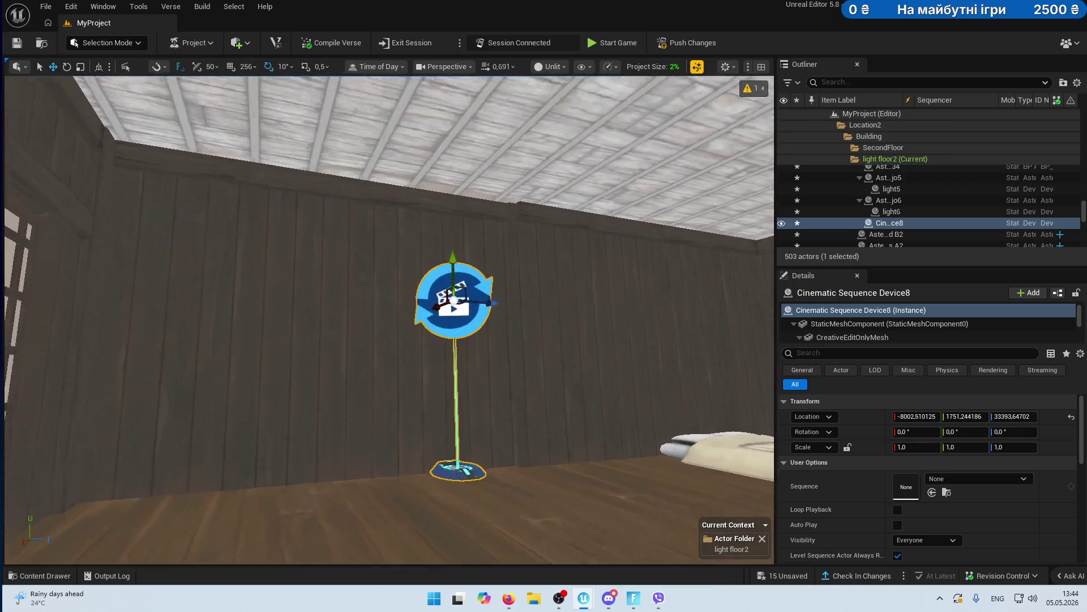
pyautogui.moveTo(453, 260)
pyautogui.mouseDown()
pyautogui.moveTo(452, 161)
pyautogui.moveTo(428, 173)
pyautogui.moveTo(427, 214)
pyautogui.moveTo(427, 204)
pyautogui.mouseUp()
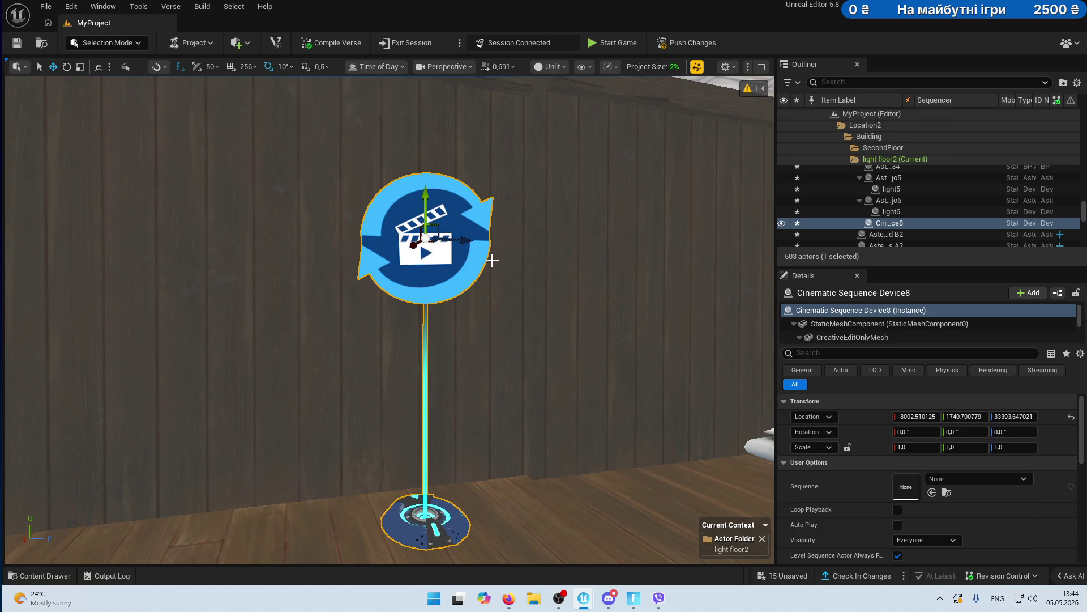
pyautogui.scroll(-5, 517, 296)
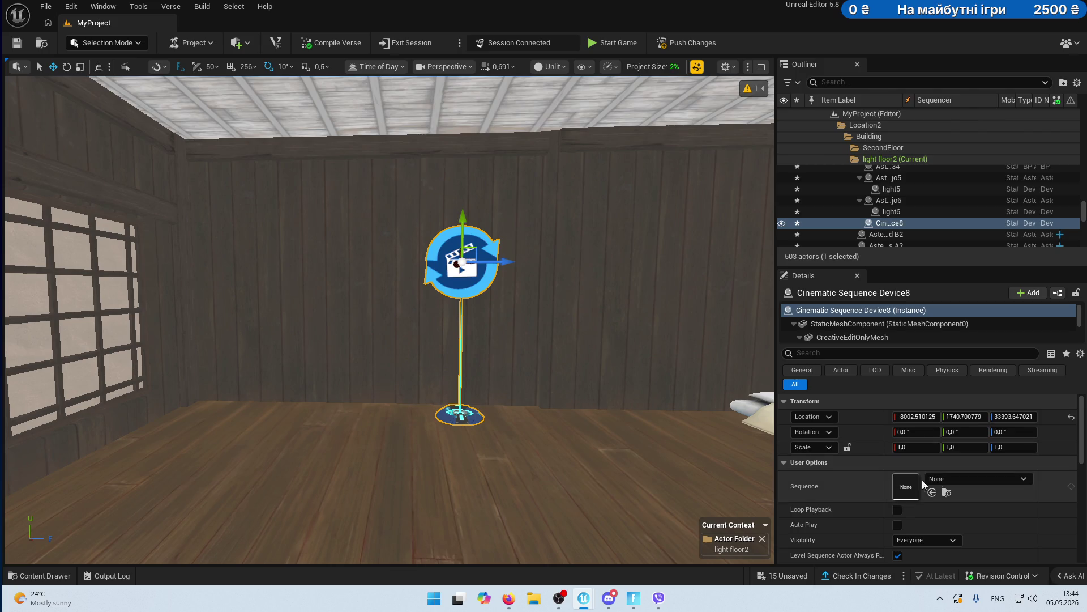
pyautogui.click(947, 493)
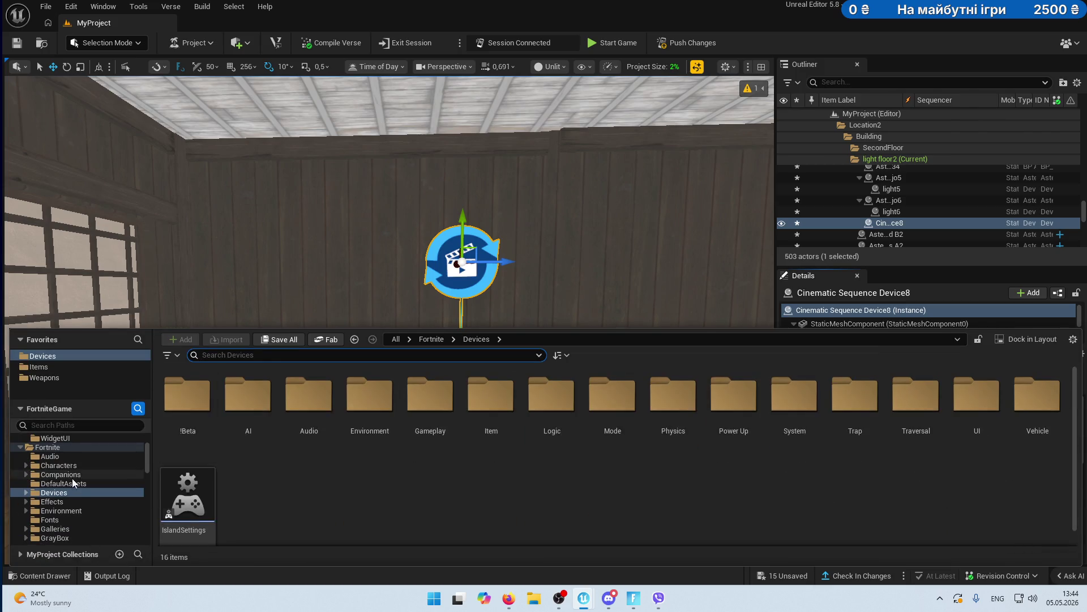
# - Assign Seq_SwapDoorWall to the device, keep visibility Everyone, and set Finish Completion to Force Keep State
pyautogui.scroll(3, 71, 484)
pyautogui.click(59, 503)
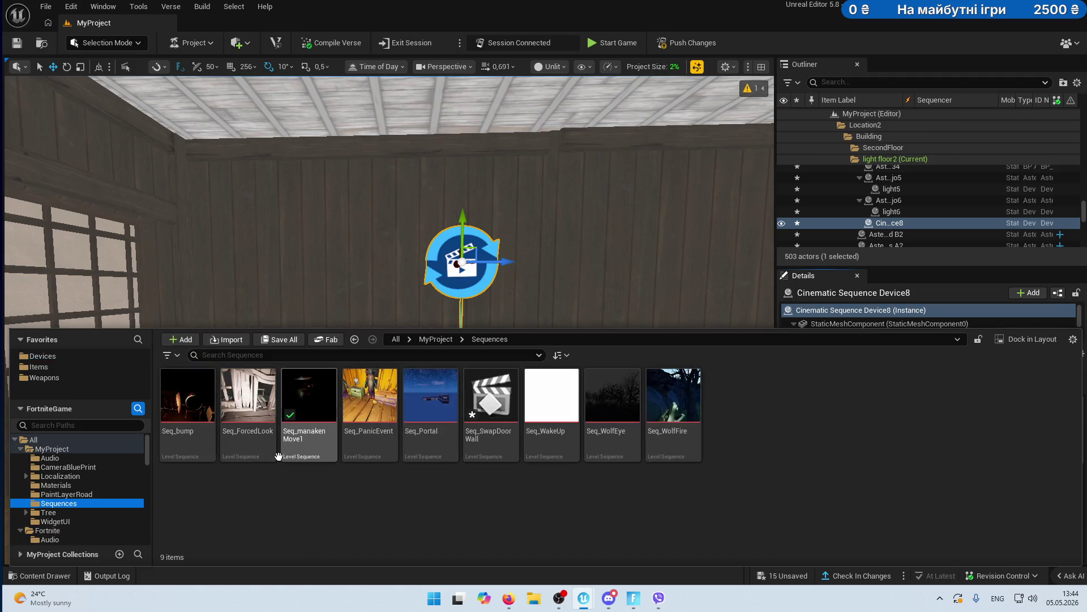
pyautogui.moveTo(490, 397)
pyautogui.mouseDown()
pyautogui.moveTo(498, 408)
pyautogui.moveTo(841, 419)
pyautogui.moveTo(910, 489)
pyautogui.mouseUp()
pyautogui.scroll(-2, 965, 516)
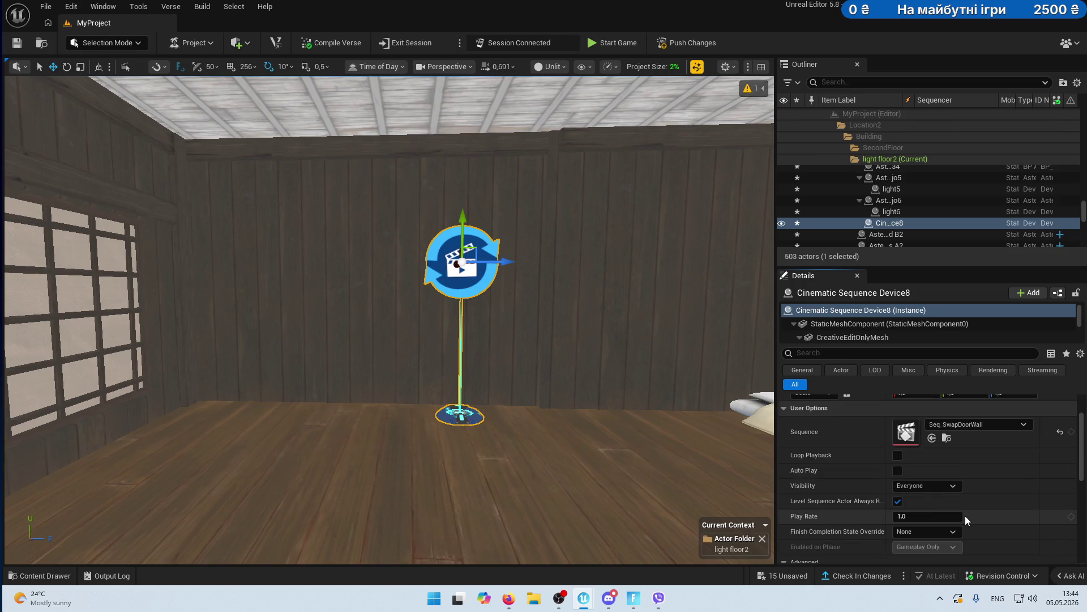
pyautogui.click(926, 486)
pyautogui.press('Escape')
pyautogui.scroll(-2, 1001, 501)
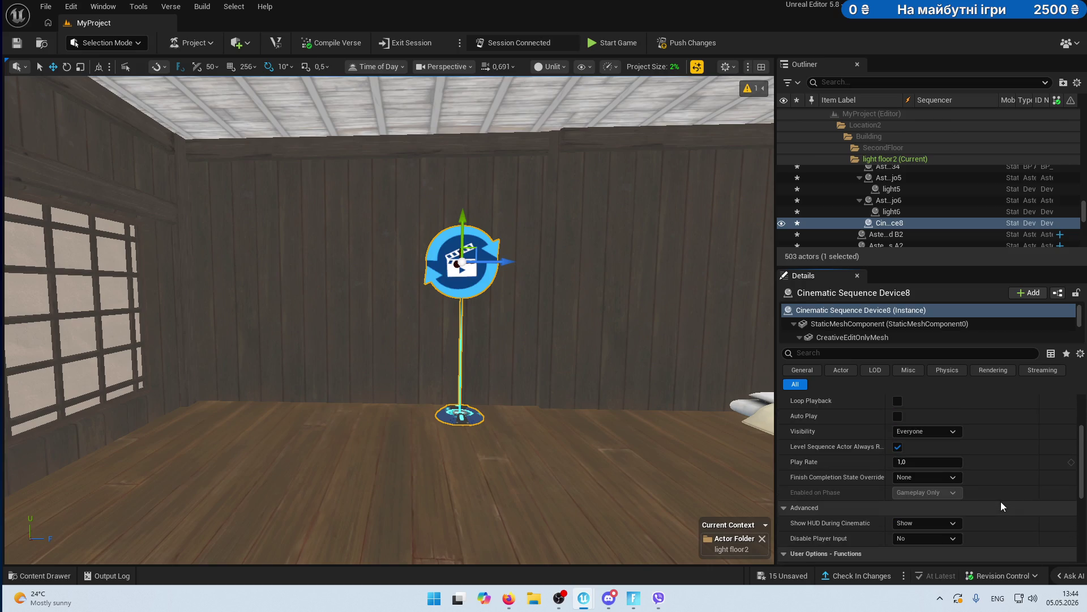
pyautogui.click(951, 479)
pyautogui.click(947, 500)
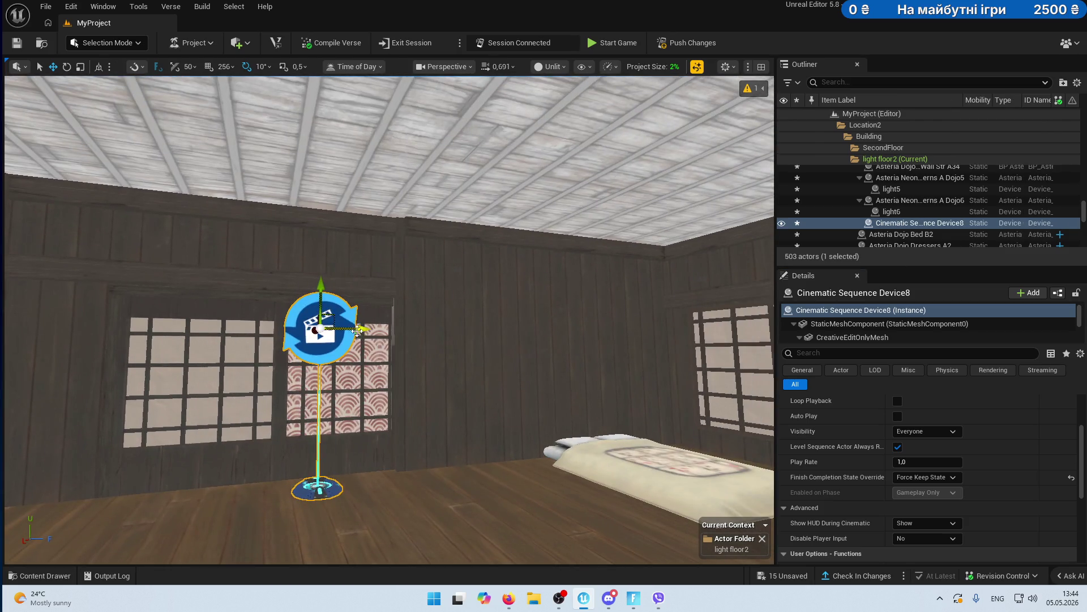
# - Shift the device toward the window wall and rename it CinematicDoorSwap
pyautogui.moveTo(355, 332); pyautogui.dragTo(474, 332)
pyautogui.moveTo(67, 563)
pyautogui.mouseDown()
pyautogui.moveTo(66, 527)
pyautogui.moveTo(67, 562)
pyautogui.mouseUp()
pyautogui.click(51, 576)
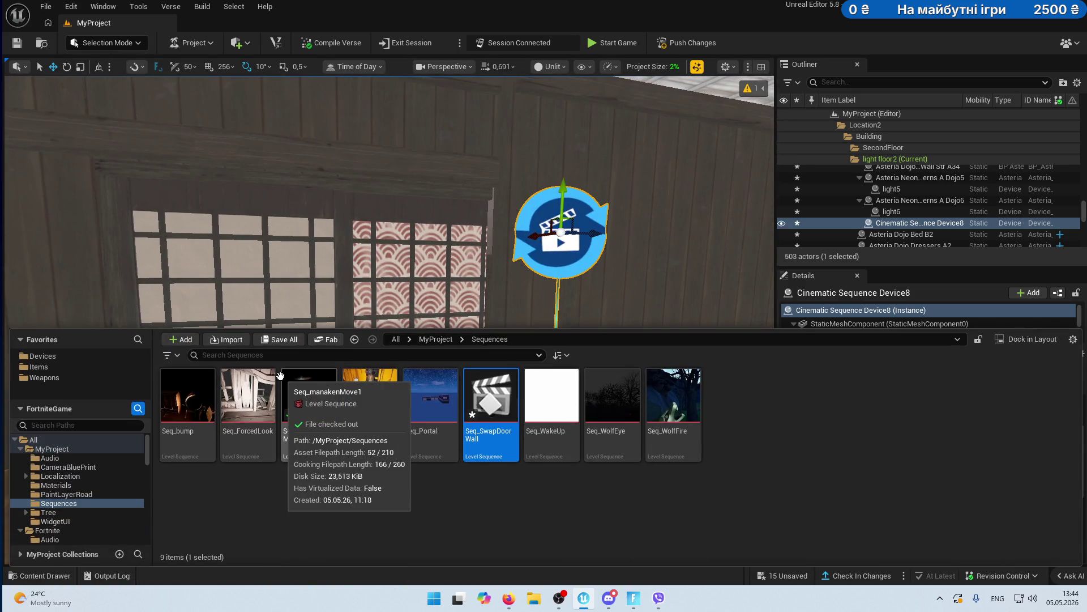
pyautogui.click(963, 225)
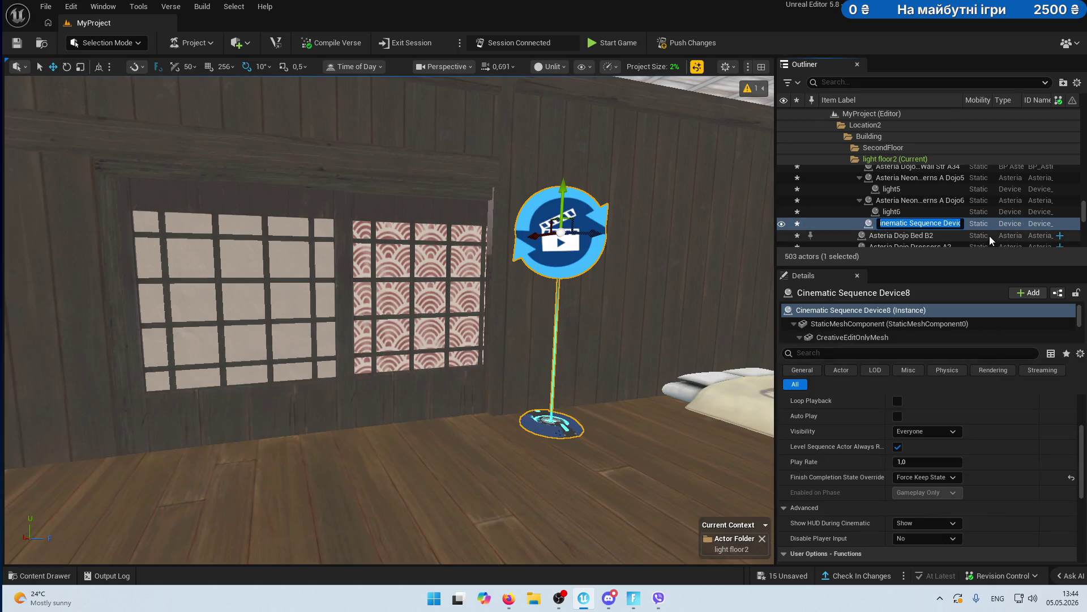
pyautogui.press('End')
pyautogui.press('BackSpace')
pyautogui.press('BackSpace')
pyautogui.press('BackSpace')
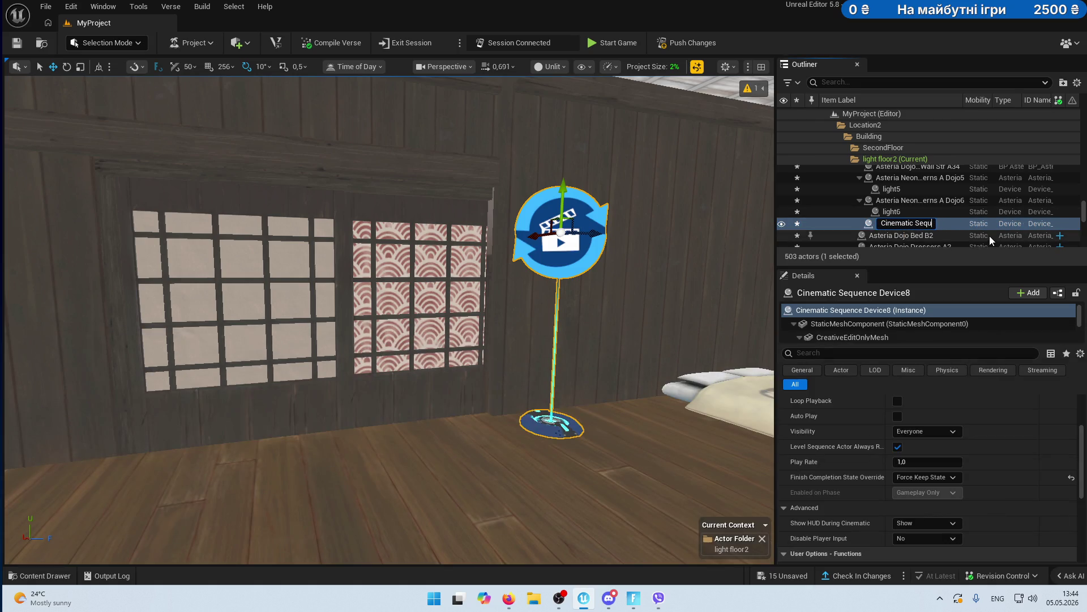
pyautogui.press('BackSpace')
pyautogui.press('BackSpace')
pyautogui.write('DoorSw')
pyautogui.write('ap')
pyautogui.press('Return')
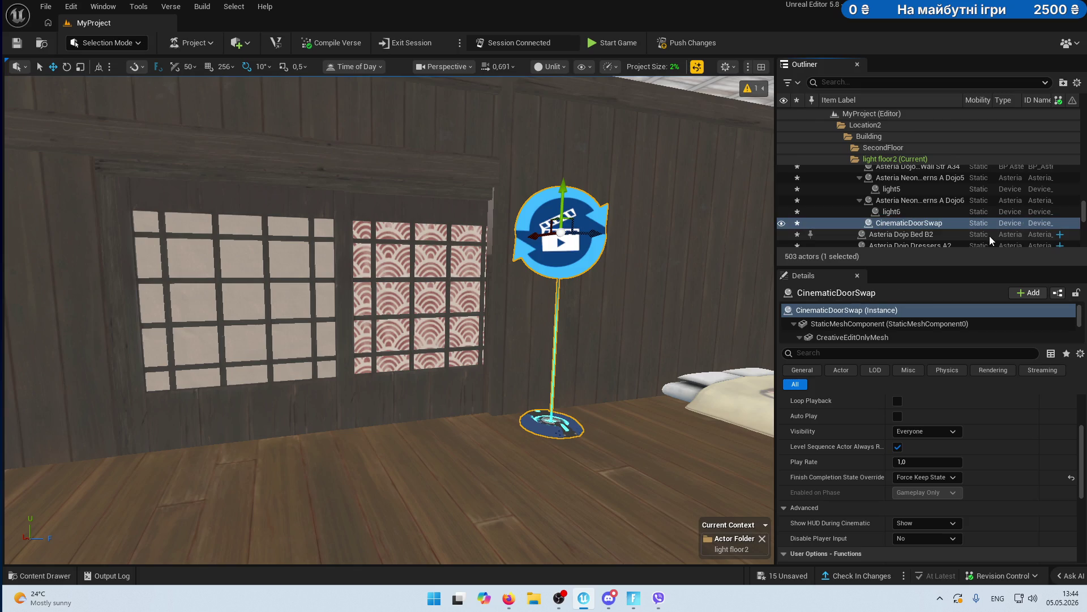
pyautogui.click(29, 575)
# - Search 'volu' in Devices and place a Volume device by the window wall
pyautogui.click(28, 576)
pyautogui.click(28, 576)
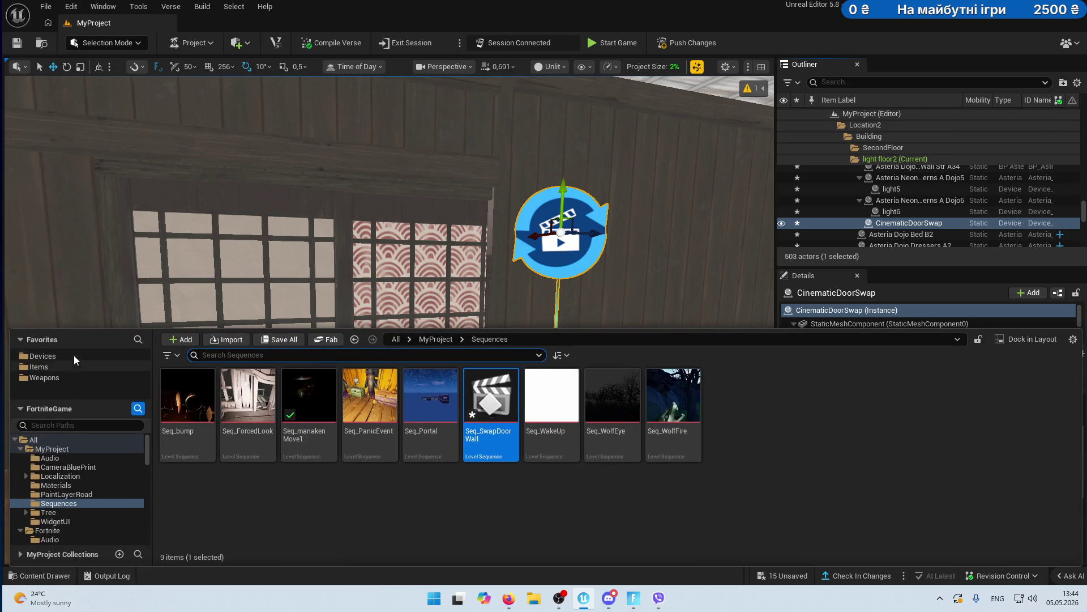
pyautogui.write('volu')
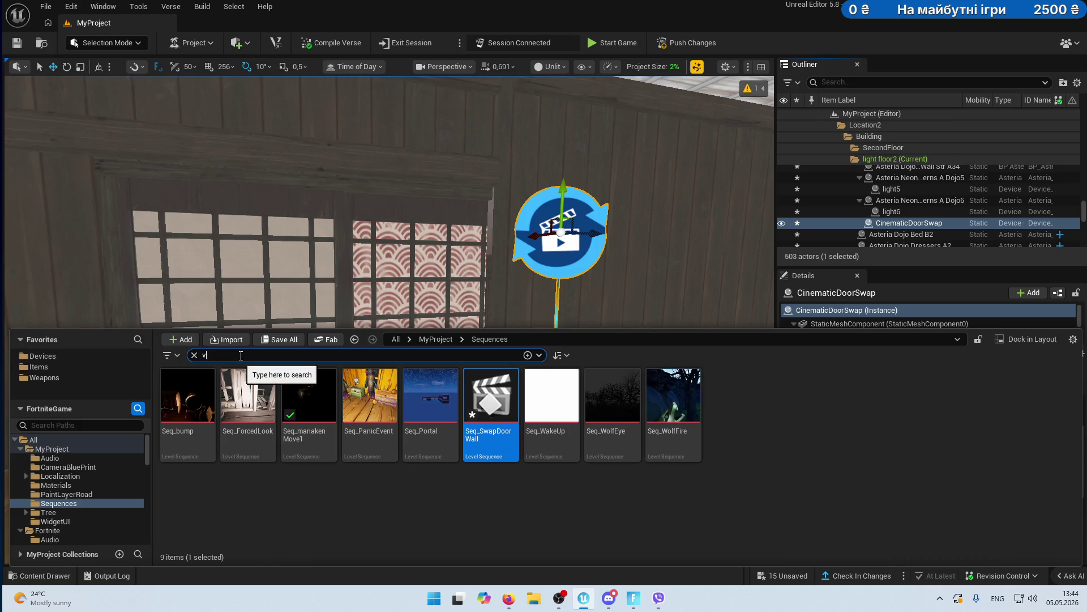
pyautogui.click(59, 356)
pyautogui.moveTo(726, 412)
pyautogui.mouseDown()
pyautogui.moveTo(627, 323)
pyautogui.moveTo(450, 401)
pyautogui.moveTo(433, 371)
pyautogui.mouseUp()
pyautogui.press('f')
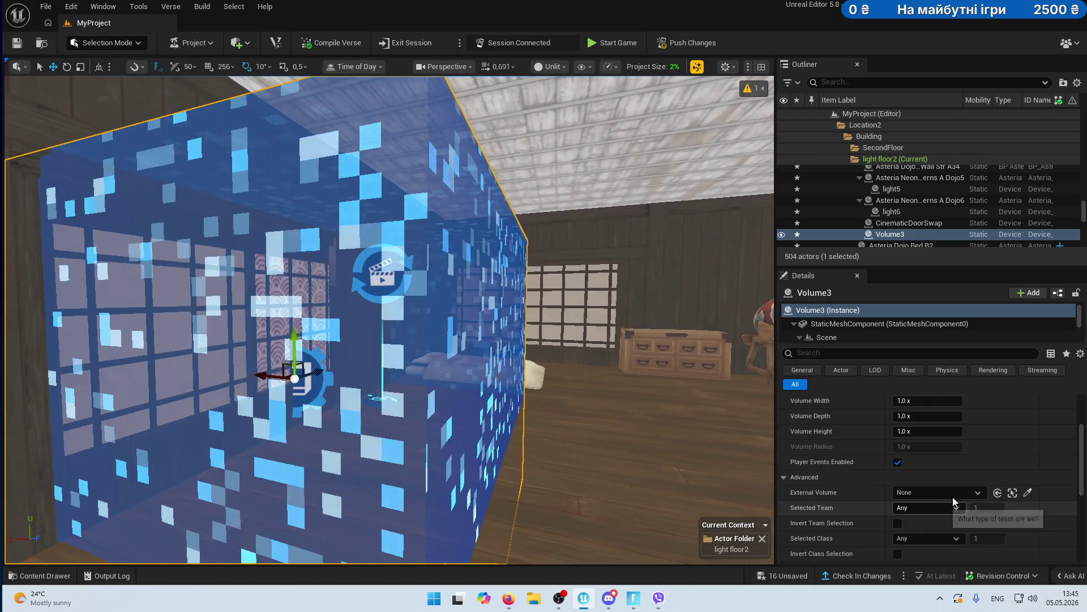
# - Try volume sizes, leaving width 1,0, depth 0,01 and height 1,0
pyautogui.click(934, 401)
pyautogui.write('0,01')
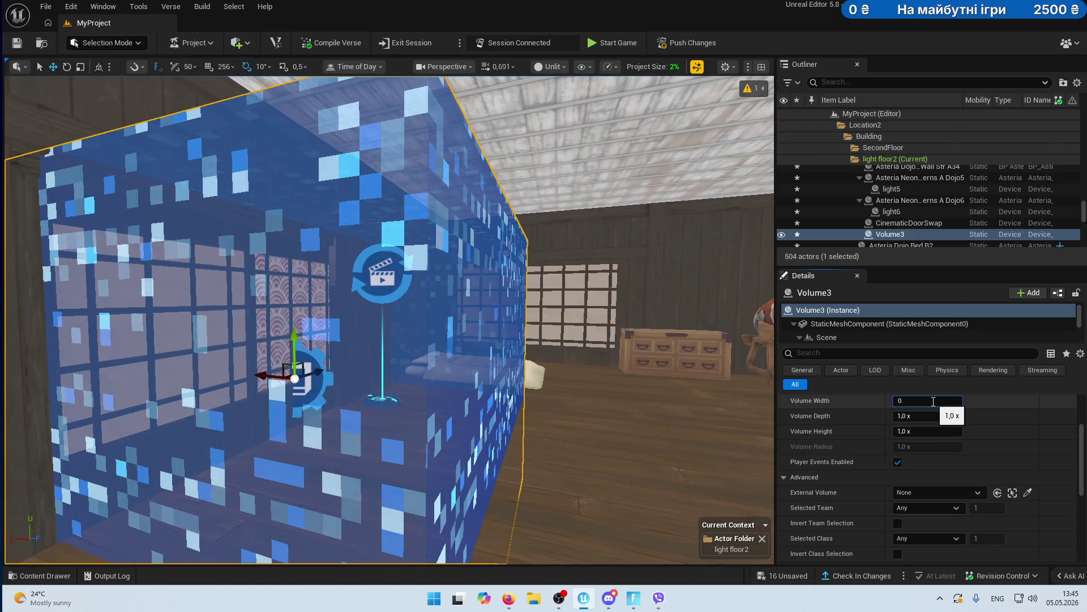
pyautogui.press('Return')
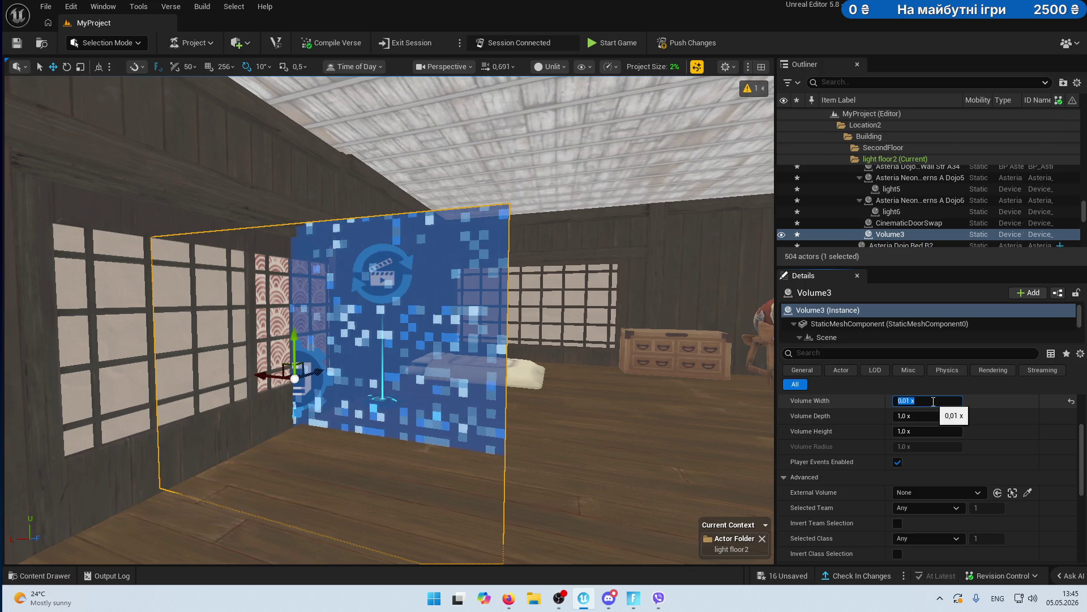
pyautogui.write('1')
pyautogui.press('Return')
pyautogui.click(940, 415)
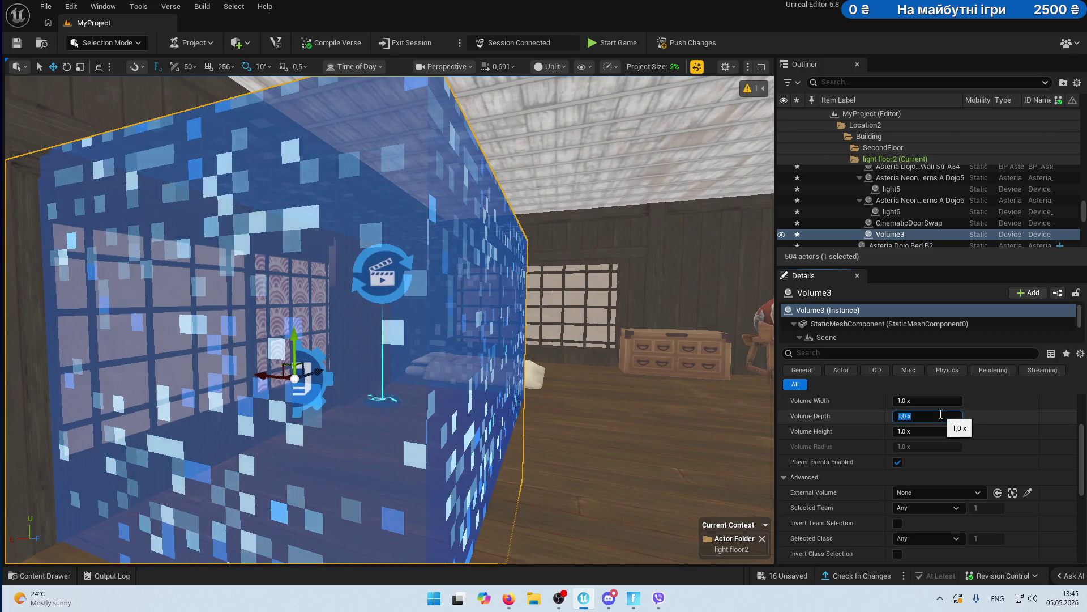
pyautogui.write('0,01')
pyautogui.press('Return')
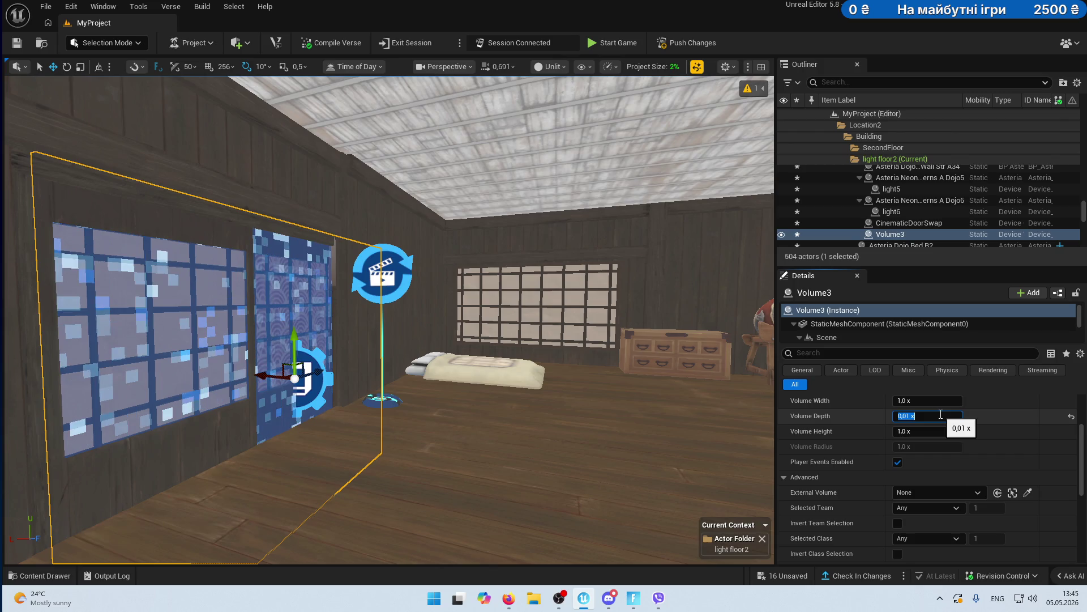
pyautogui.click(923, 432)
pyautogui.write('0,2')
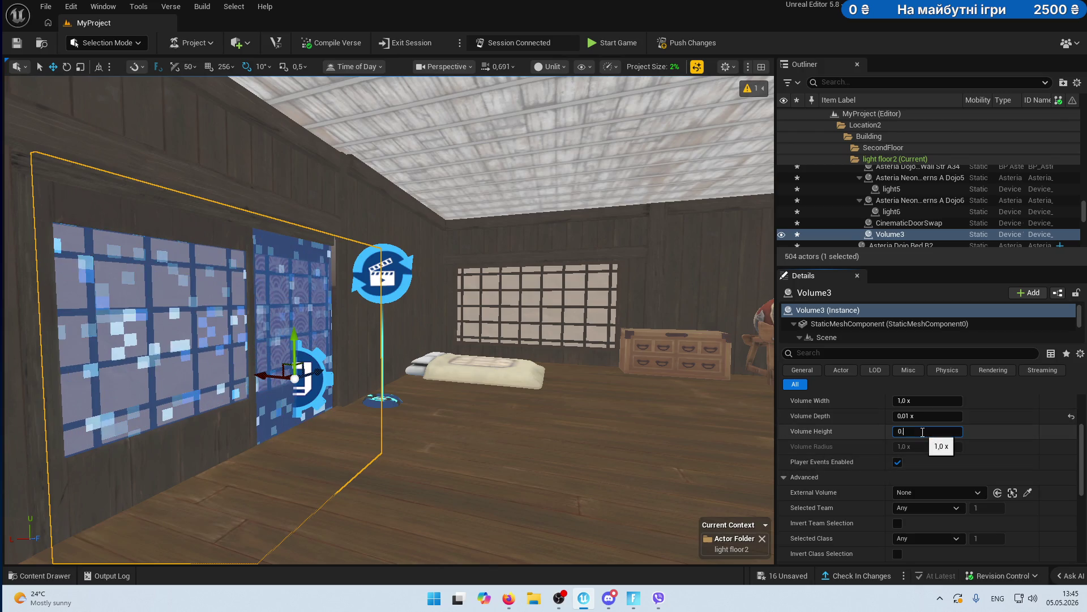
pyautogui.press('Return')
pyautogui.write('0')
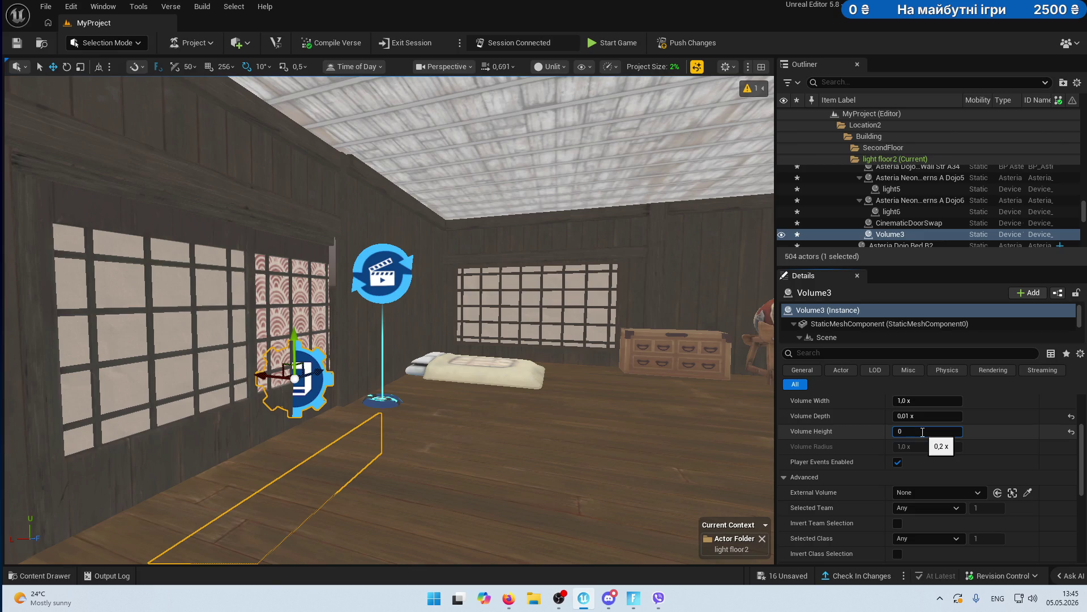
pyautogui.write('1,0 x')
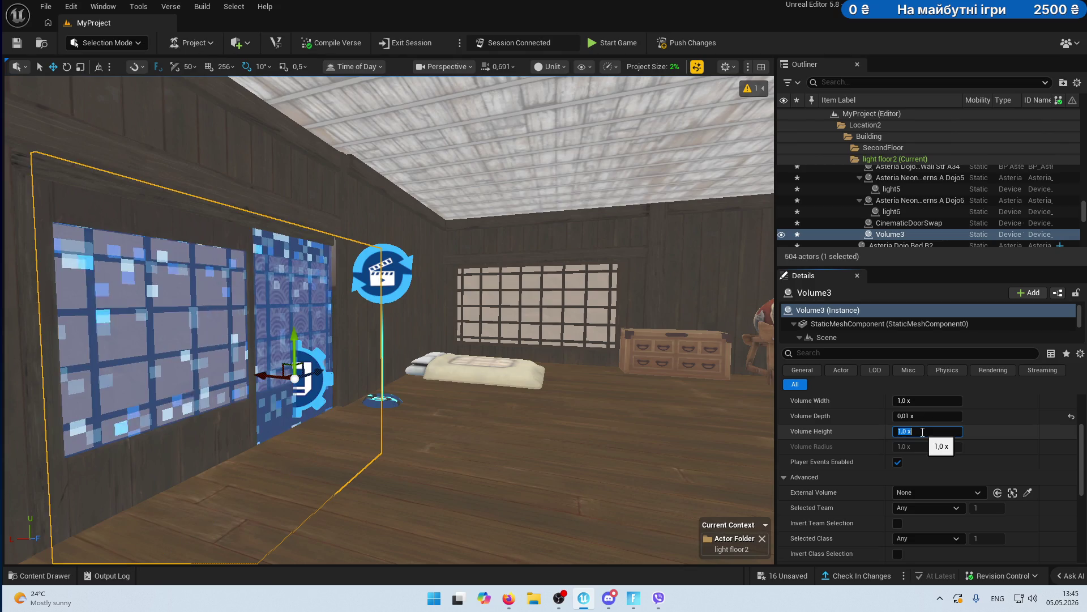
pyautogui.press('Return')
# - Narrow the volume to width 0,4 and height 0,5
pyautogui.click(923, 401)
pyautogui.write('0,5')
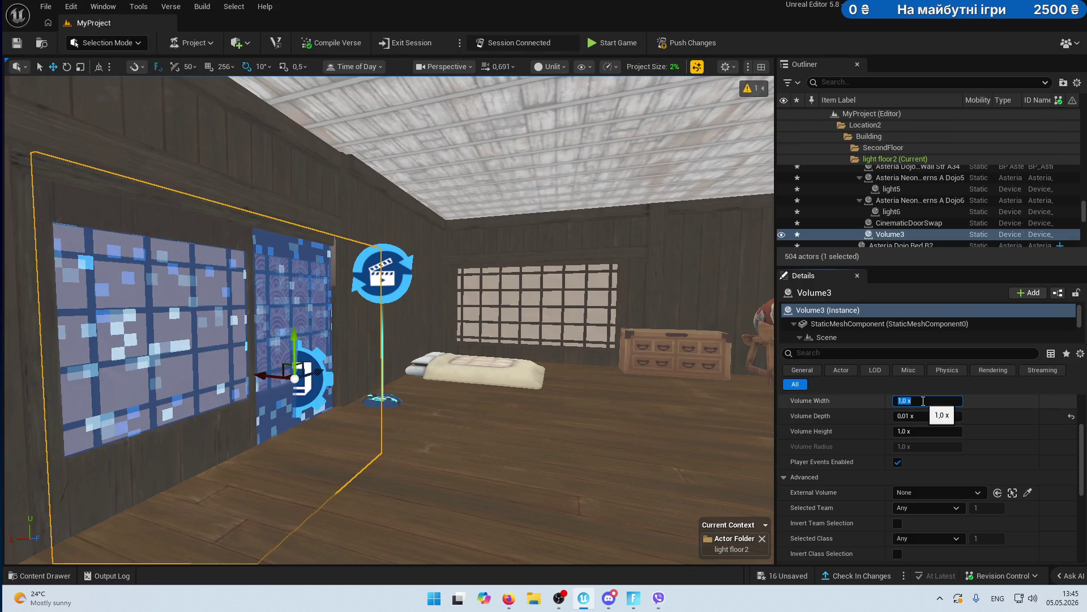
pyautogui.press('Return')
pyautogui.write('0,4')
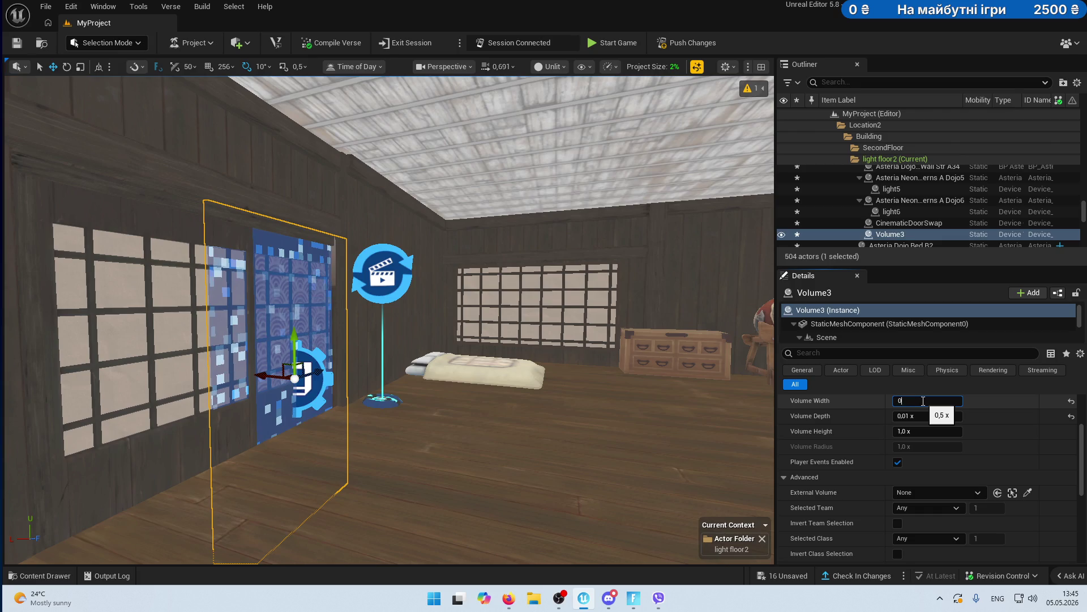
pyautogui.press('Return')
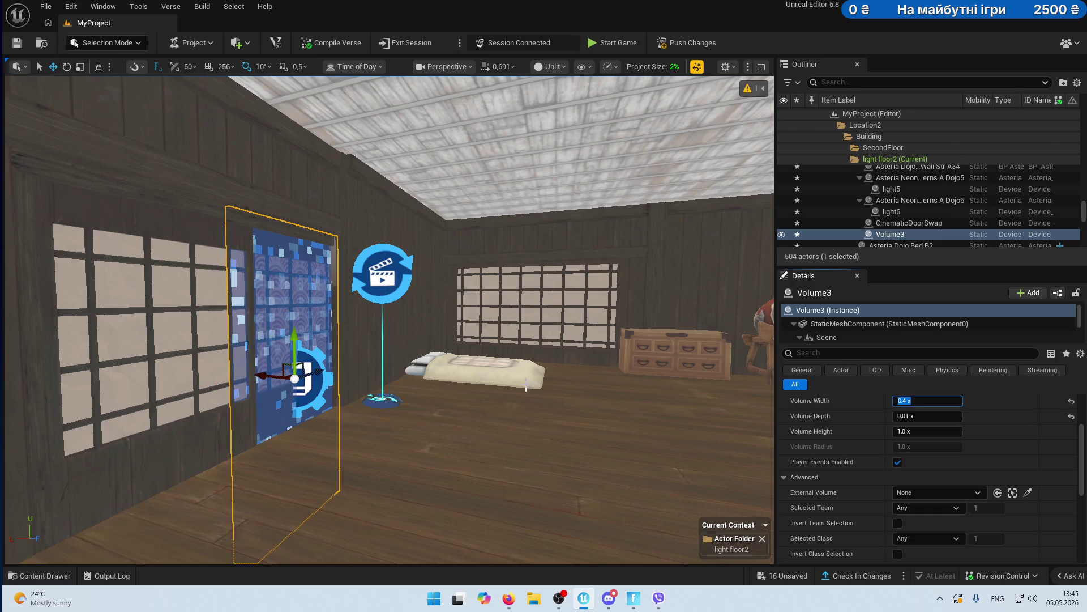
pyautogui.click(919, 431)
pyautogui.click(920, 431)
pyautogui.write('0,5')
pyautogui.press('Return')
# - Raise the volume up the wall and settle on height 0,6 and width 0,3
pyautogui.moveTo(295, 347); pyautogui.dragTo(292, 250)
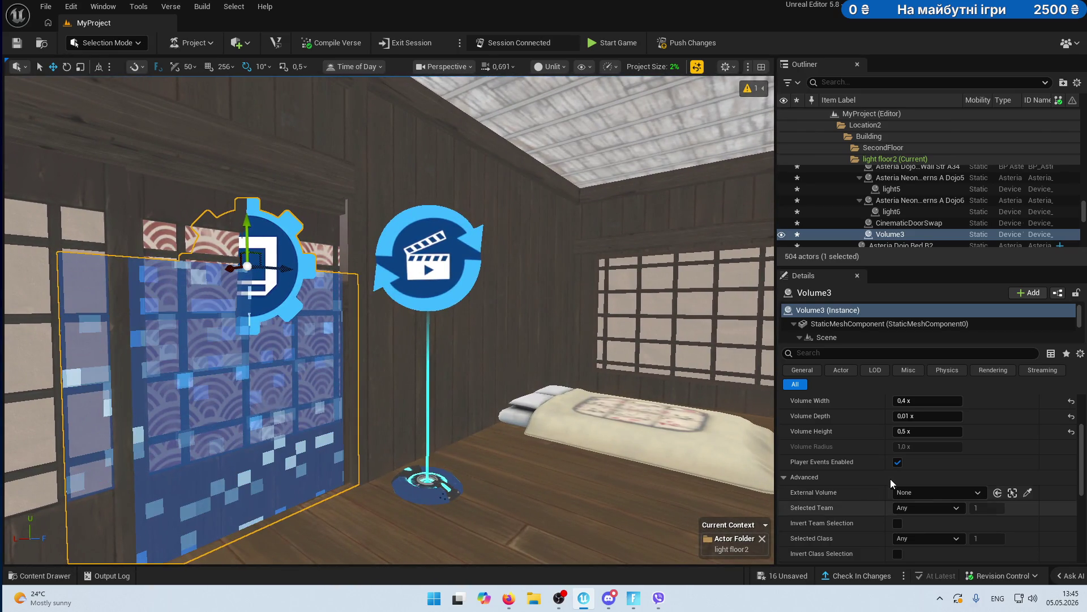
pyautogui.click(926, 432)
pyautogui.write('0,')
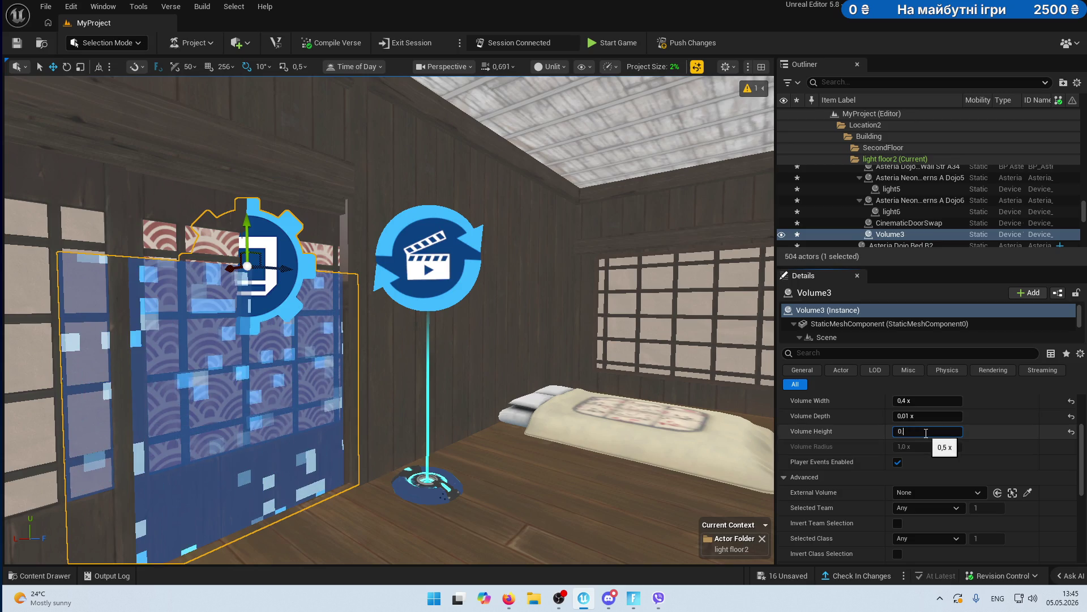
pyautogui.write('4')
pyautogui.press('Return')
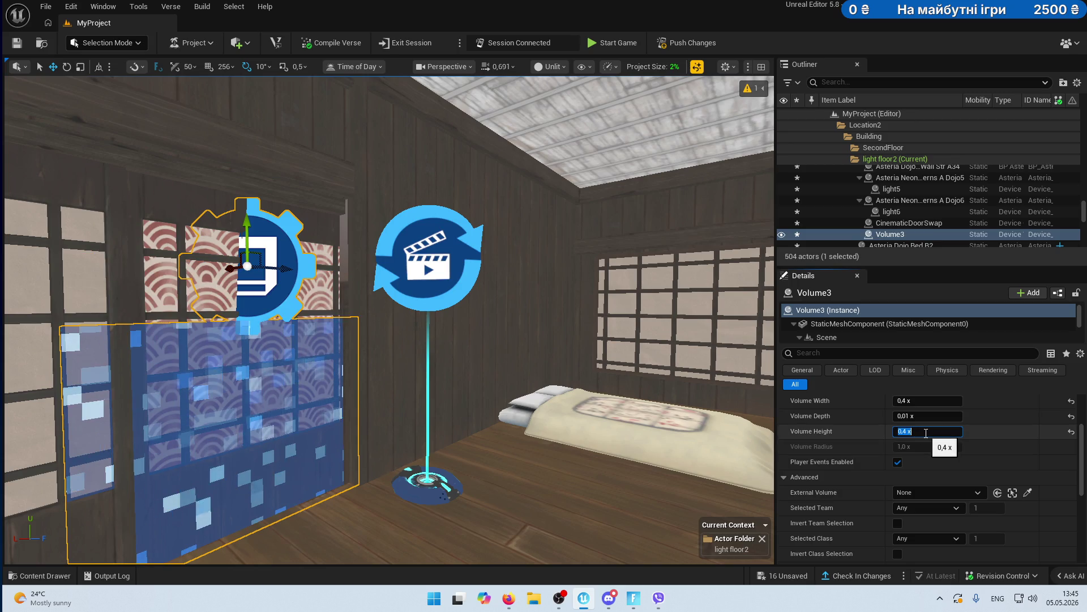
pyautogui.write('0,8')
pyautogui.press('Return')
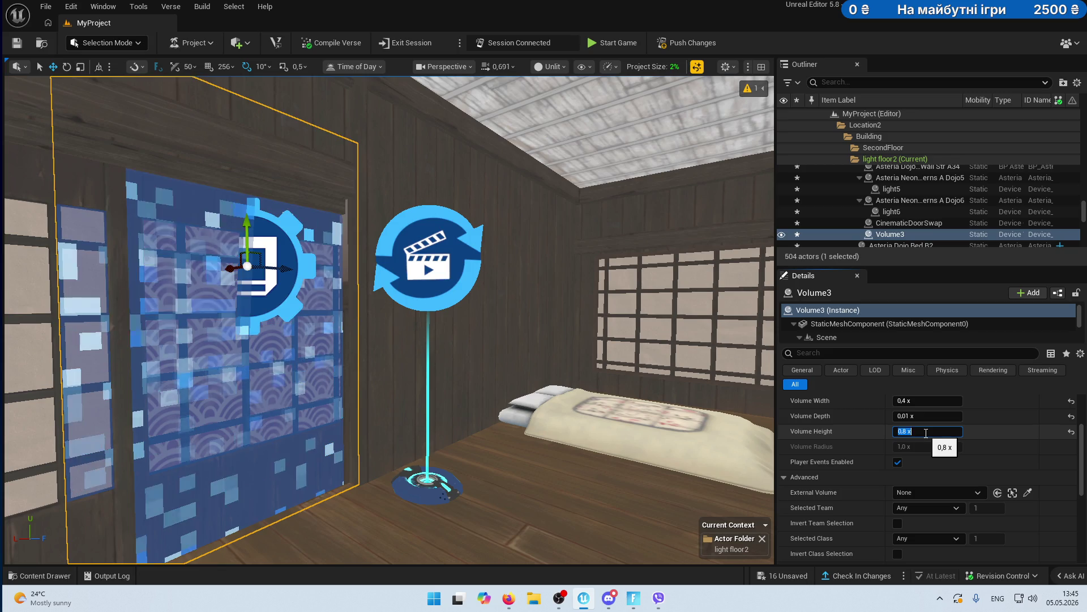
pyautogui.write('0.6')
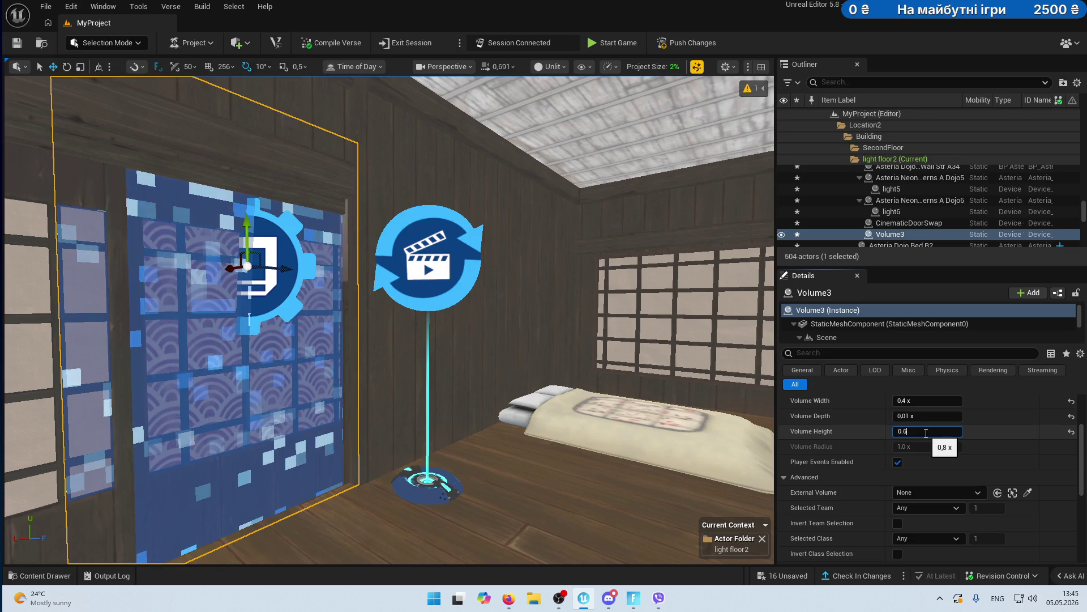
pyautogui.press('Return')
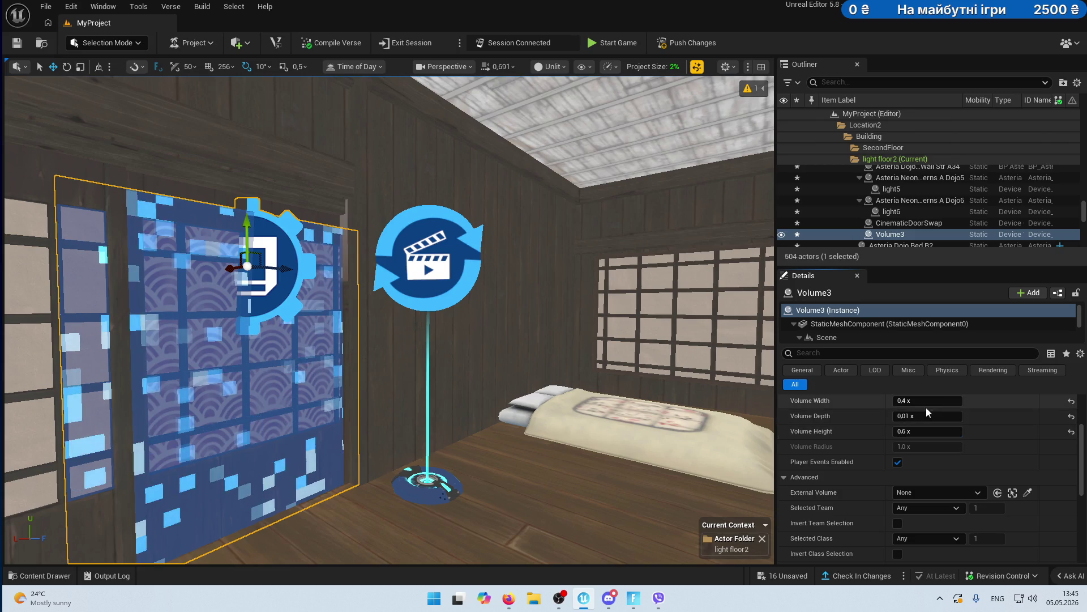
pyautogui.click(928, 401)
pyautogui.write('0.2')
pyautogui.press('Return')
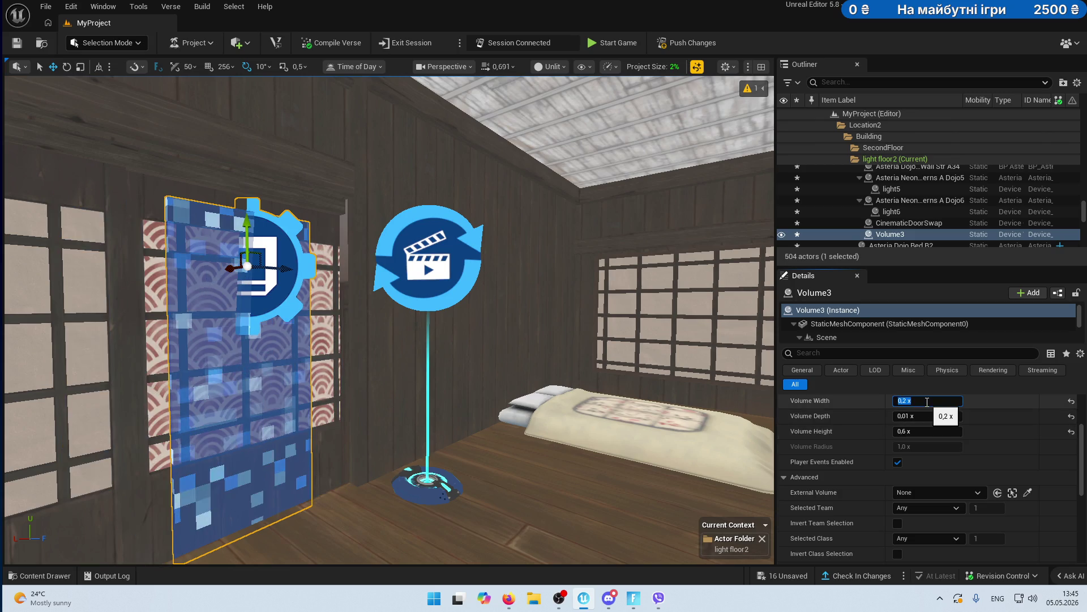
pyautogui.write('0.3')
pyautogui.press('Return')
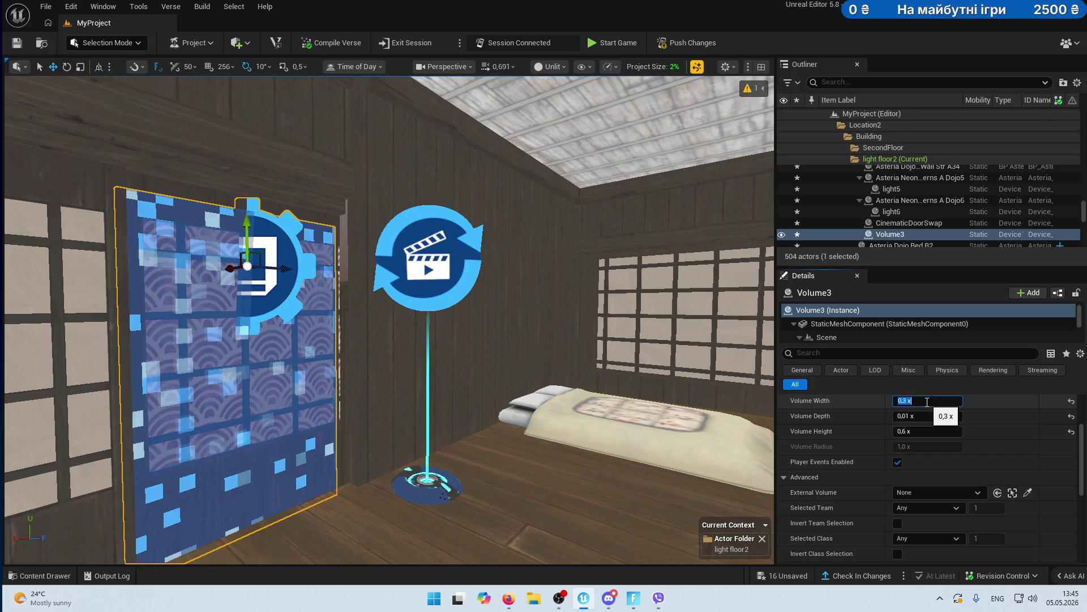
# - Set the volume depth to 0,0001 so it lies flat against the sliding door
pyautogui.click(175, 311)
pyautogui.press('f')
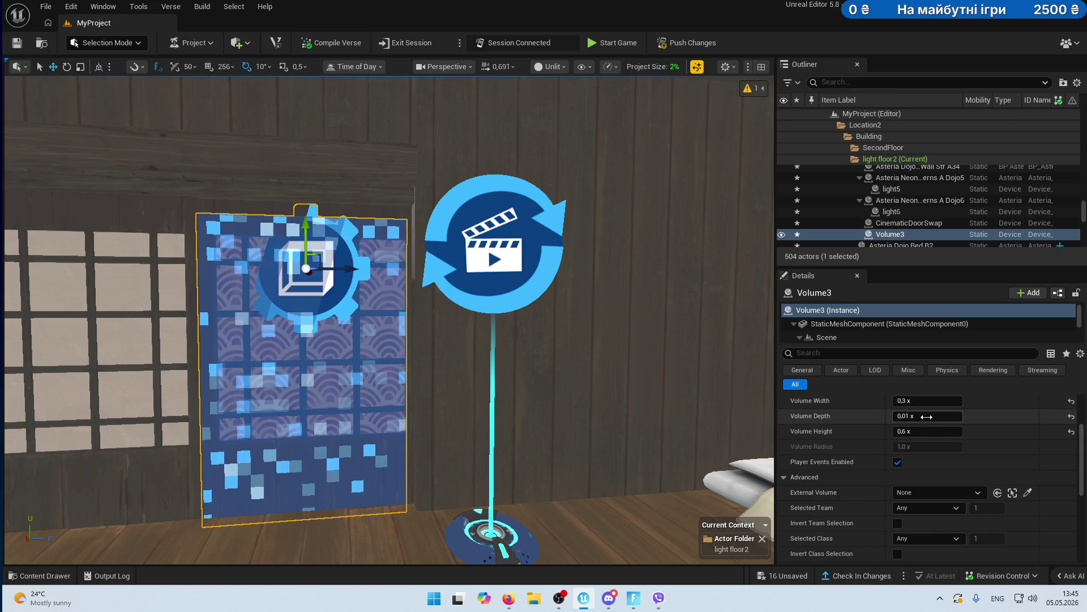
pyautogui.click(926, 417)
pyautogui.write('001')
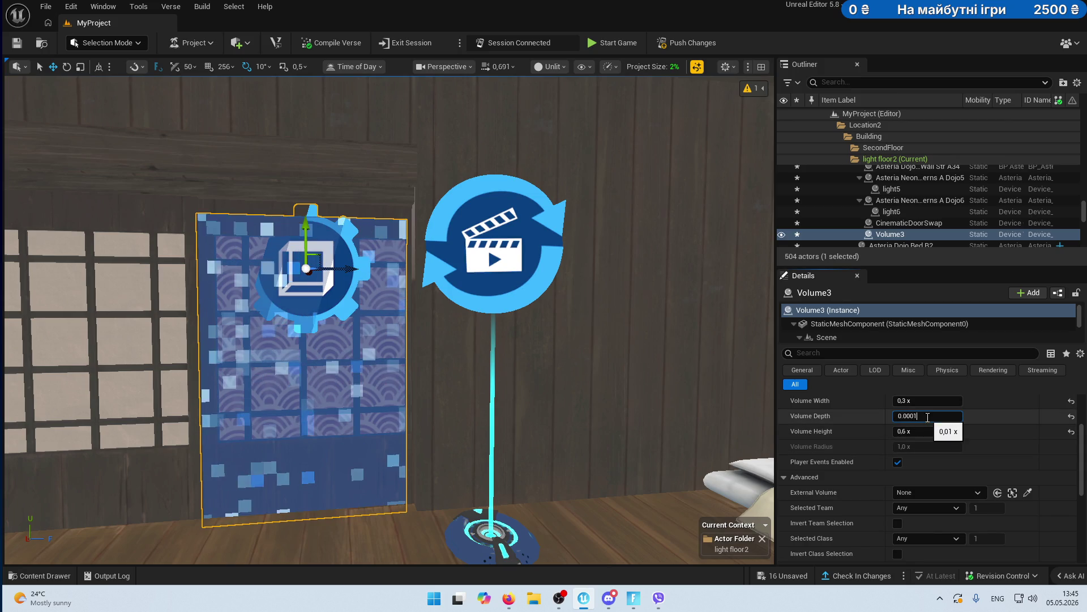
pyautogui.press('Return')
pyautogui.moveTo(501, 365)
pyautogui.mouseDown()
pyautogui.moveTo(507, 285)
pyautogui.moveTo(363, 267)
pyautogui.moveTo(397, 255)
pyautogui.moveTo(382, 261)
pyautogui.mouseUp()
pyautogui.click(362, 272)
# - Bind CinematicDoorSwap's Play Function to Volume3's On Exit event
pyautogui.click(464, 329)
pyautogui.scroll(-10, 963, 510)
pyautogui.click(946, 460)
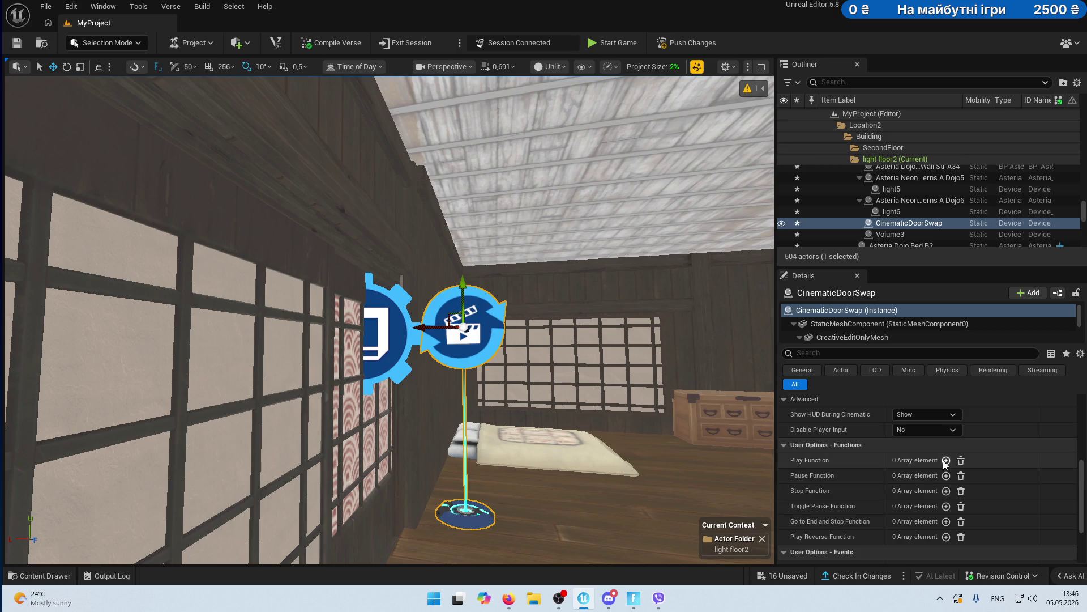
pyautogui.click(1009, 474)
pyautogui.click(402, 327)
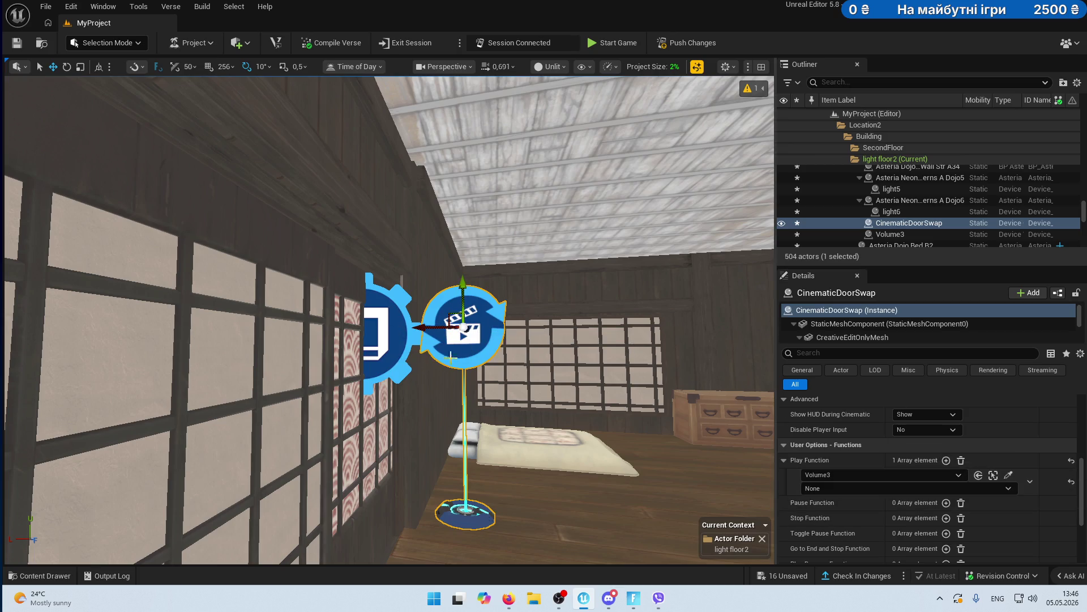
pyautogui.click(889, 487)
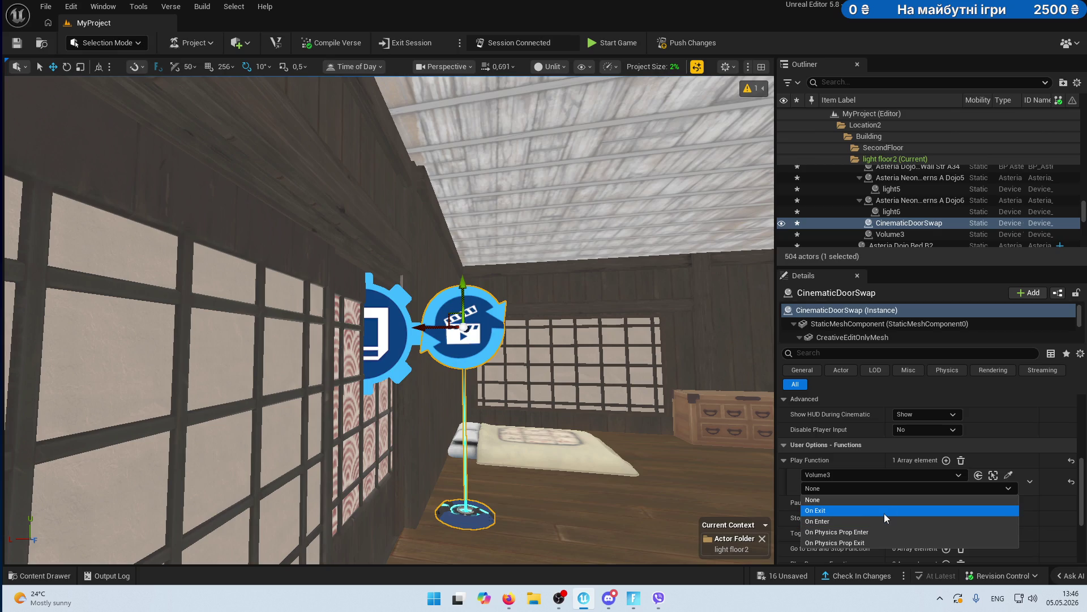
pyautogui.click(885, 513)
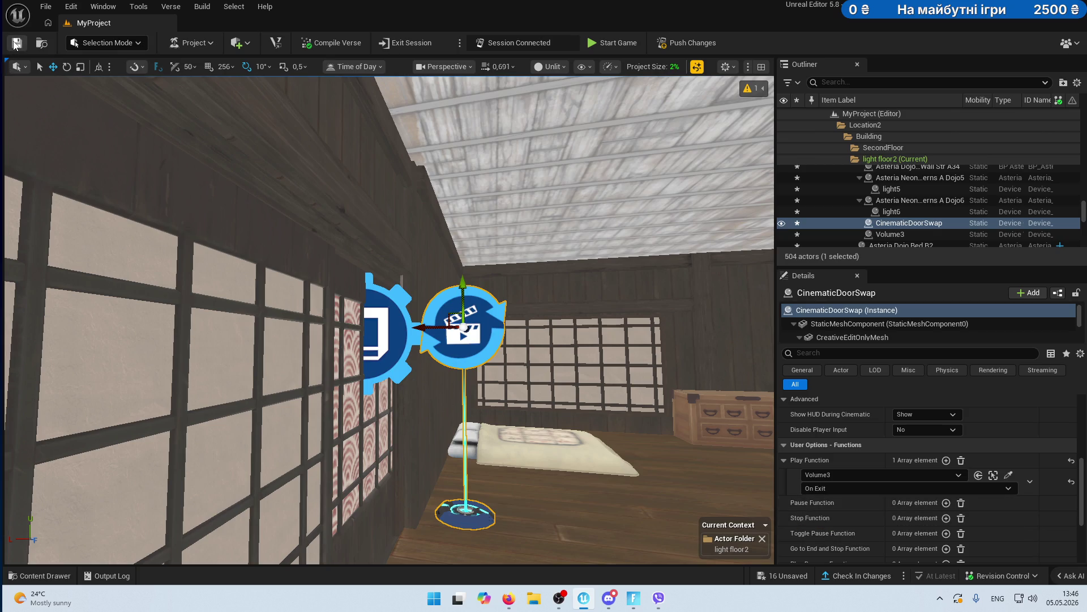
# - Save the level with Ctrl+S and review the device's settings
pyautogui.hotkey('ctrl', 's')
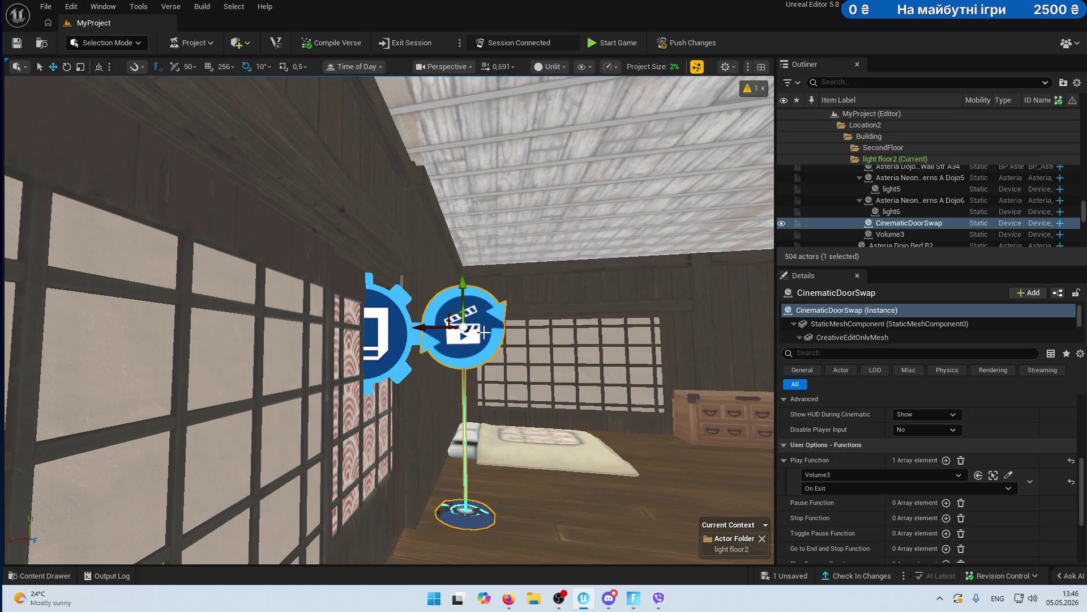
pyautogui.scroll(-1, 953, 492)
pyautogui.scroll(3, 953, 496)
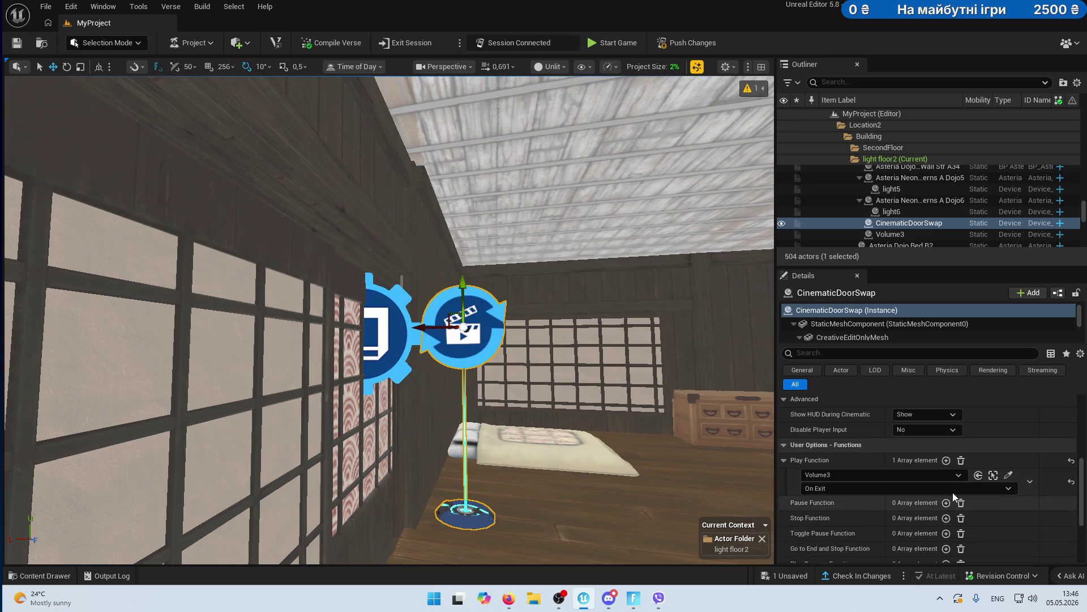
pyautogui.scroll(2, 953, 497)
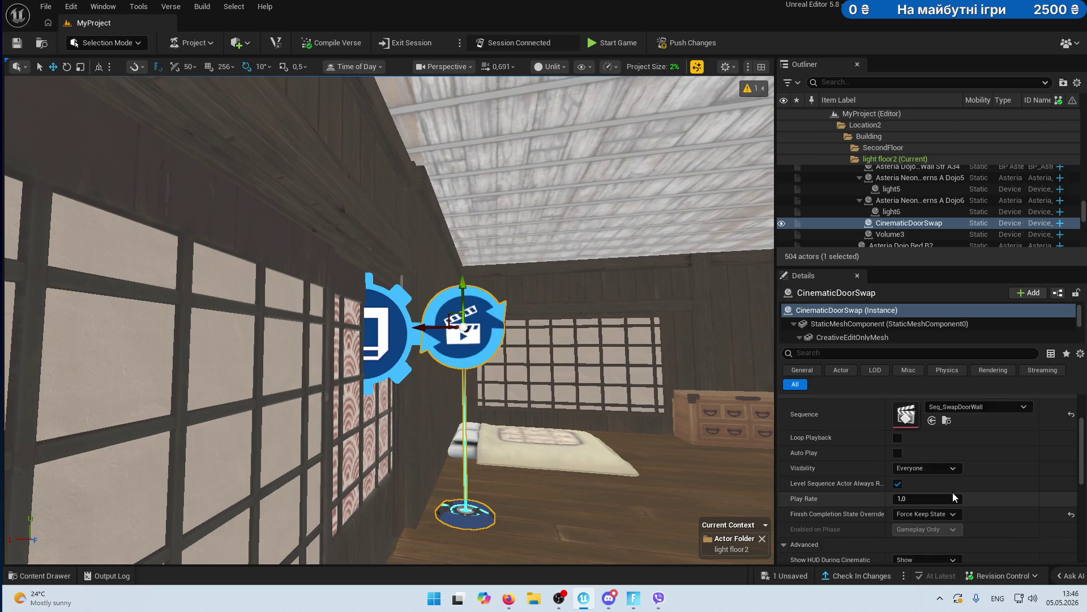
pyautogui.scroll(-1, 952, 492)
pyautogui.scroll(-2, 953, 491)
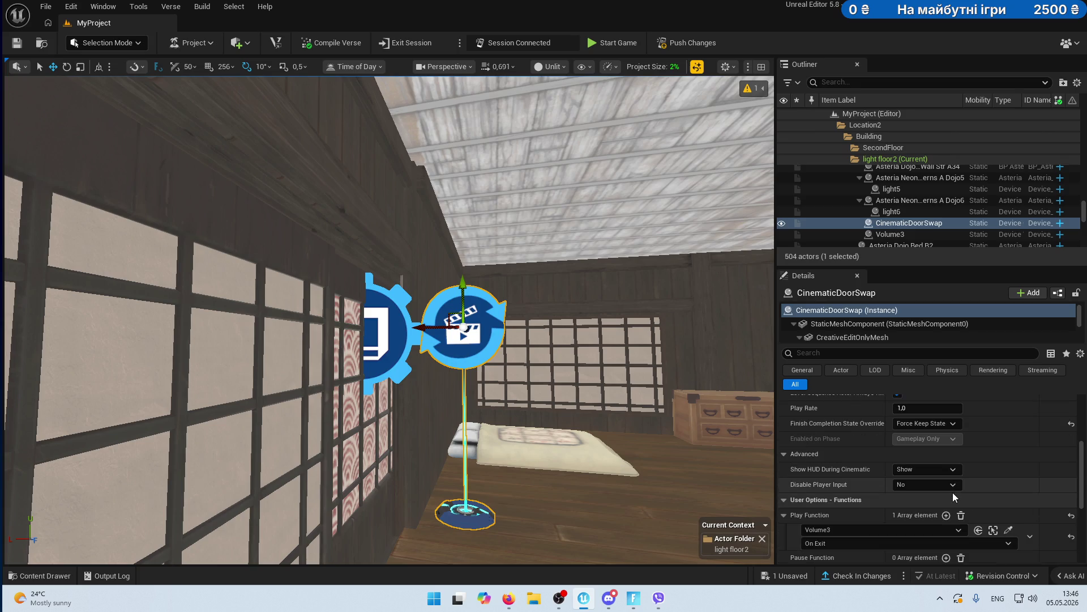
pyautogui.scroll(-2, 953, 491)
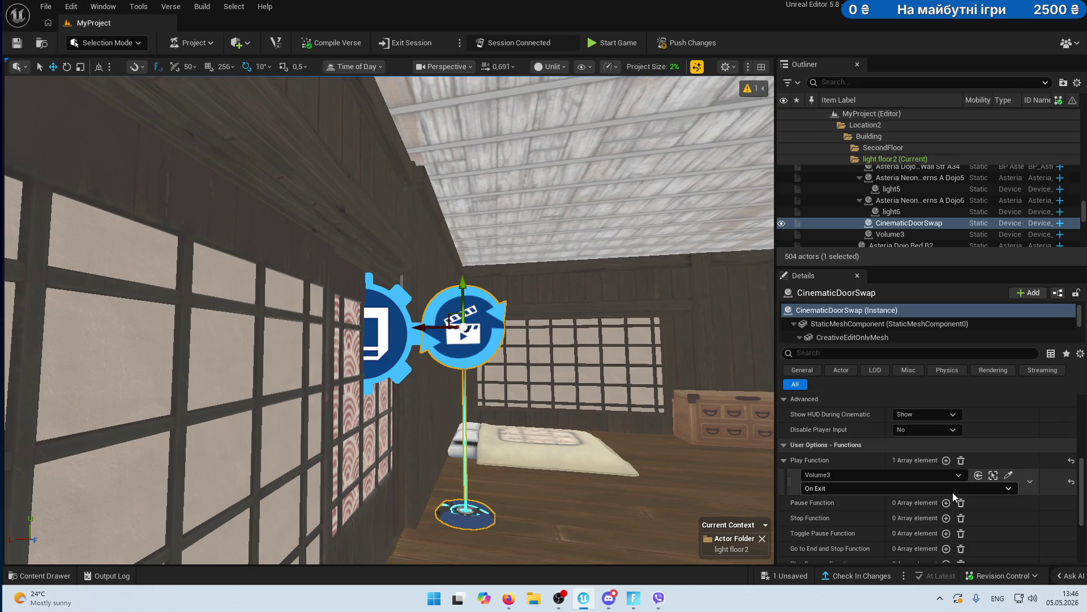
pyautogui.scroll(-3, 953, 492)
pyautogui.scroll(-2, 953, 491)
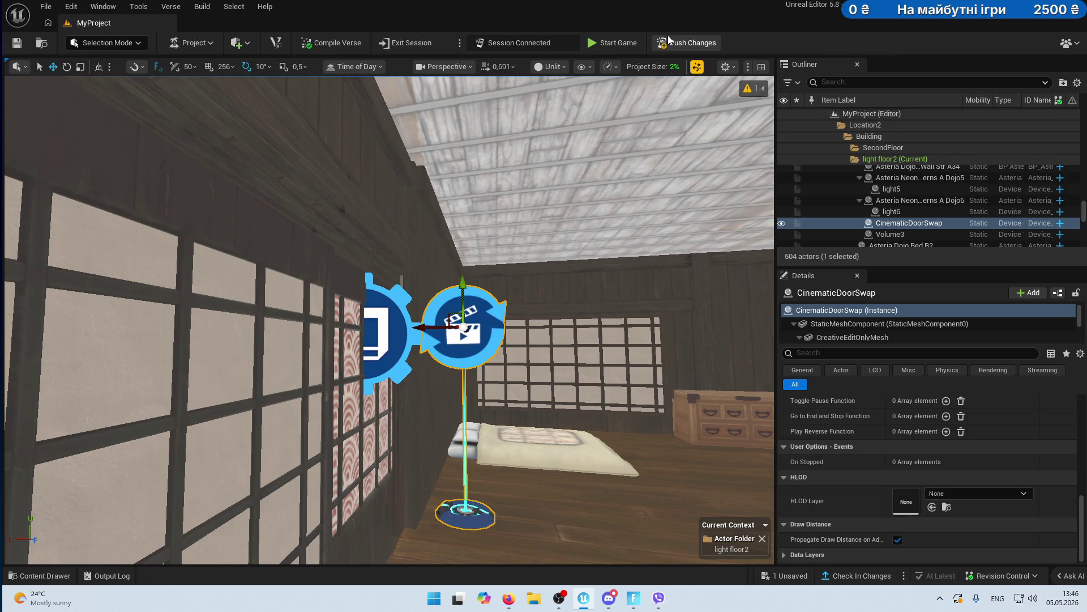
# - Slide the Dojo3 and Dojo4 lanterns leftward, undoing the stray lantern copy
pyautogui.moveTo(338, 349)
pyautogui.mouseDown()
pyautogui.moveTo(48, 166)
pyautogui.moveTo(351, 104)
pyautogui.moveTo(72, 79)
pyautogui.moveTo(170, 113)
pyautogui.moveTo(114, 138)
pyautogui.mouseUp()
pyautogui.click(302, 260)
pyautogui.moveTo(267, 218)
pyautogui.mouseDown()
pyautogui.moveTo(173, 221)
pyautogui.moveTo(111, 159)
pyautogui.moveTo(277, 172)
pyautogui.moveTo(266, 238)
pyautogui.moveTo(461, 236)
pyautogui.mouseUp()
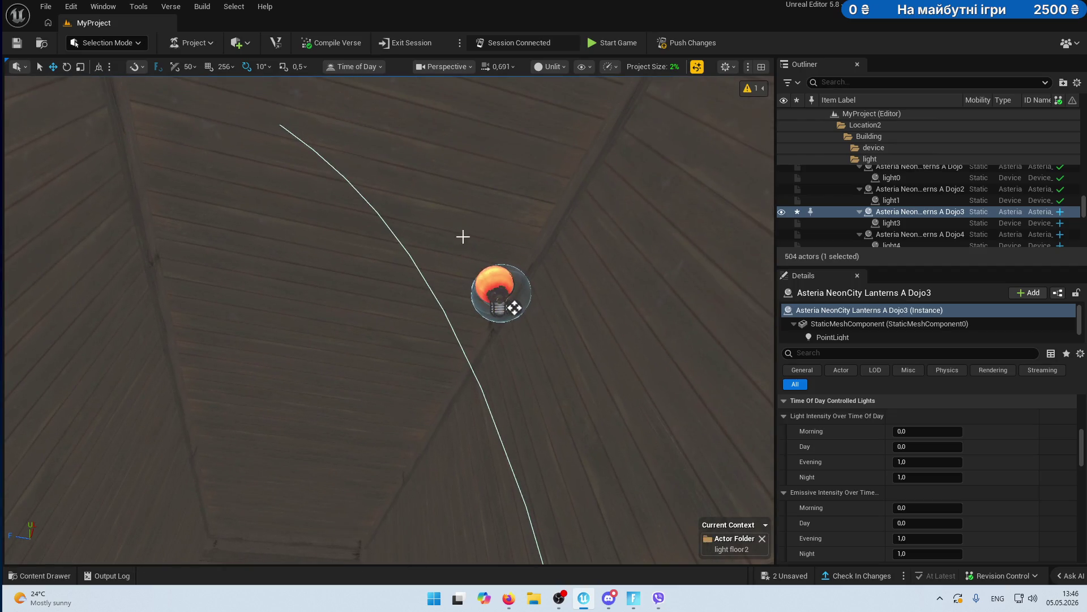
pyautogui.click(502, 299)
pyautogui.moveTo(502, 298)
pyautogui.mouseDown()
pyautogui.moveTo(414, 286)
pyautogui.moveTo(422, 289)
pyautogui.mouseUp()
pyautogui.hotkey('ctrl', 'z')
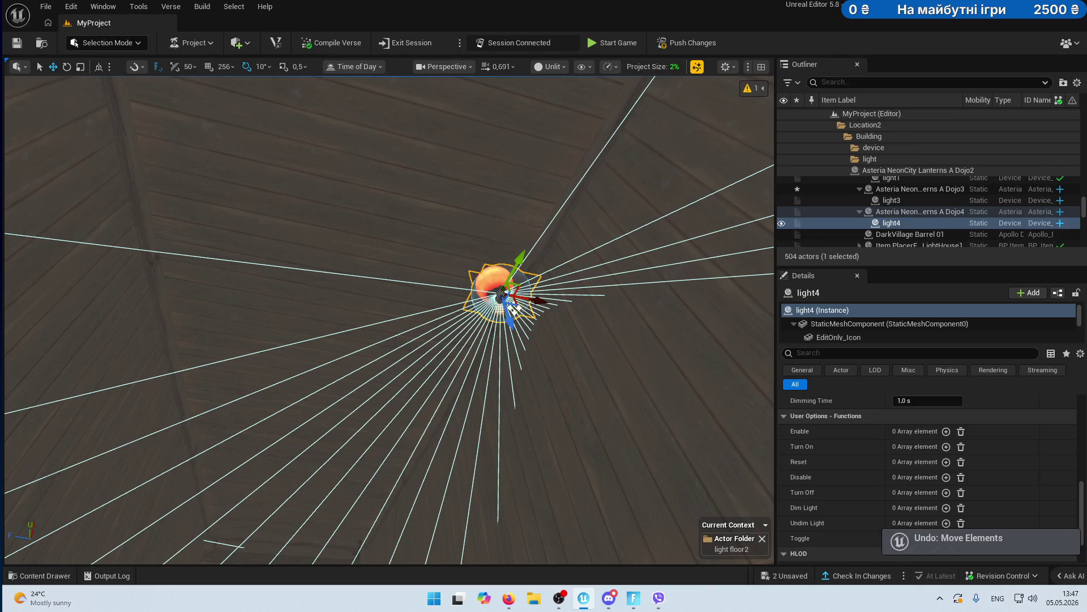
pyautogui.click(514, 294)
pyautogui.moveTo(455, 255); pyautogui.dragTo(335, 243)
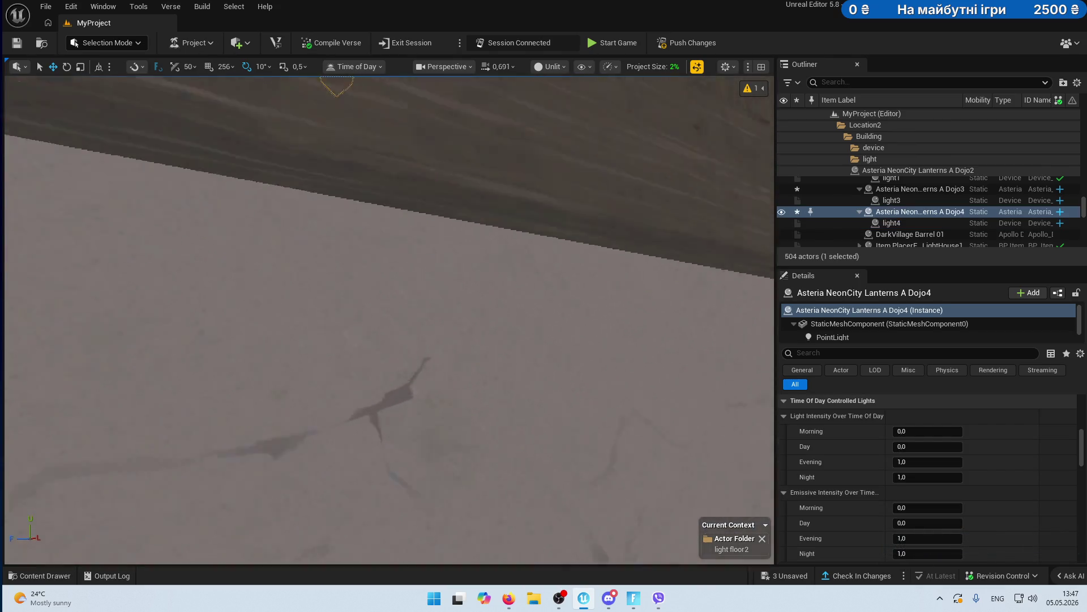
# - Switch the viewport to Lit mode and face the Dojo4 lantern's light
pyautogui.moveTo(397, 317); pyautogui.dragTo(384, 101)
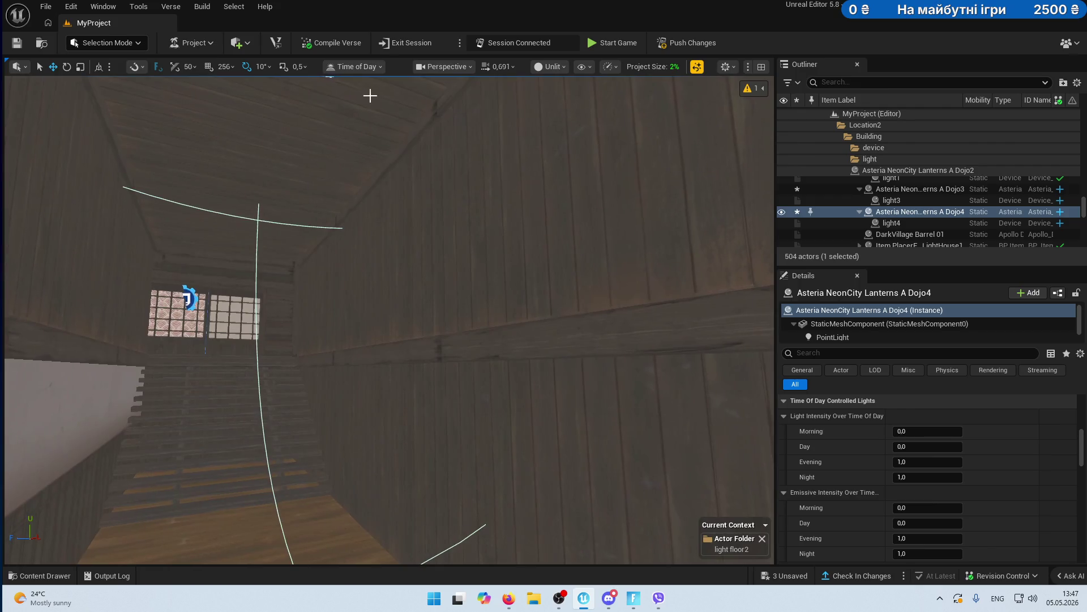
pyautogui.click(542, 68)
pyautogui.click(567, 110)
pyautogui.moveTo(294, 249)
pyautogui.mouseDown()
pyautogui.moveTo(306, 238)
pyautogui.moveTo(430, 275)
pyautogui.mouseUp()
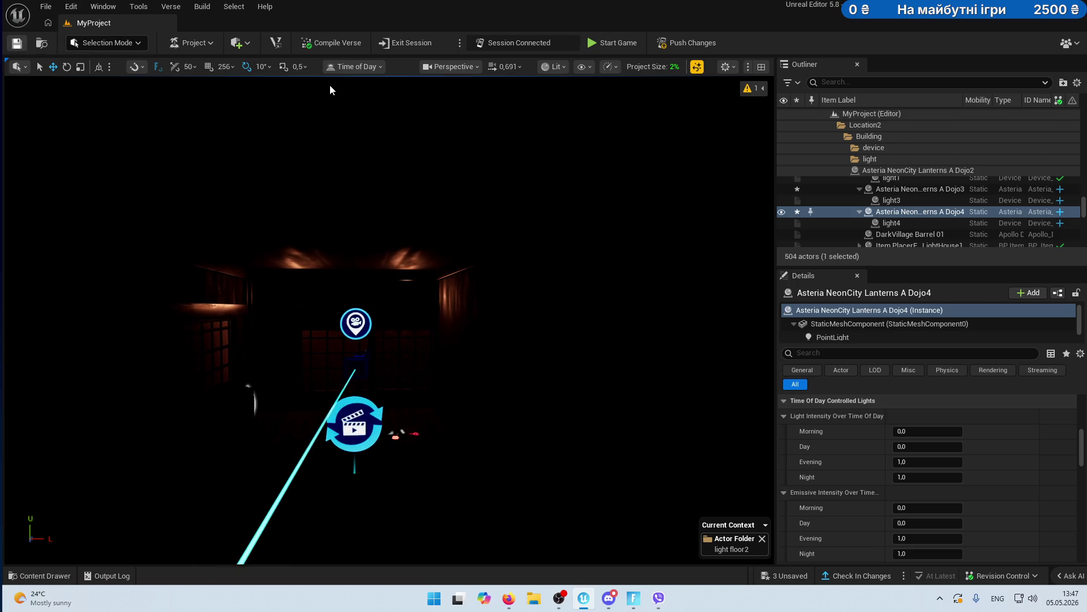
# - Push changes to the live session, saving the Seq_SwapDoorWall sequence when prompted
pyautogui.click(691, 42)
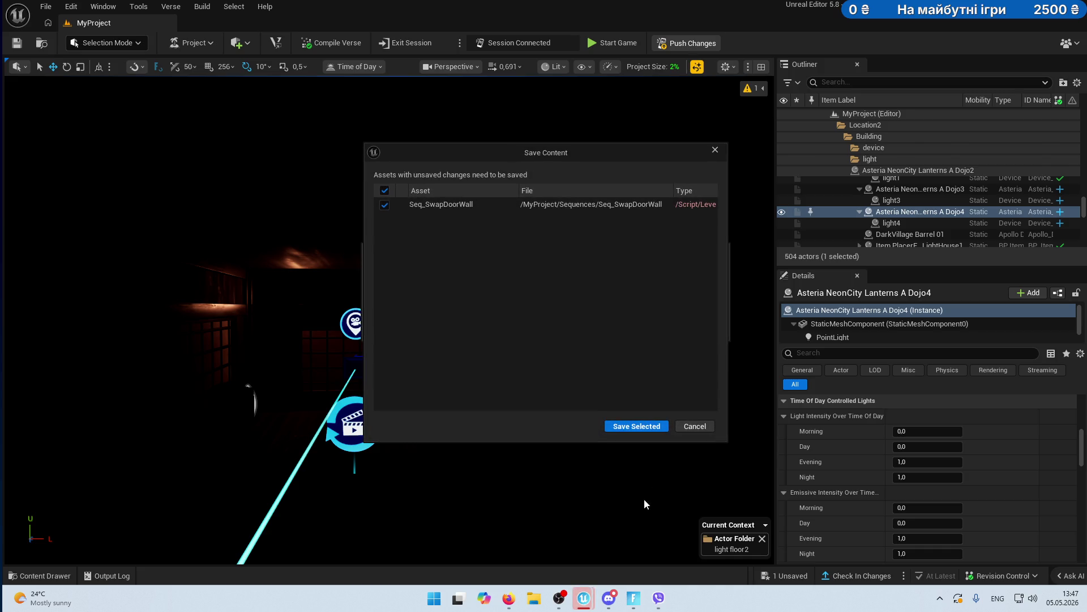
pyautogui.click(650, 428)
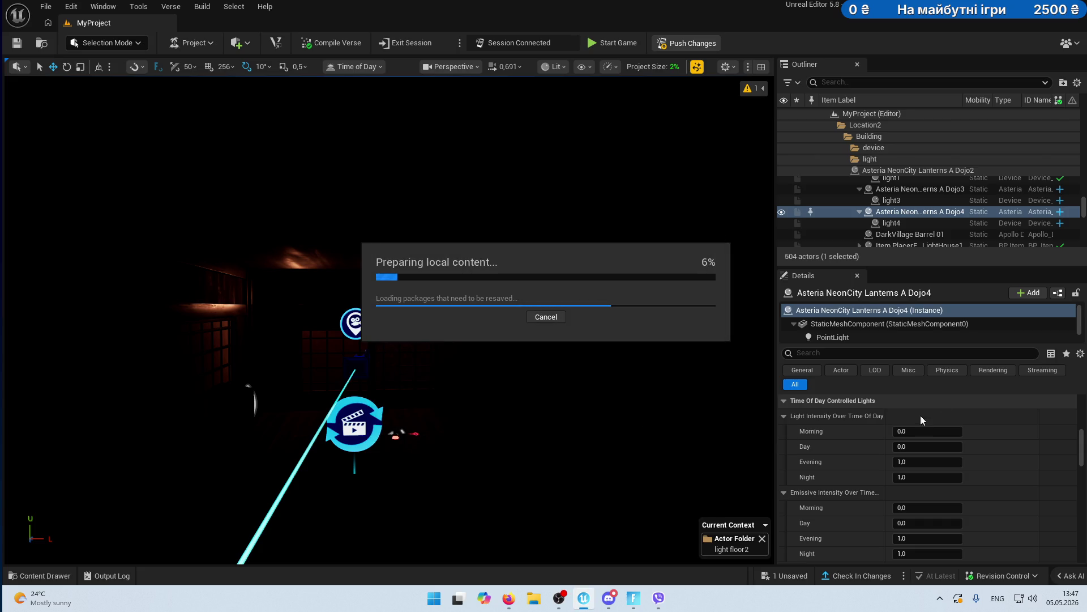
pyautogui.hotkey('alt', 'Tab')
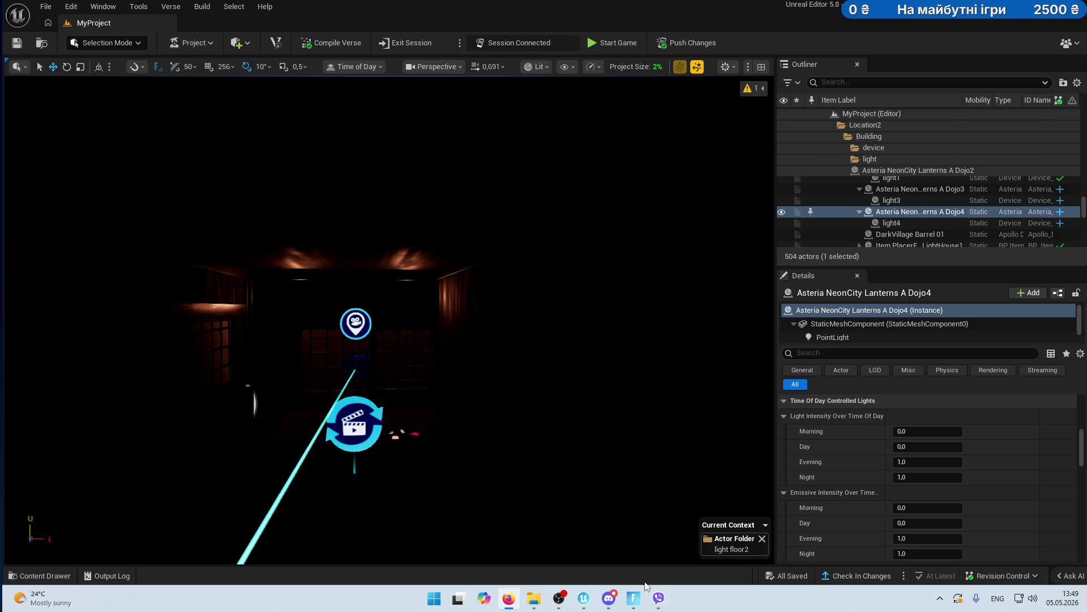
# - Bring the Fortnite edit-mode game window to the front from the taskbar
pyautogui.click(634, 596)
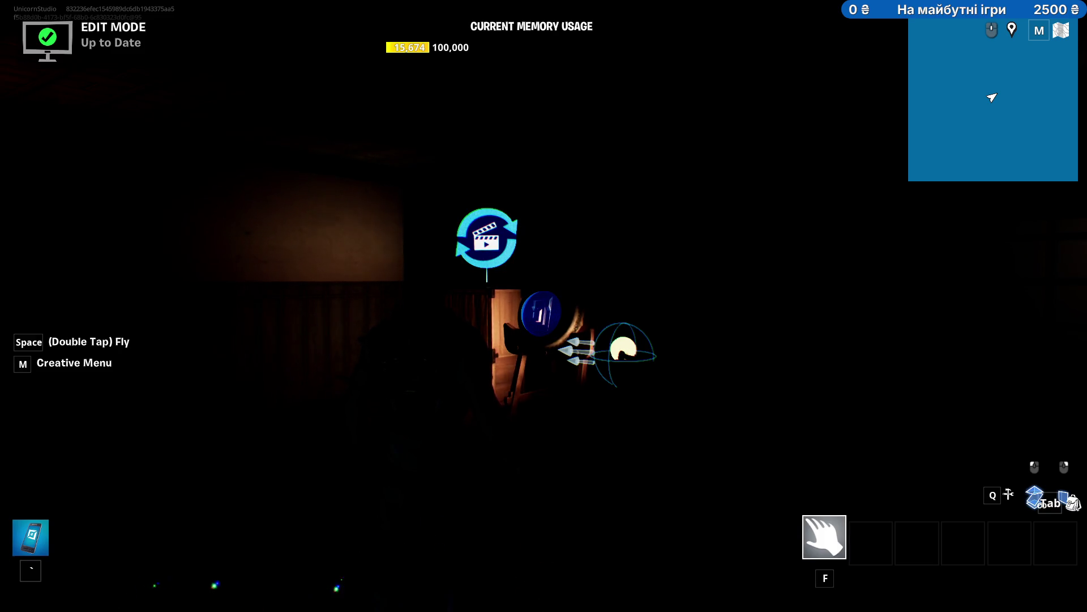
# - Start the playtest game from the pause menu, keeping fog on
pyautogui.press('Escape')
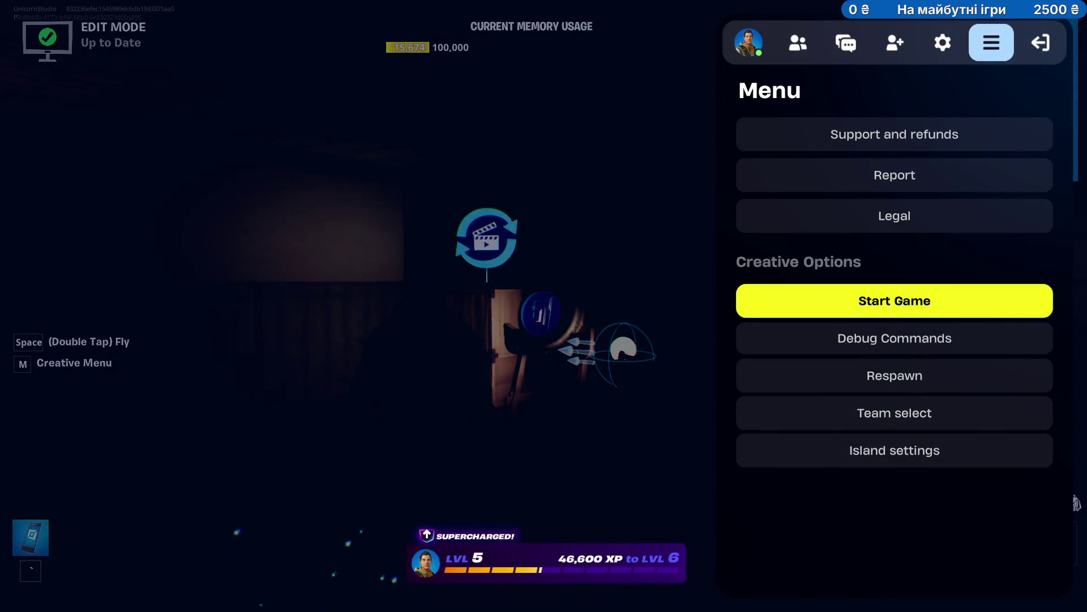
pyautogui.click(935, 297)
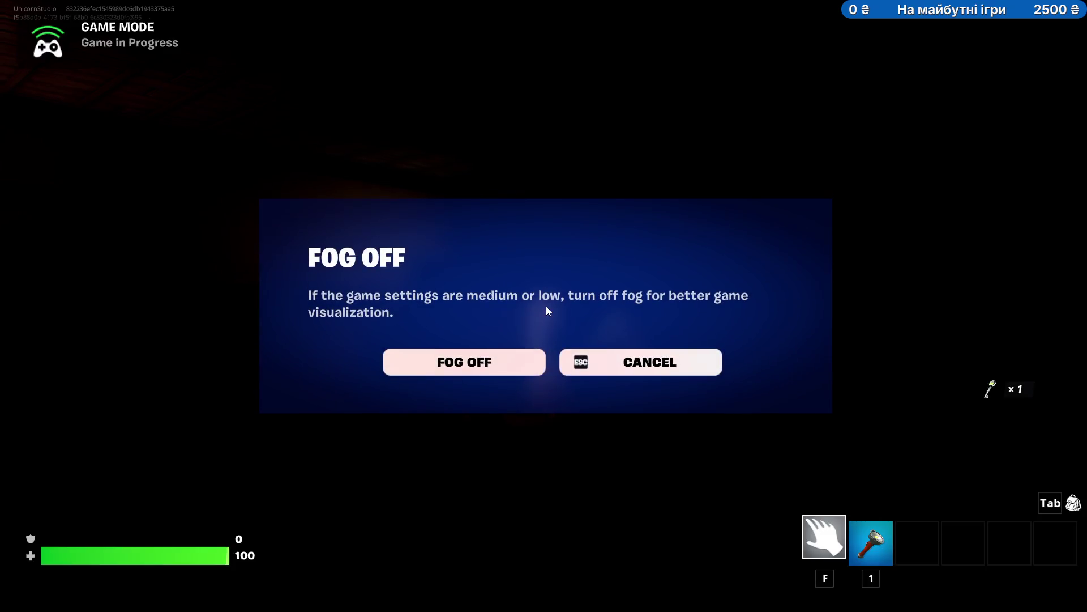
pyautogui.click(567, 358)
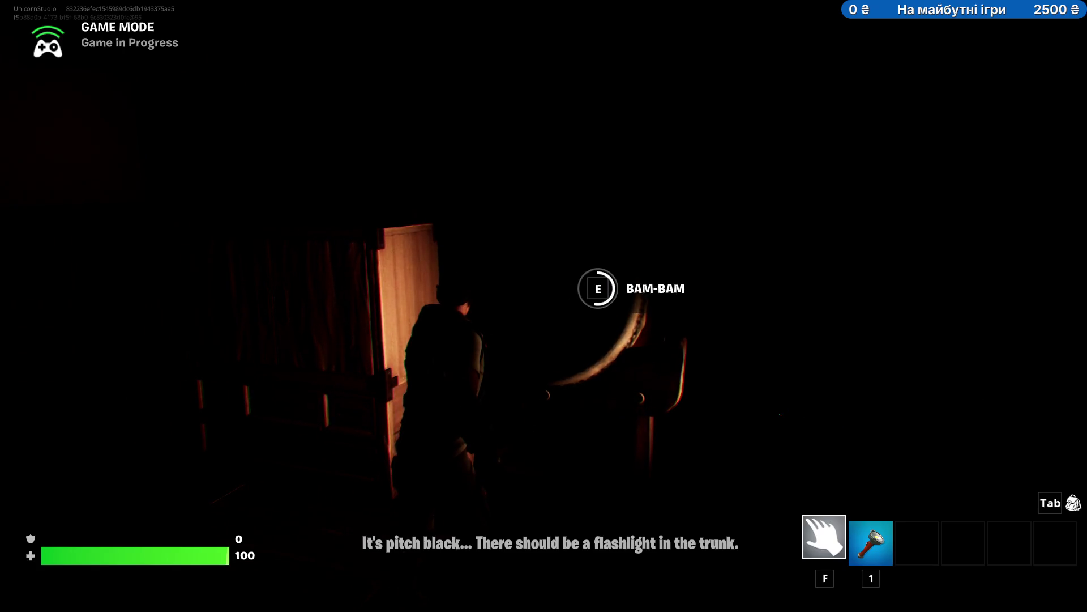
# - Equip the flashlight, try the locked door, then slide the shoji door open and closed
pyautogui.press('1')
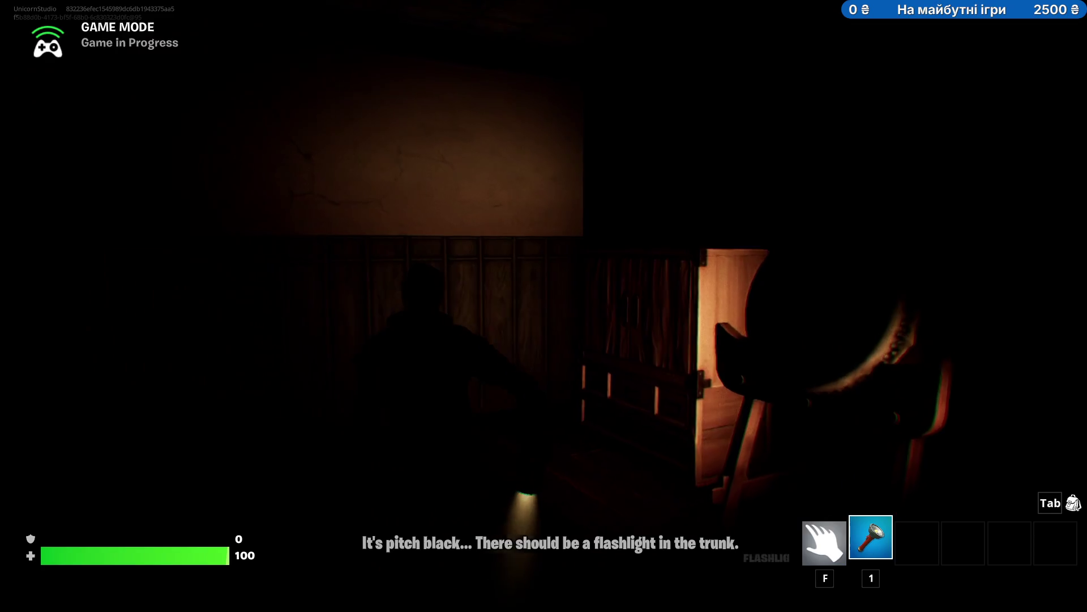
pyautogui.press('w')
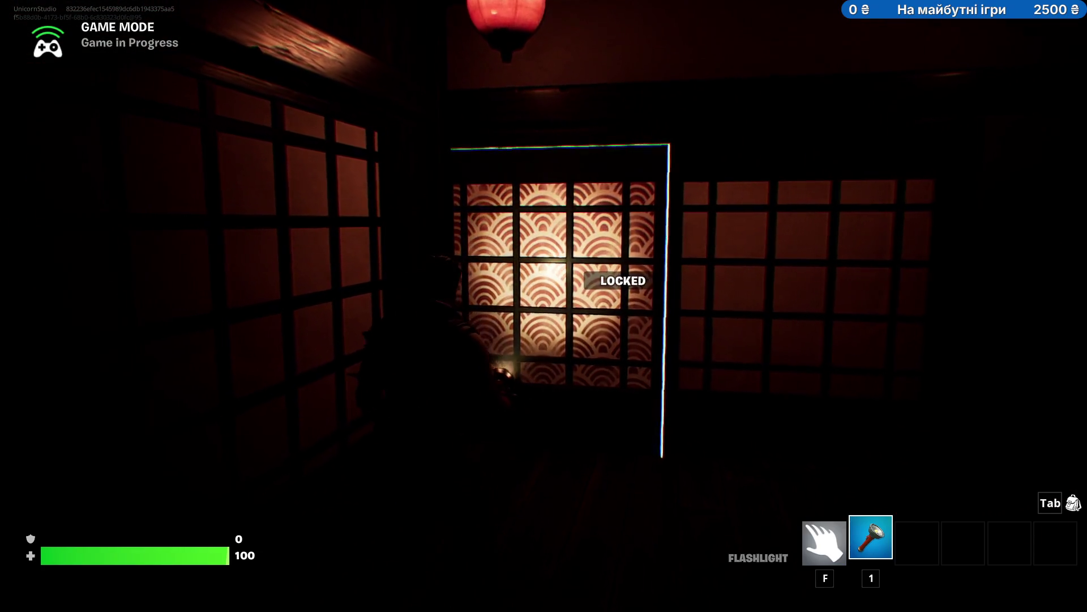
pyautogui.press('w')
pyautogui.press('w')
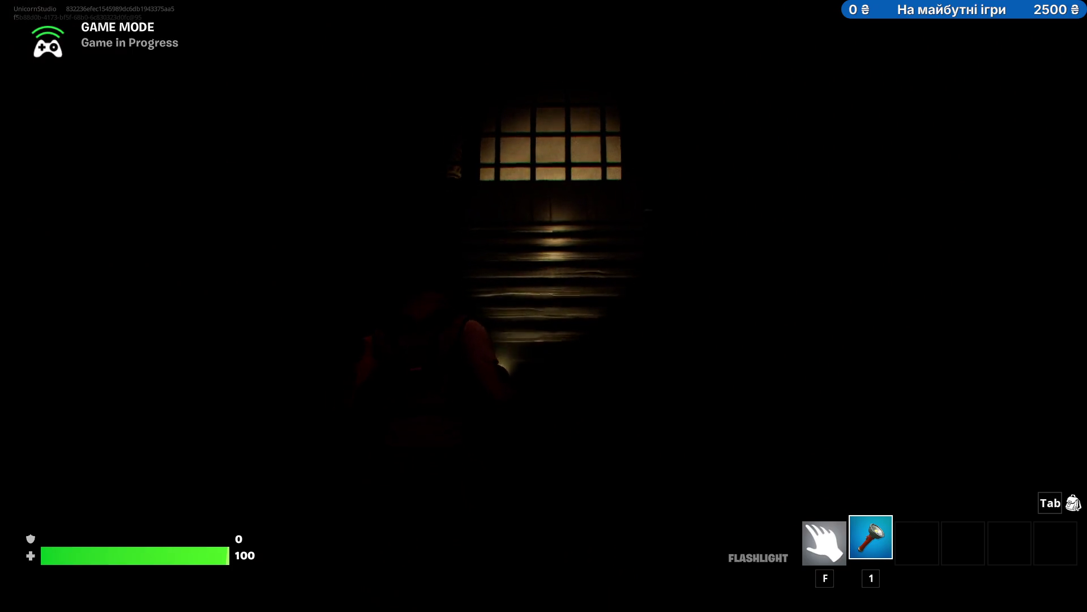
pyautogui.press('e')
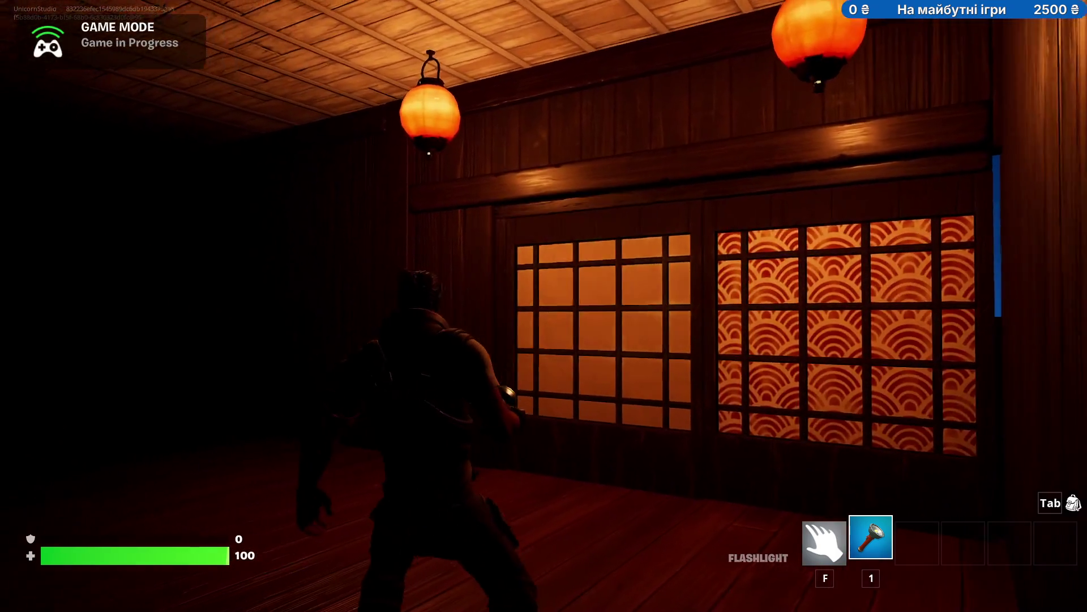
pyautogui.press('e')
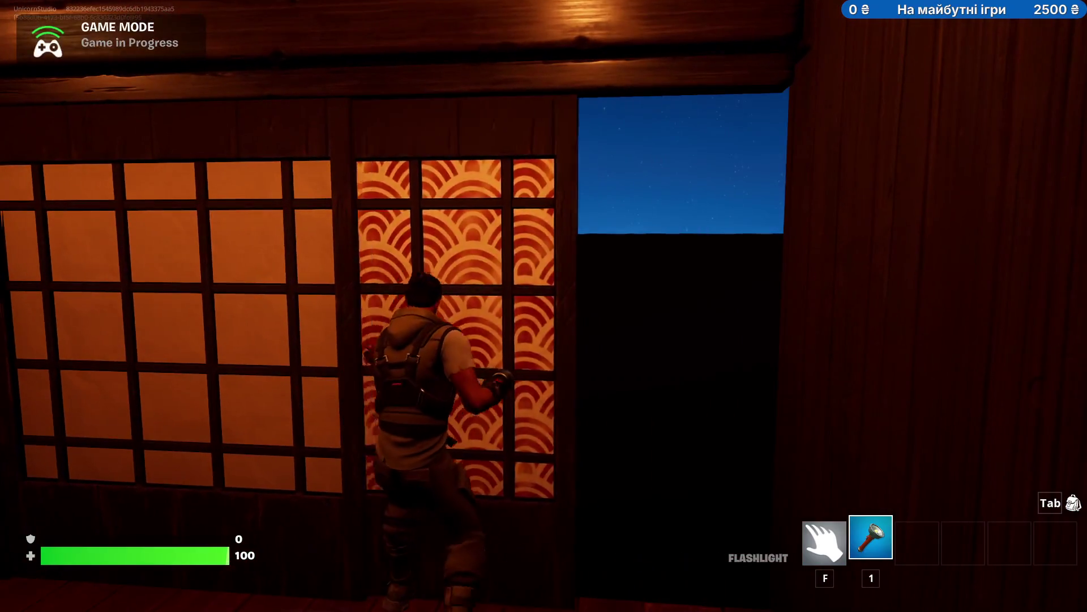
pyautogui.press('e')
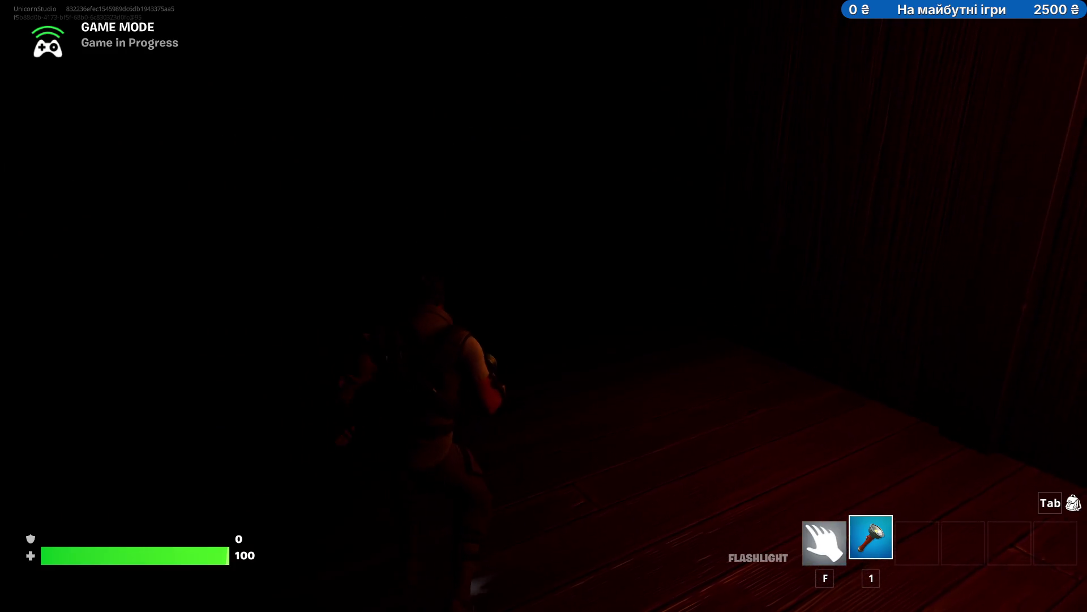
# - End the playtest game and return to the UEFN editor
pyautogui.press('Escape')
pyautogui.click(870, 324)
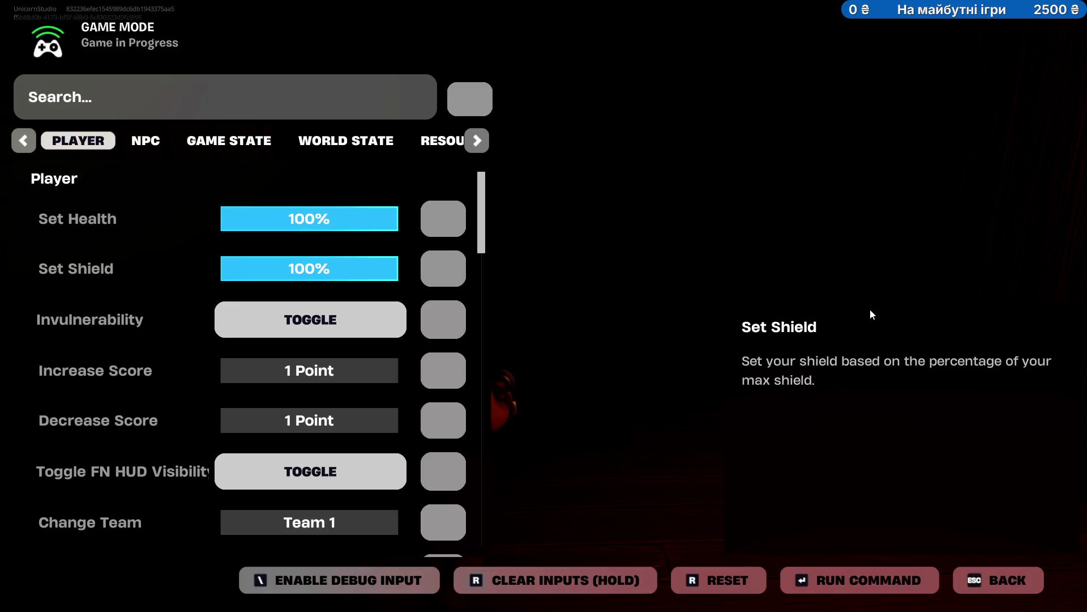
pyautogui.press('Escape')
pyautogui.press('Escape')
pyautogui.click(808, 312)
pyautogui.hotkey('alt', 'Tab')
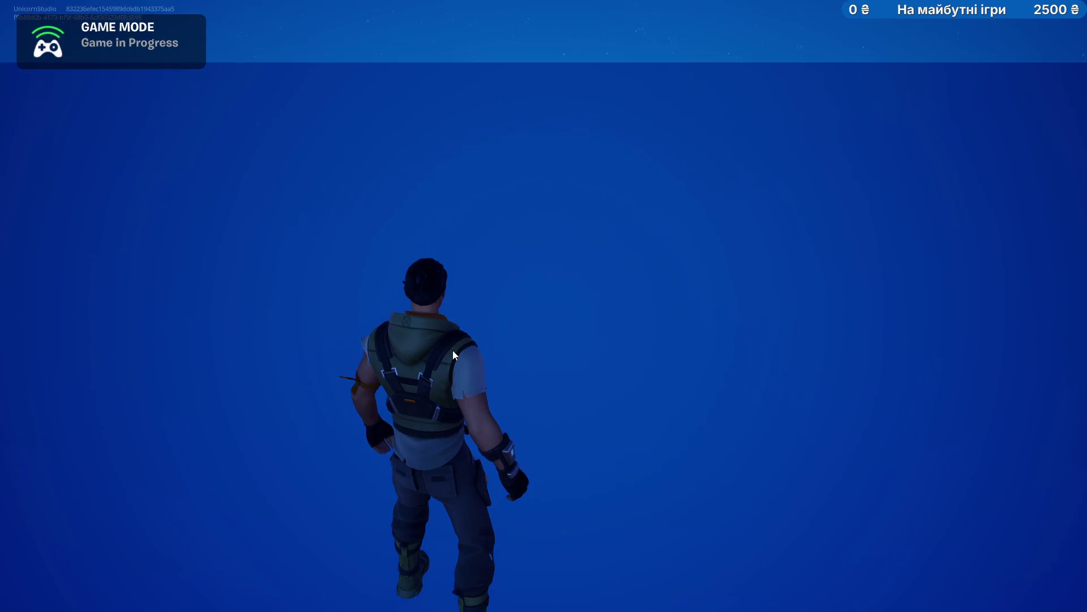
pyautogui.hotkey('alt', 'Tab')
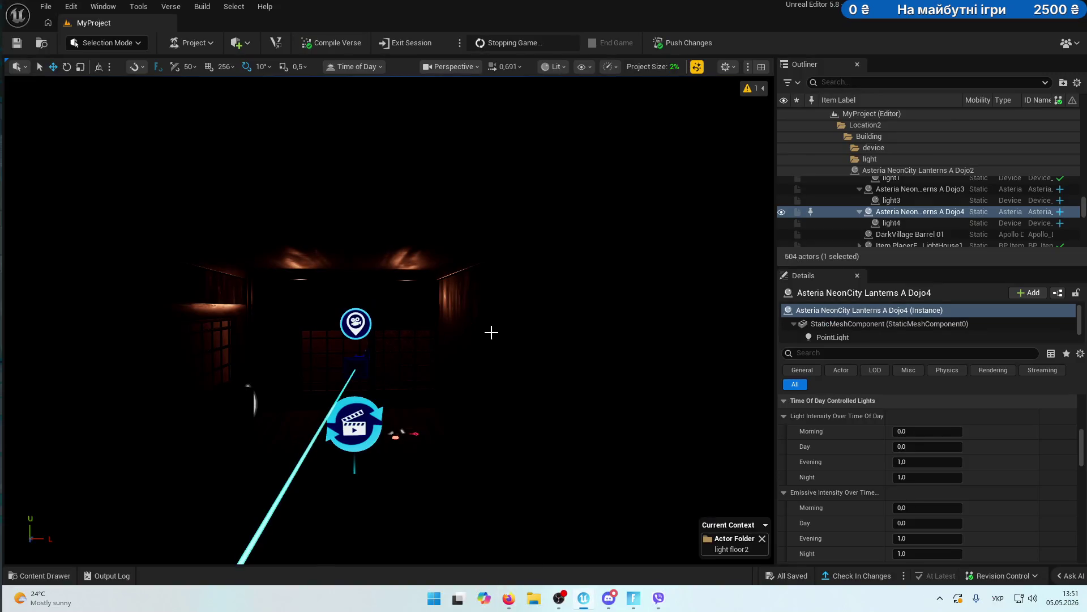
# - Switch the viewport view mode from Lit to Unlit
pyautogui.click(554, 66)
pyautogui.click(574, 124)
pyautogui.moveTo(464, 283)
pyautogui.mouseDown()
pyautogui.moveTo(363, 261)
pyautogui.moveTo(345, 238)
pyautogui.moveTo(363, 227)
pyautogui.moveTo(340, 244)
pyautogui.moveTo(483, 320)
pyautogui.moveTo(396, 267)
pyautogui.moveTo(269, 277)
pyautogui.mouseUp()
# - Select both HarvestHomes TableLamp A and TableLamp A2
pyautogui.click(233, 255)
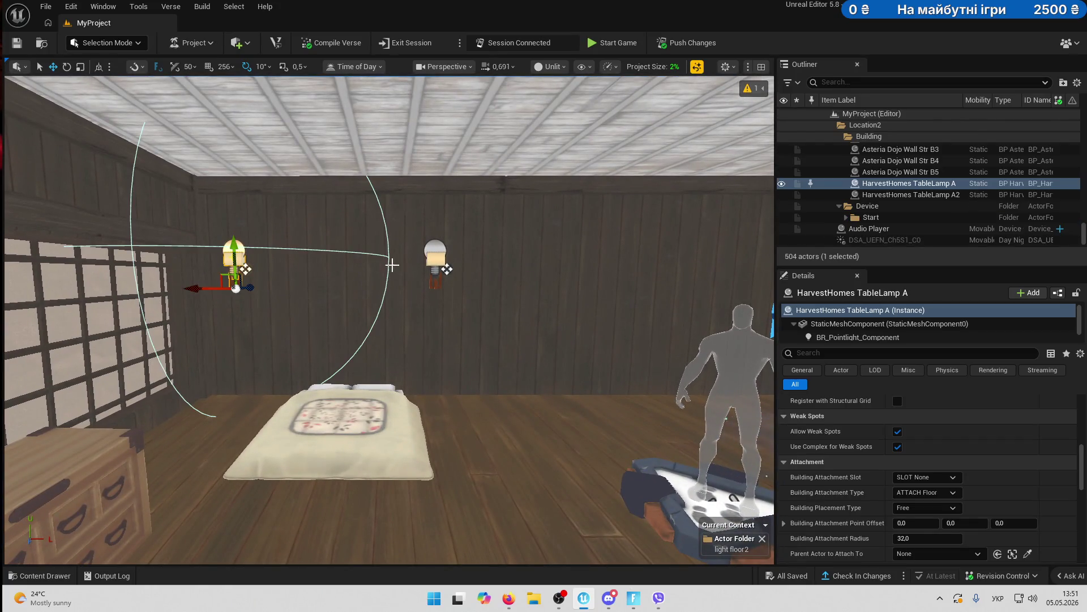
pyautogui.keyDown('ctrl'); pyautogui.click(432, 270); pyautogui.keyUp('ctrl')
pyautogui.moveTo(432, 270)
pyautogui.mouseDown()
pyautogui.moveTo(740, 227)
pyautogui.moveTo(538, 252)
pyautogui.moveTo(543, 198)
pyautogui.moveTo(543, 317)
pyautogui.mouseUp()
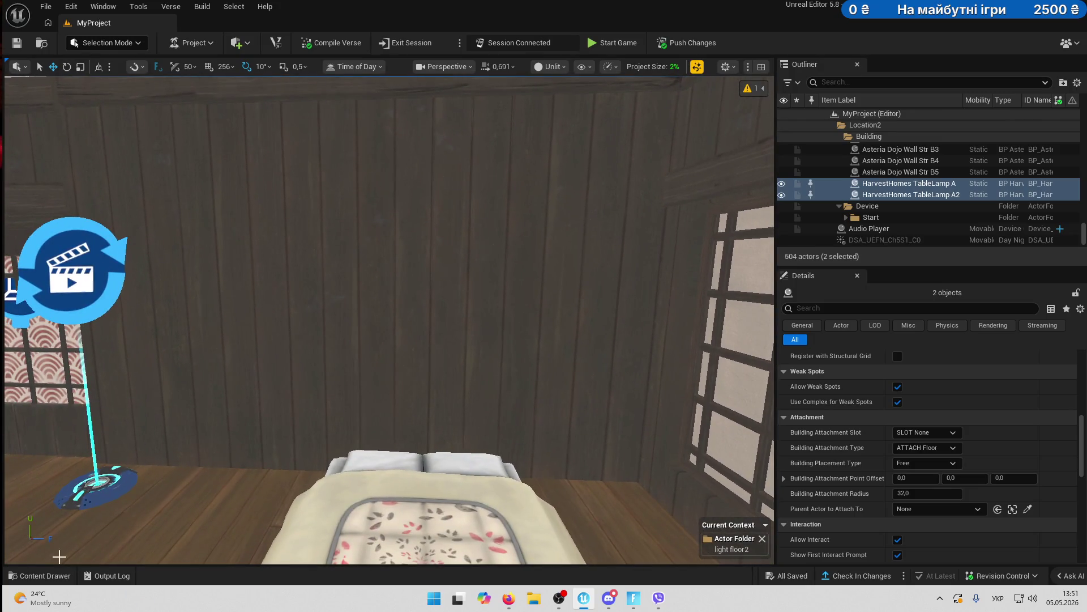
pyautogui.hotkey('ctrl', 'space')
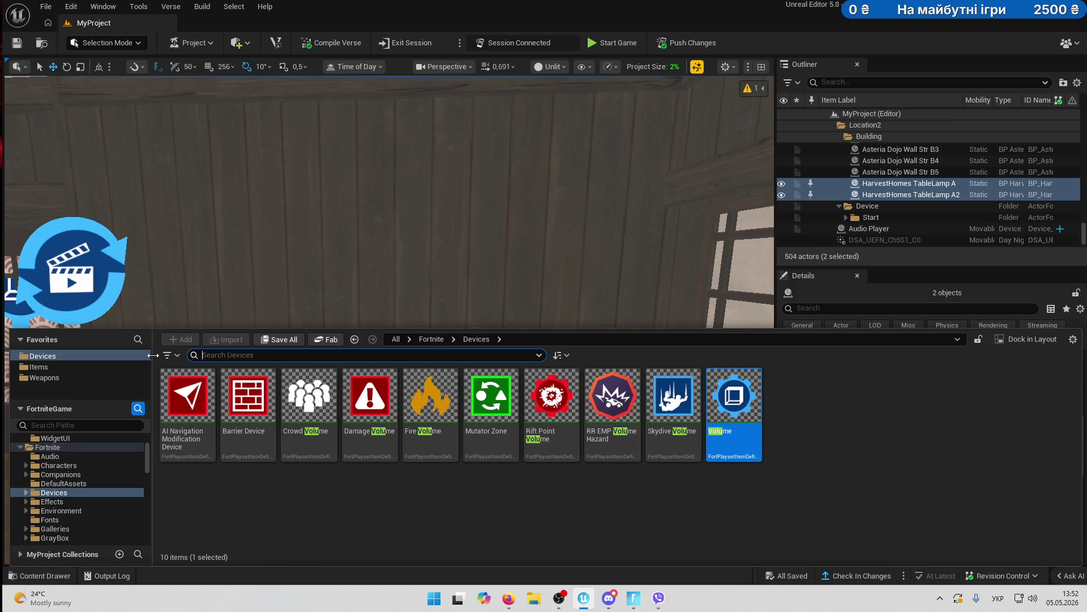
# - Go to the Fortnite > Props > CH4S2 folder in the Content Drawer tree
pyautogui.scroll(-10, 88, 517)
pyautogui.scroll(-5, 88, 517)
pyautogui.scroll(5, 88, 517)
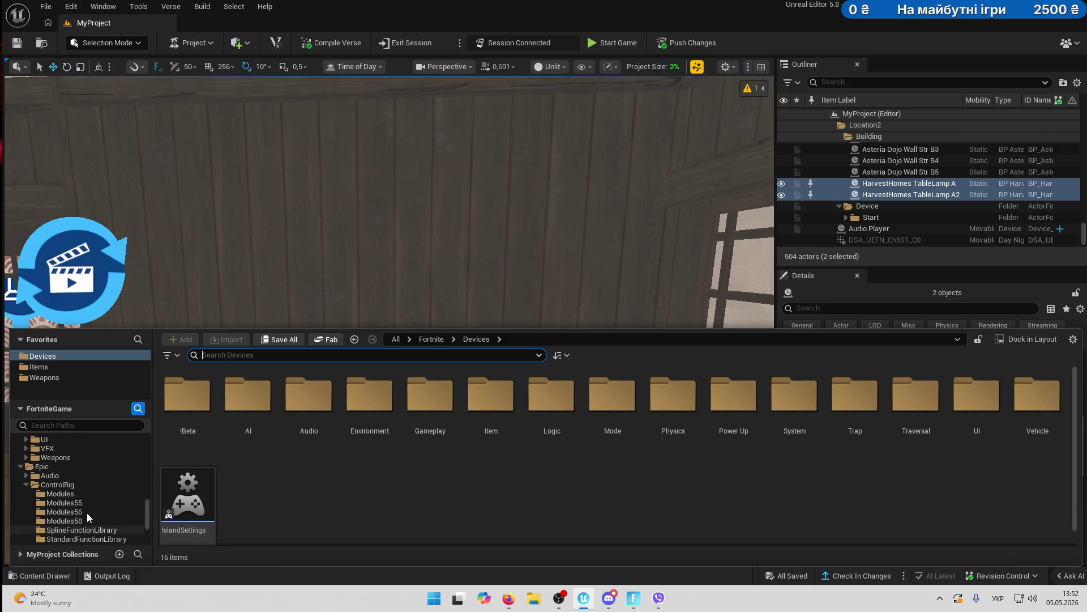
pyautogui.scroll(3, 88, 517)
pyautogui.scroll(3, 88, 516)
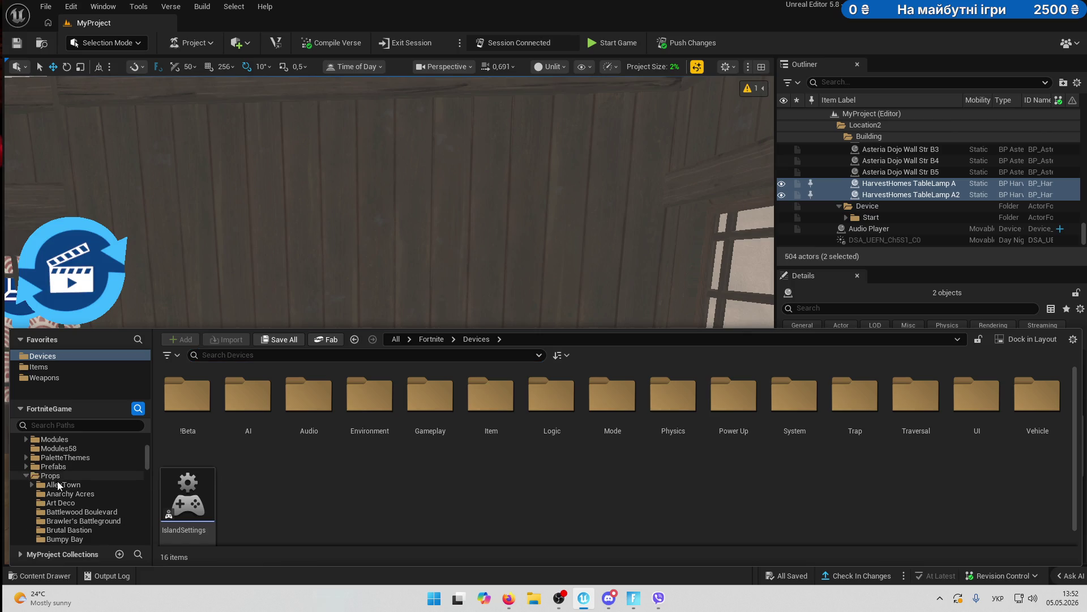
pyautogui.scroll(-2, 59, 485)
pyautogui.click(67, 504)
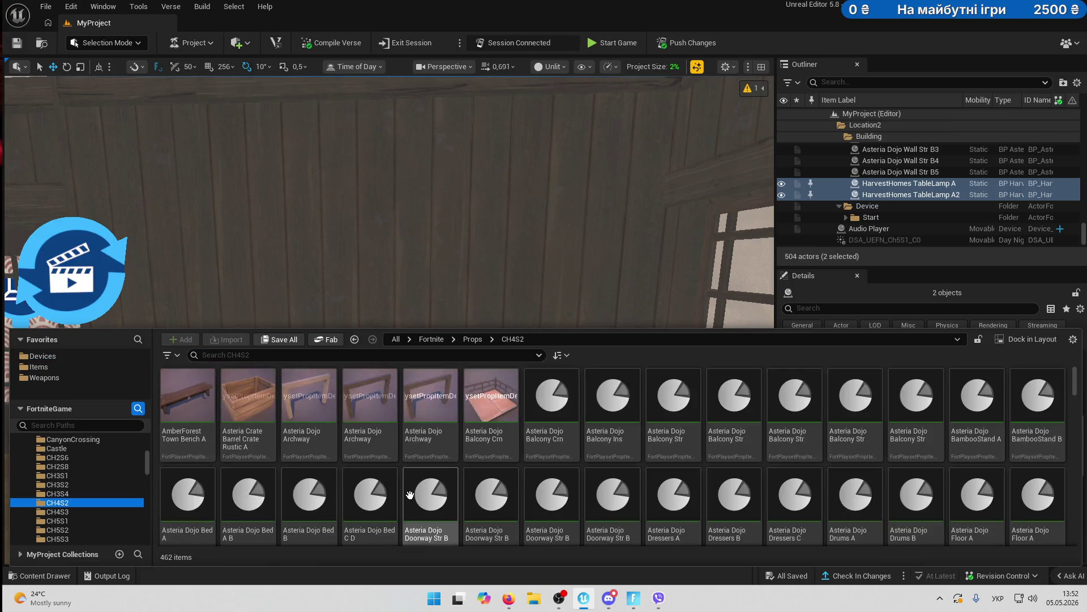
# - Scroll through the CH4S2 dojo and lighting props, then close the drawer
pyautogui.scroll(-8, 744, 471)
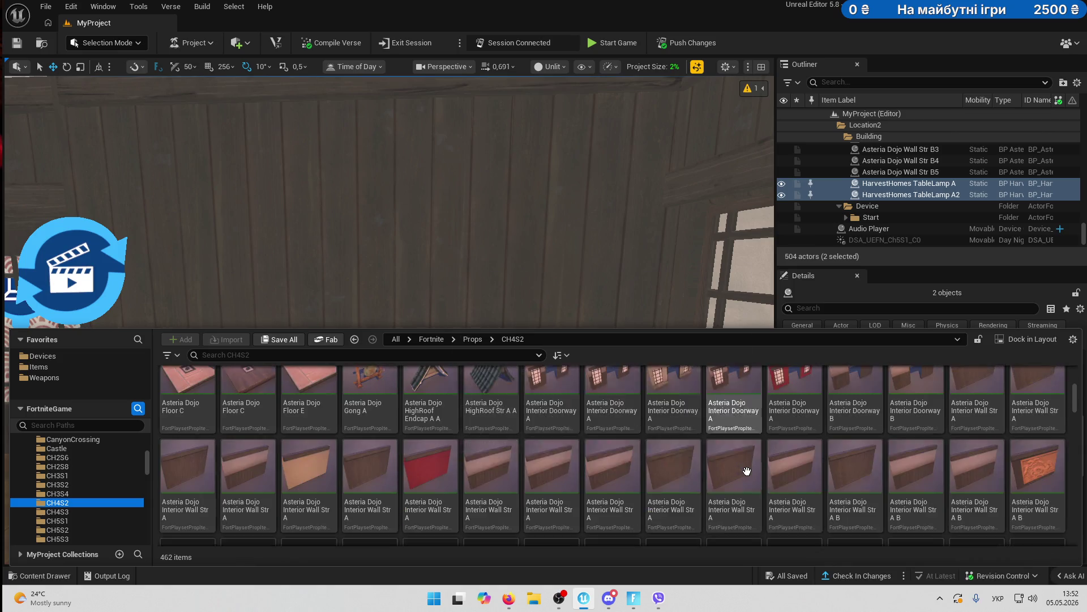
pyautogui.scroll(-10, 995, 475)
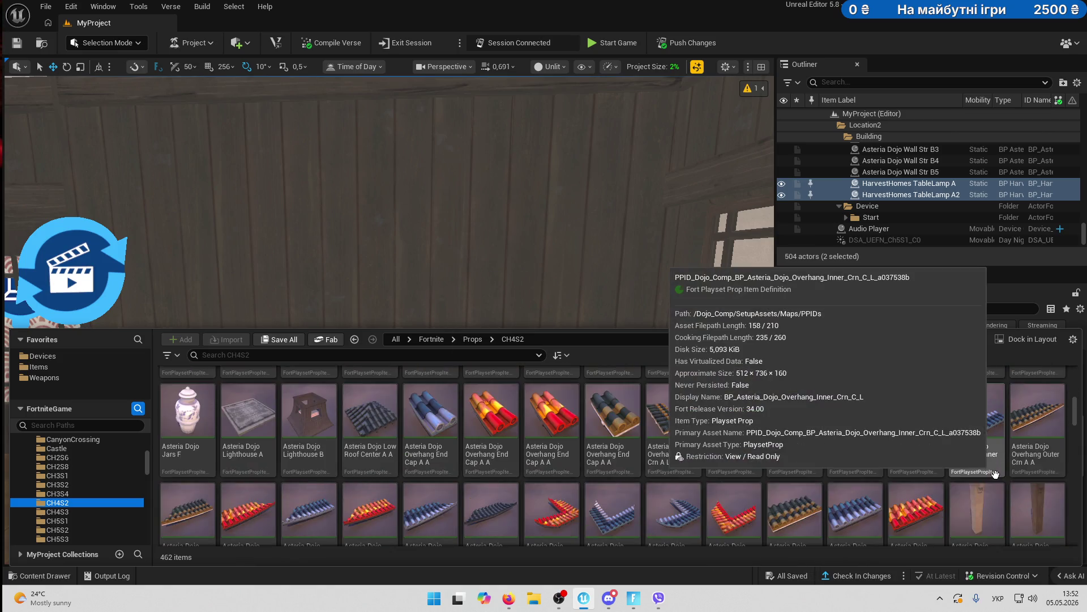
pyautogui.scroll(-5, 995, 475)
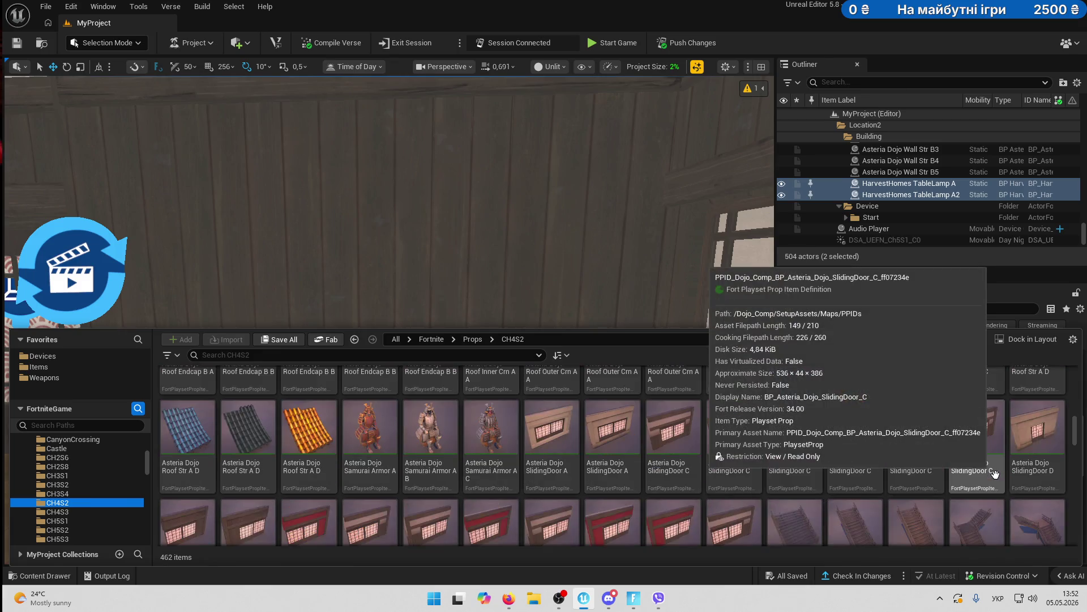
pyautogui.scroll(-5, 996, 475)
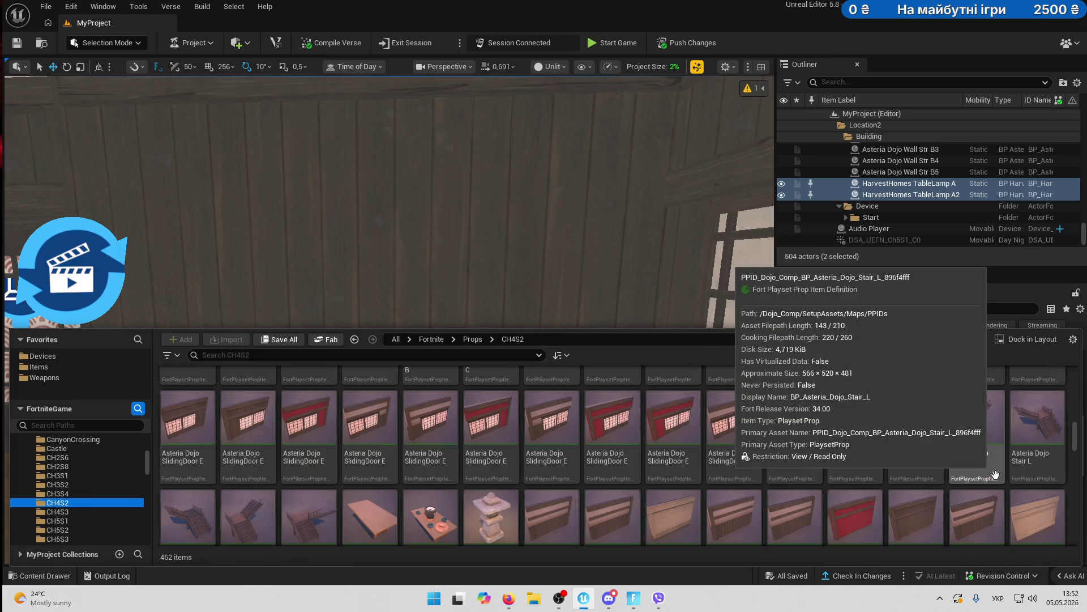
pyautogui.scroll(-5, 995, 475)
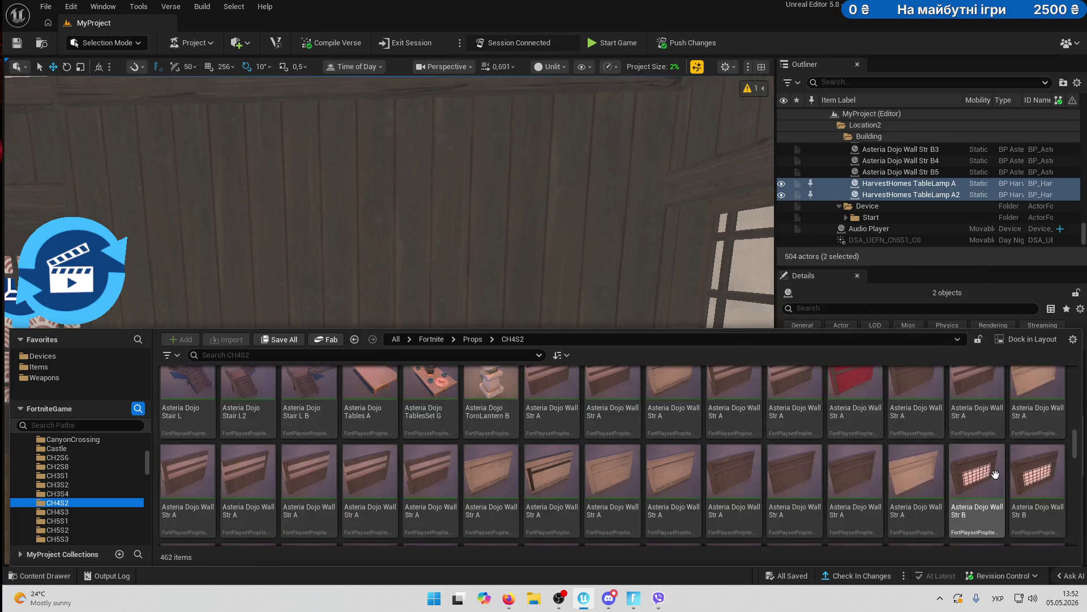
pyautogui.scroll(-5, 856, 466)
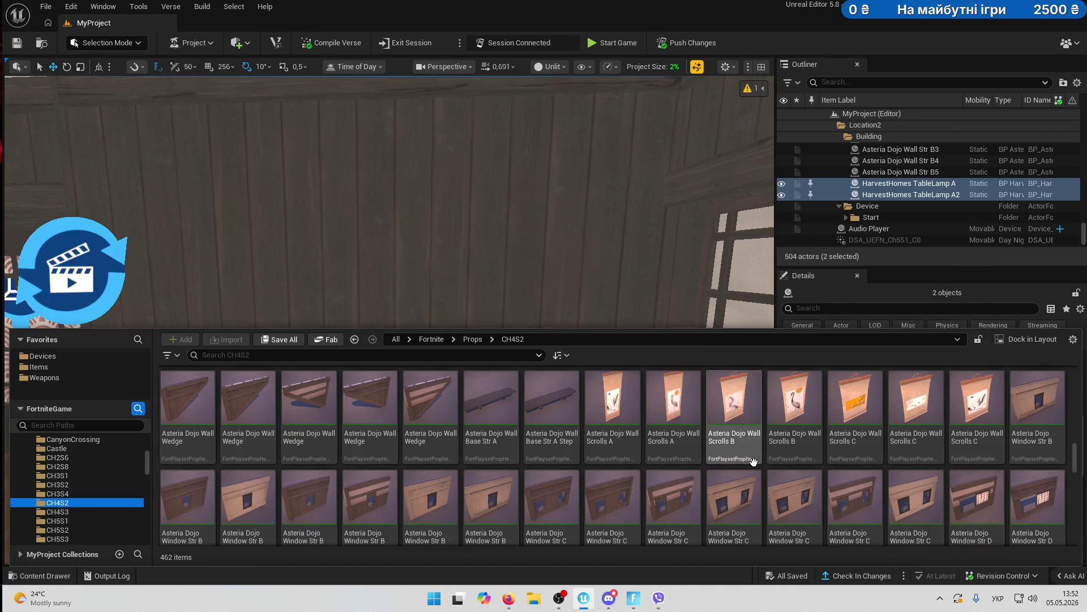
pyautogui.scroll(-3, 768, 463)
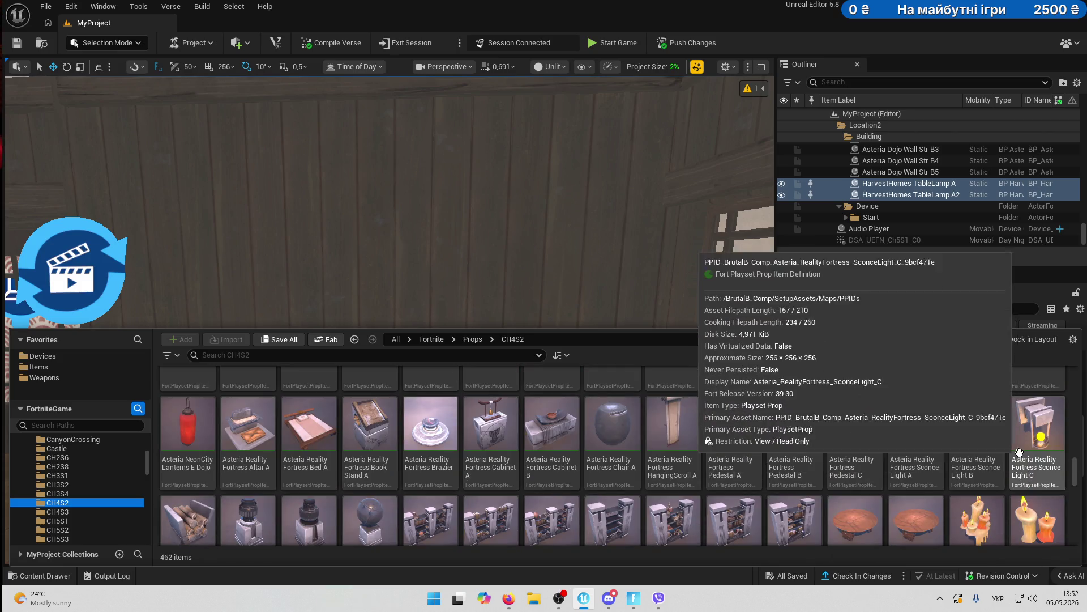
pyautogui.scroll(-2, 908, 441)
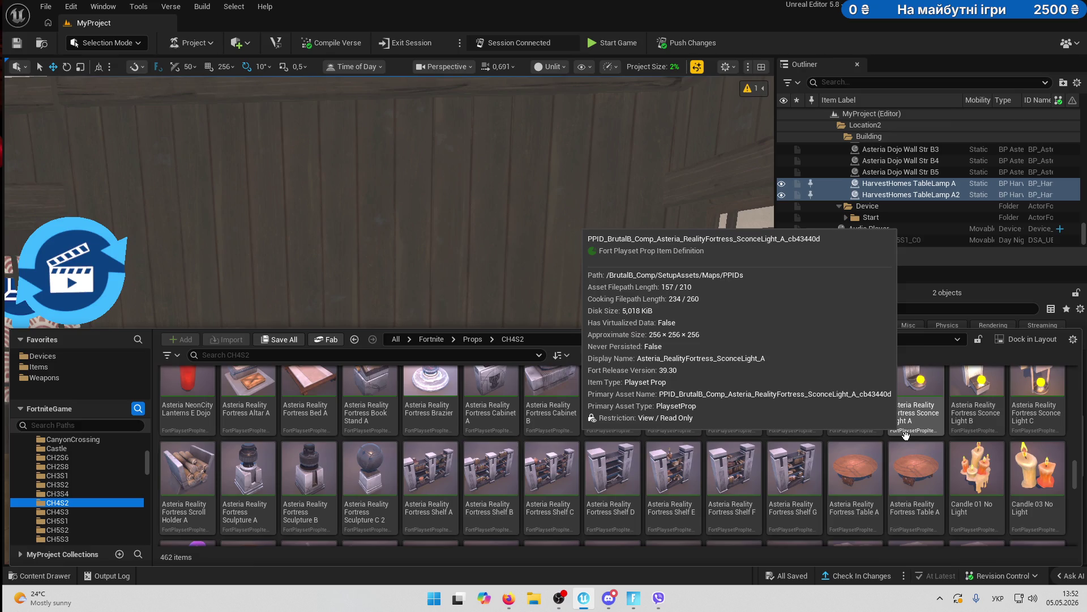
pyautogui.scroll(-2, 905, 434)
pyautogui.hotkey('ctrl', 'space')
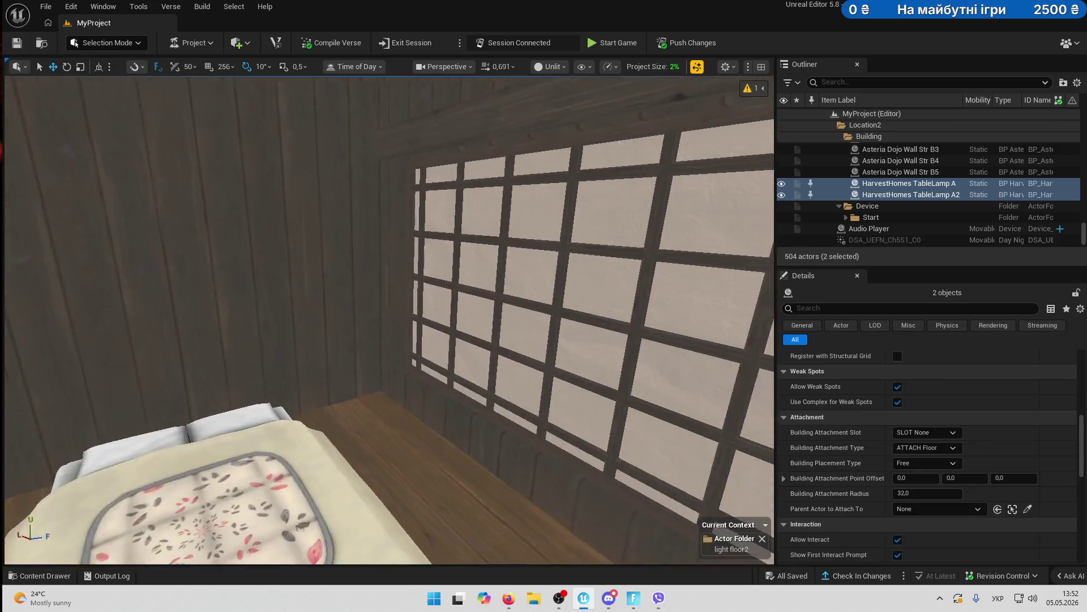
pyautogui.click(32, 576)
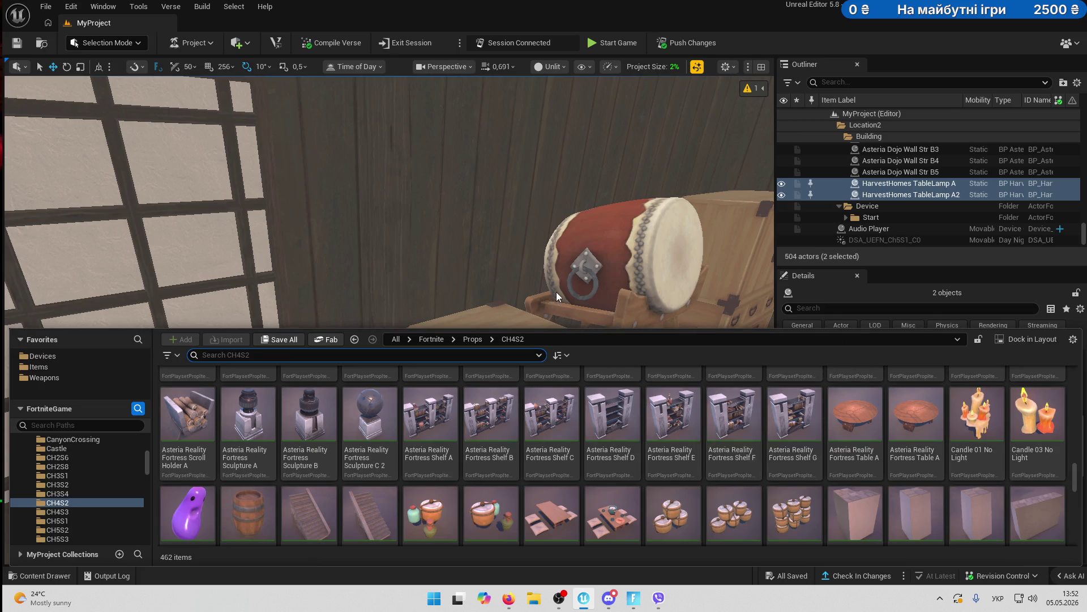
# - Place Candle 01 NoLight and move it across the chest toward the drum
pyautogui.moveTo(968, 418)
pyautogui.mouseDown()
pyautogui.moveTo(946, 303)
pyautogui.moveTo(595, 318)
pyautogui.moveTo(514, 330)
pyautogui.moveTo(445, 377)
pyautogui.mouseUp()
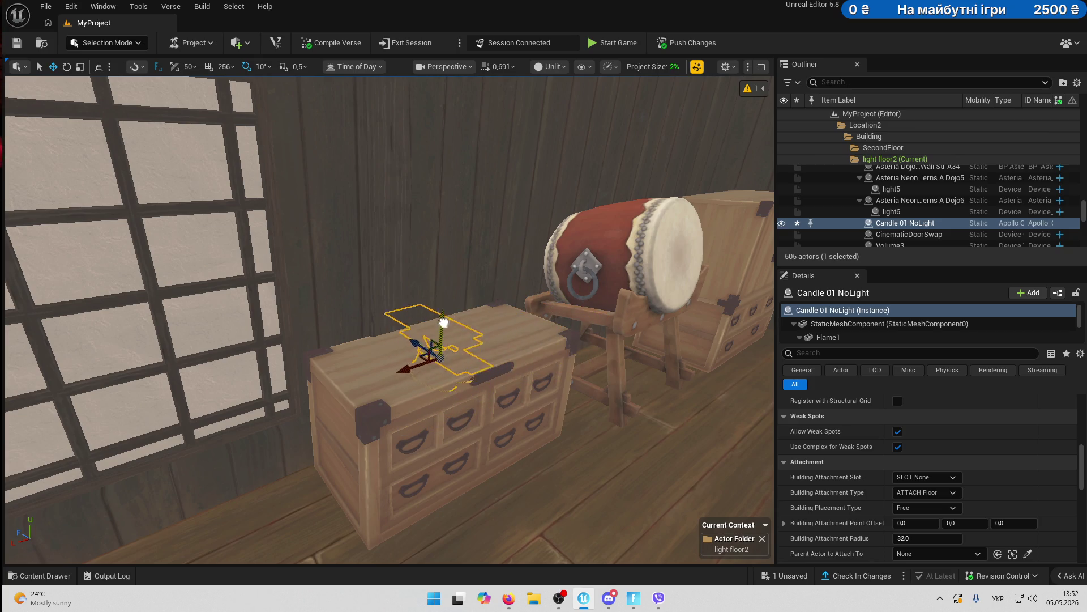
pyautogui.moveTo(405, 303)
pyautogui.mouseDown()
pyautogui.moveTo(499, 363)
pyautogui.moveTo(569, 385)
pyautogui.moveTo(563, 366)
pyautogui.moveTo(483, 349)
pyautogui.moveTo(510, 290)
pyautogui.mouseUp()
pyautogui.moveTo(484, 335)
pyautogui.mouseDown()
pyautogui.moveTo(515, 332)
pyautogui.moveTo(506, 314)
pyautogui.moveTo(470, 314)
pyautogui.moveTo(436, 332)
pyautogui.moveTo(465, 333)
pyautogui.moveTo(428, 333)
pyautogui.mouseUp()
pyautogui.press('f')
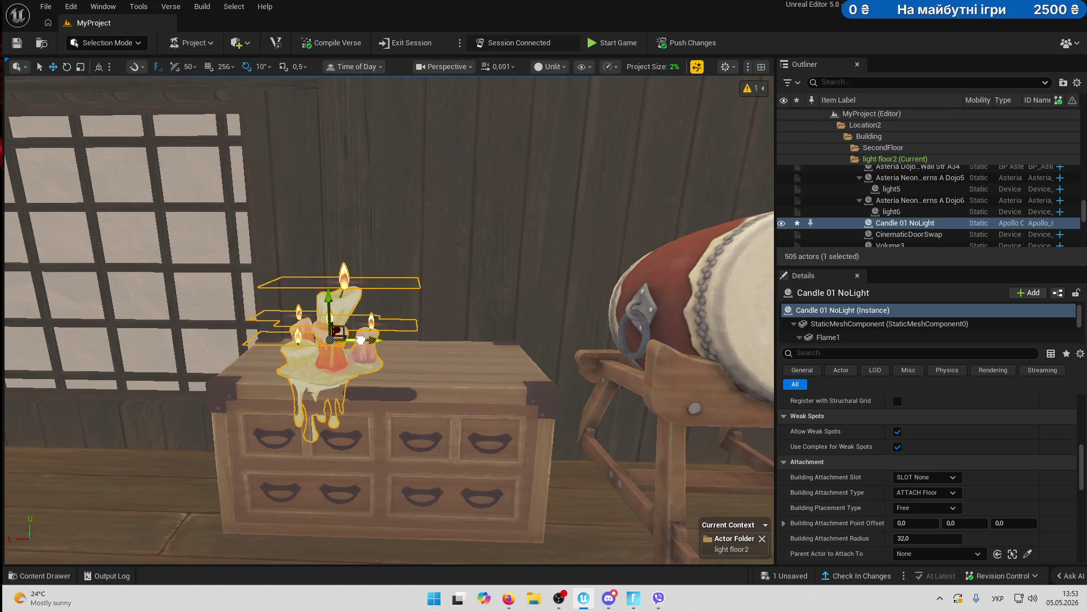
pyautogui.moveTo(360, 340)
pyautogui.mouseDown()
pyautogui.moveTo(376, 340)
pyautogui.moveTo(377, 318)
pyautogui.moveTo(362, 351)
pyautogui.mouseUp()
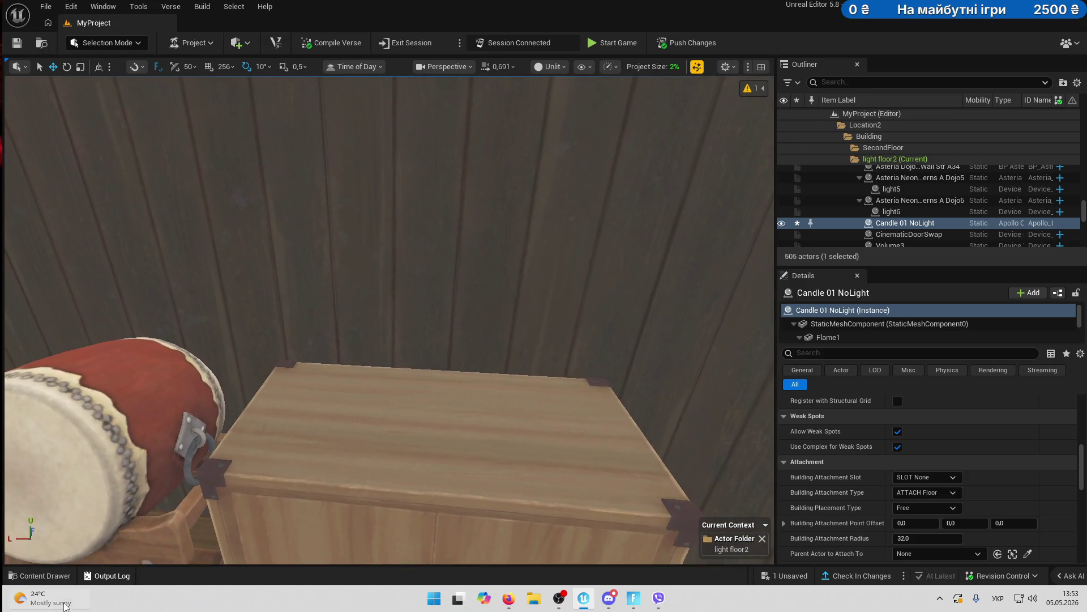
# - Put Candle 03 NoLight on the chest's front edge beside Candle 01
pyautogui.click(39, 576)
pyautogui.moveTo(1041, 418)
pyautogui.mouseDown()
pyautogui.moveTo(566, 307)
pyautogui.moveTo(501, 431)
pyautogui.mouseUp()
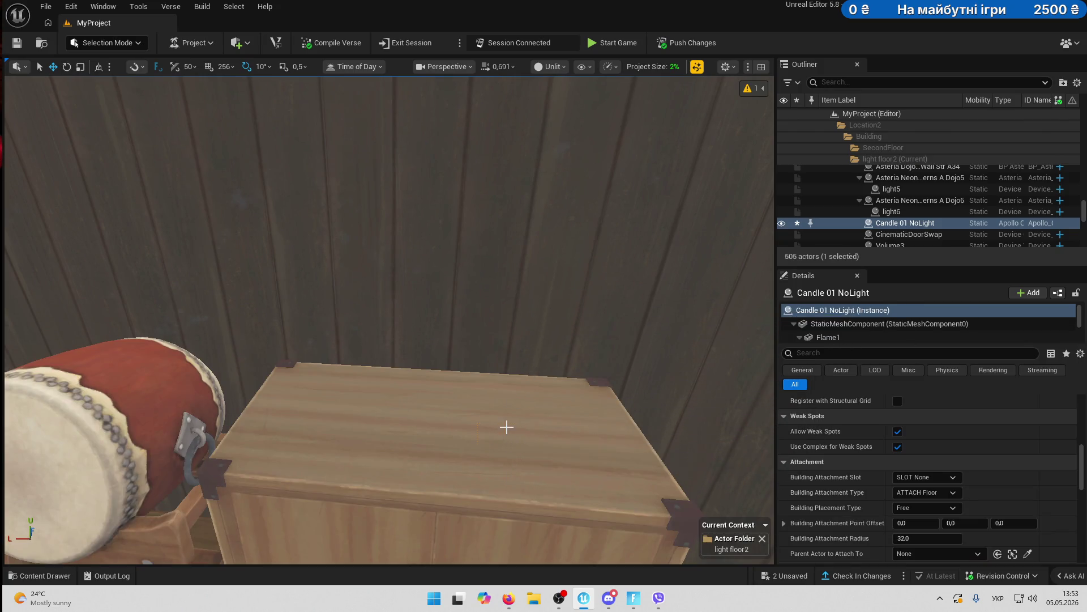
pyautogui.scroll(-1, 478, 387)
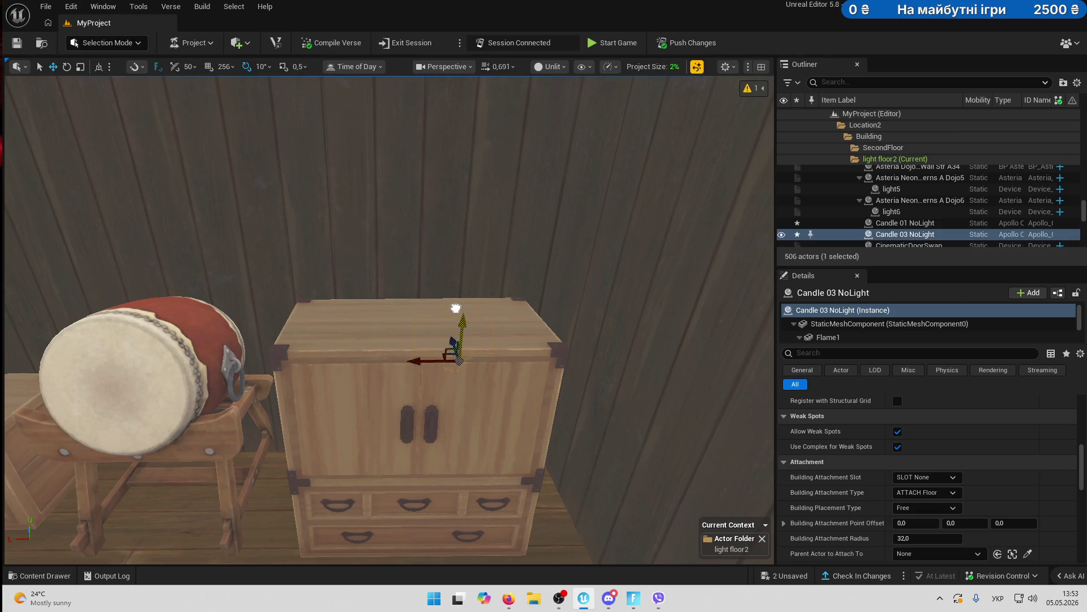
pyautogui.moveTo(471, 329)
pyautogui.mouseDown()
pyautogui.moveTo(485, 357)
pyautogui.moveTo(516, 323)
pyautogui.moveTo(456, 311)
pyautogui.moveTo(482, 306)
pyautogui.moveTo(505, 276)
pyautogui.moveTo(454, 306)
pyautogui.moveTo(409, 306)
pyautogui.mouseUp()
pyautogui.press('f')
pyautogui.scroll(-10, 486, 351)
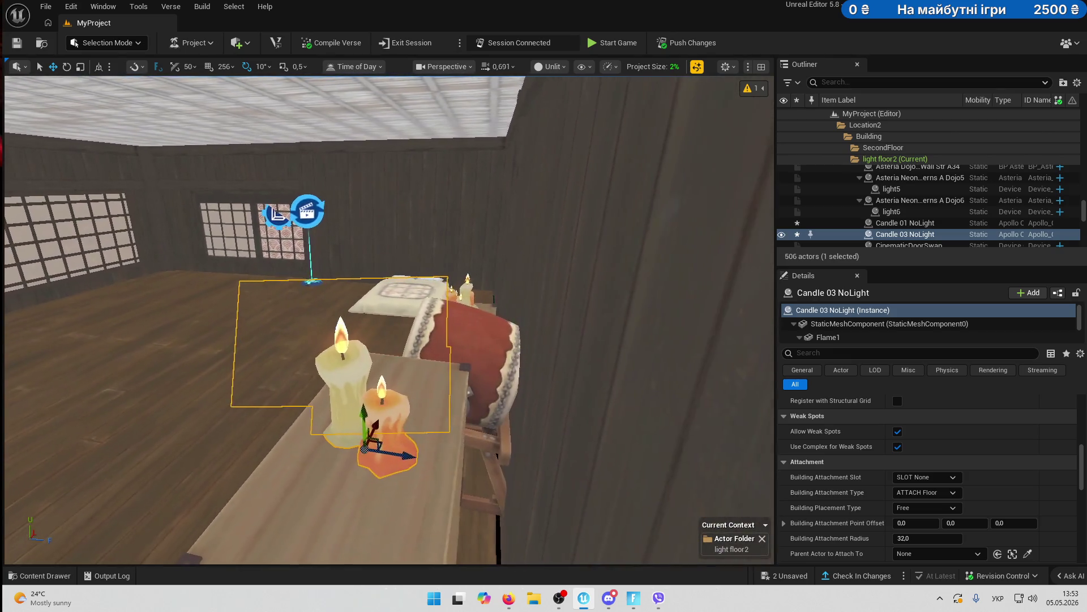
pyautogui.scroll(10, 210, 473)
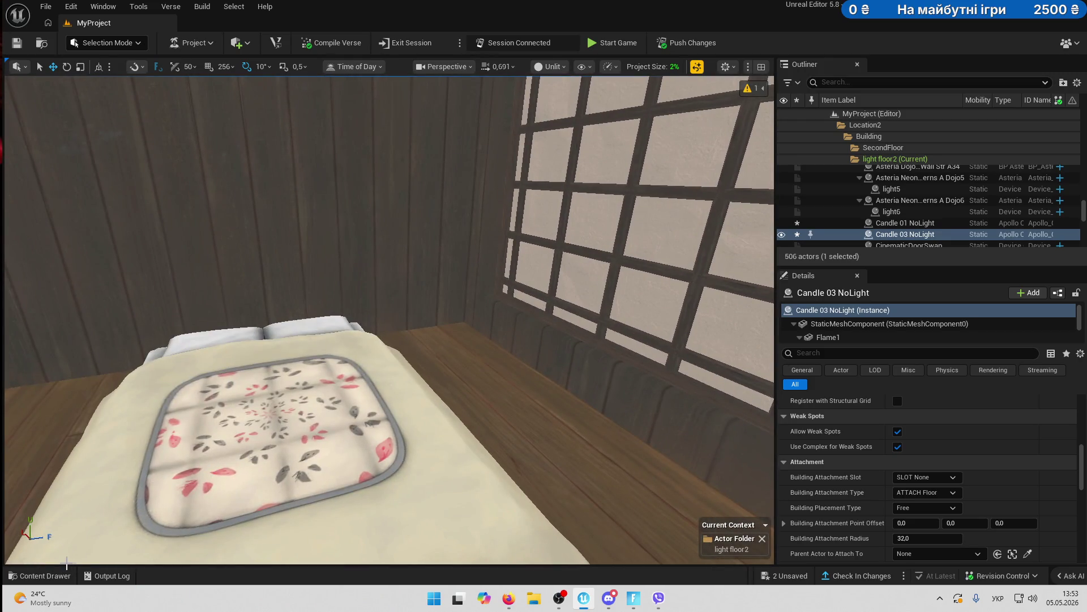
pyautogui.click(55, 577)
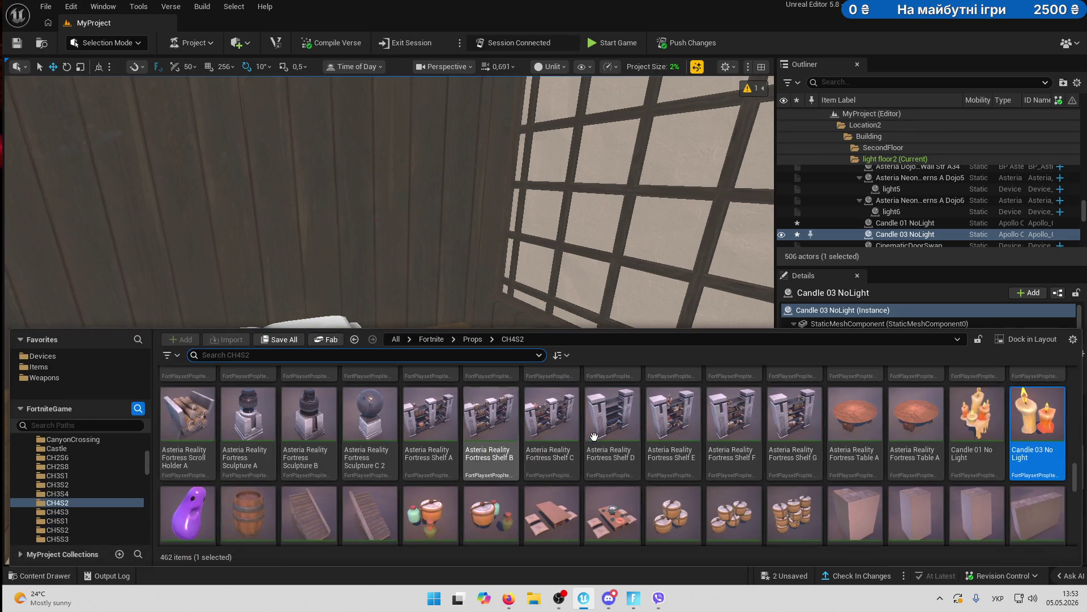
pyautogui.scroll(-3, 882, 437)
pyautogui.scroll(-1, 881, 436)
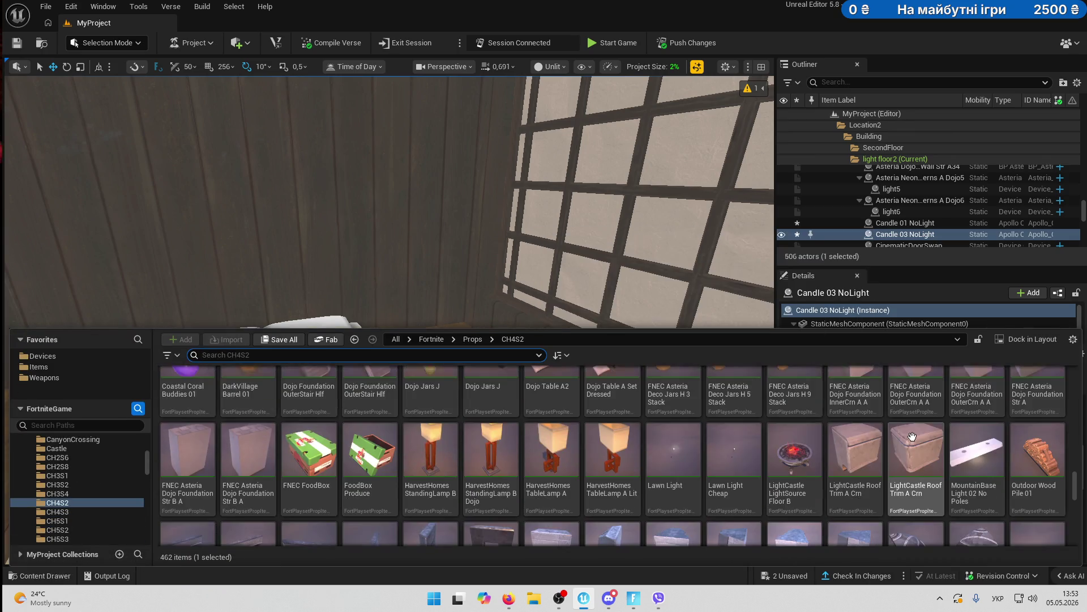
pyautogui.moveTo(446, 475)
pyautogui.mouseDown()
pyautogui.moveTo(432, 311)
pyautogui.moveTo(455, 355)
pyautogui.mouseUp()
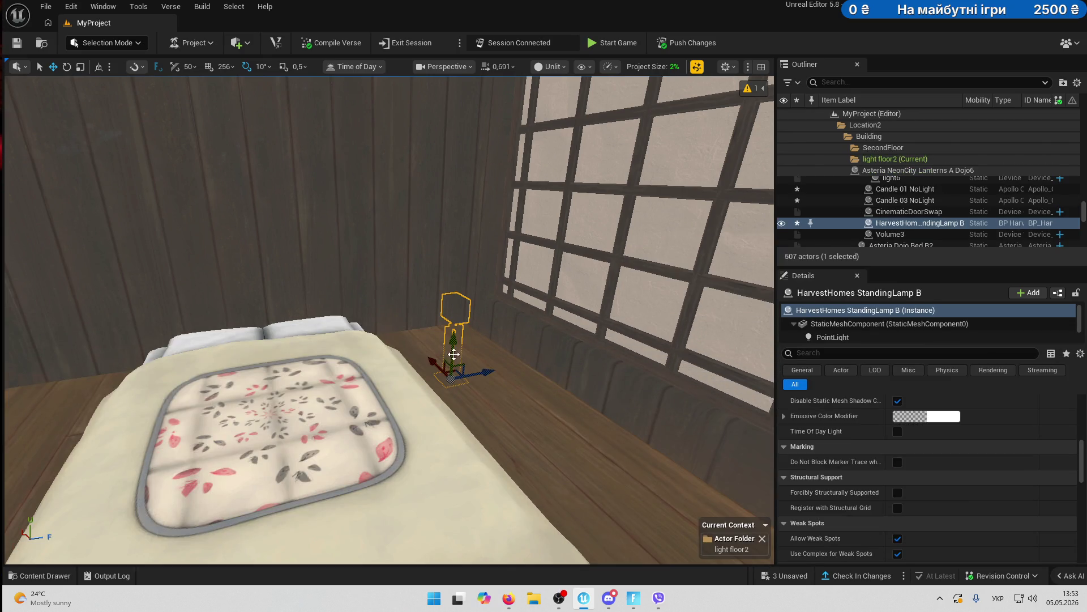
pyautogui.hotkey('ctrl', 'z')
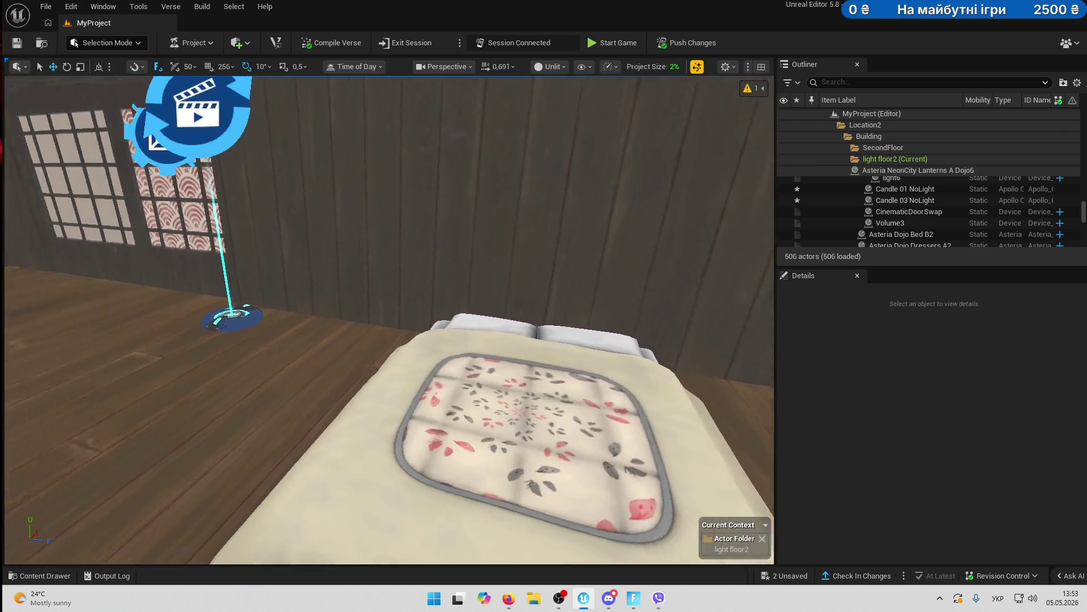
pyautogui.moveTo(704, 175); pyautogui.dragTo(704, 175)
pyautogui.moveTo(438, 183); pyautogui.dragTo(438, 183)
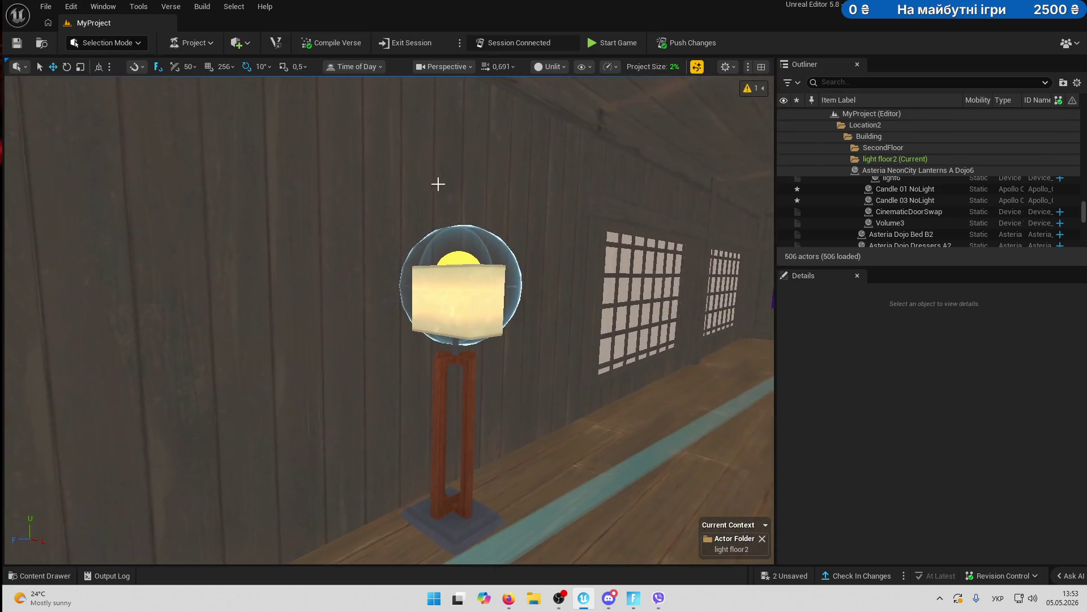
# - Copy the standing lamp with light2 and position the copy beside the bed
pyautogui.click(456, 295)
pyautogui.keyDown('ctrl'); pyautogui.click(884, 206); pyautogui.keyUp('ctrl')
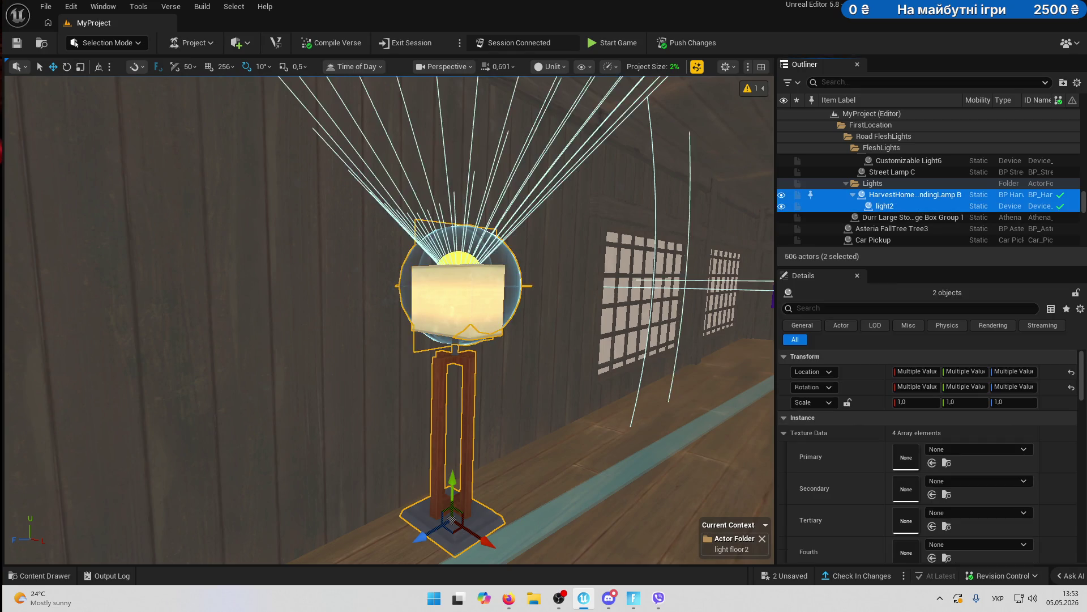
pyautogui.press('f')
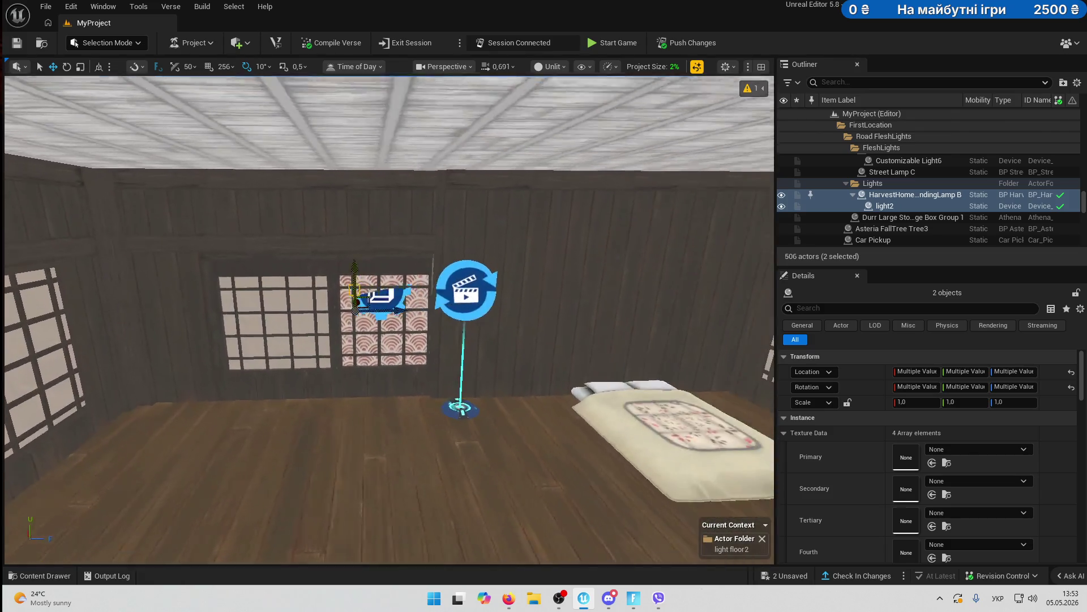
pyautogui.moveTo(201, 329)
pyautogui.mouseDown()
pyautogui.moveTo(347, 441)
pyautogui.moveTo(450, 553)
pyautogui.moveTo(374, 470)
pyautogui.mouseUp()
pyautogui.press('f')
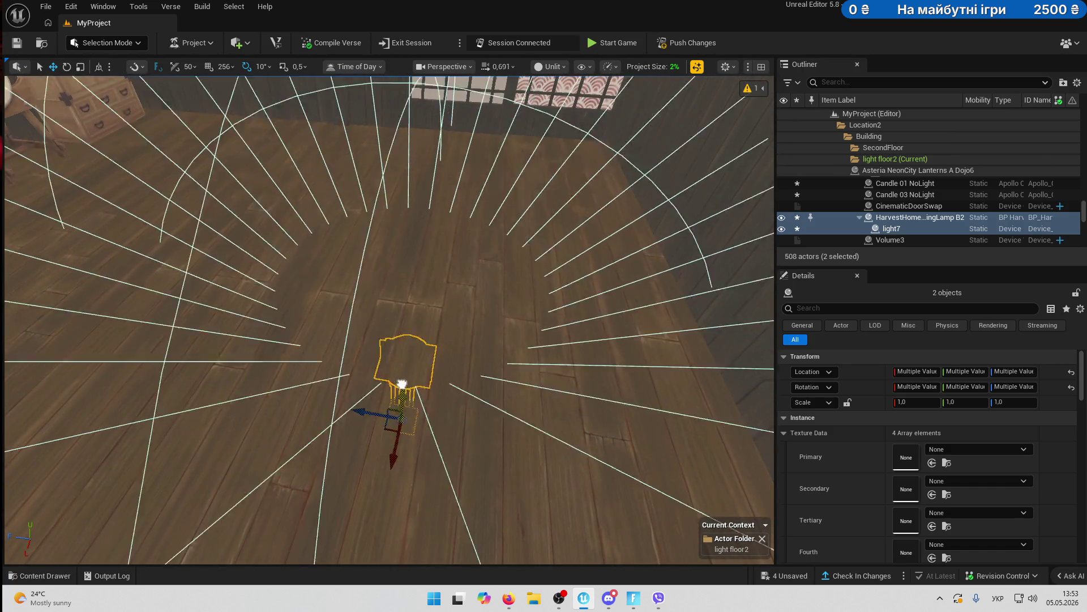
pyautogui.moveTo(389, 275)
pyautogui.mouseDown()
pyautogui.moveTo(175, 267)
pyautogui.moveTo(497, 303)
pyautogui.moveTo(549, 348)
pyautogui.moveTo(487, 340)
pyautogui.moveTo(496, 280)
pyautogui.moveTo(401, 282)
pyautogui.mouseUp()
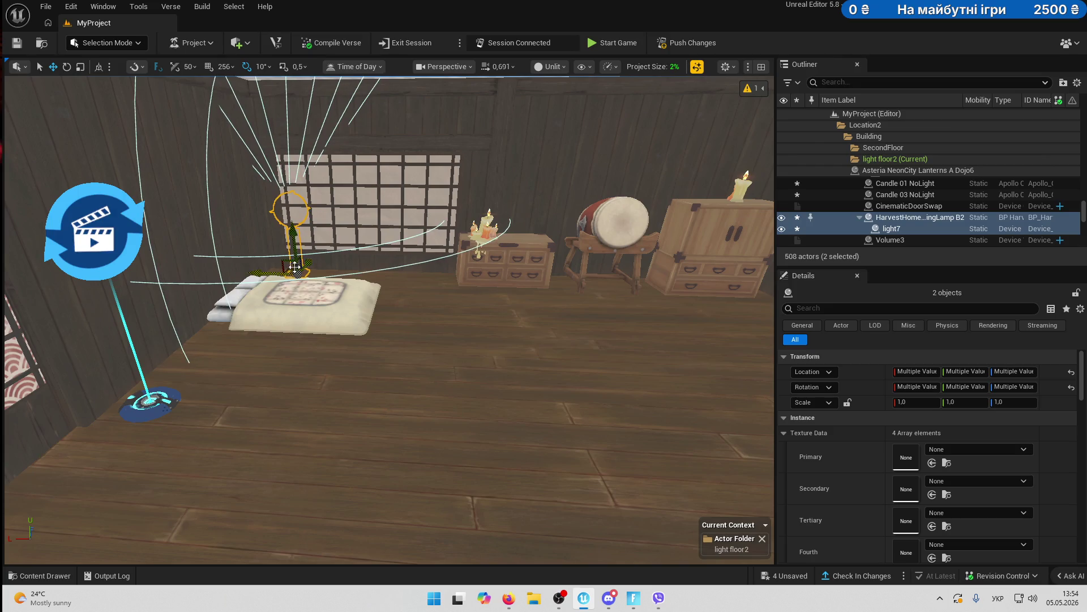
pyautogui.moveTo(300, 262)
pyautogui.mouseDown()
pyautogui.moveTo(290, 267)
pyautogui.moveTo(405, 390)
pyautogui.moveTo(367, 353)
pyautogui.moveTo(389, 381)
pyautogui.mouseUp()
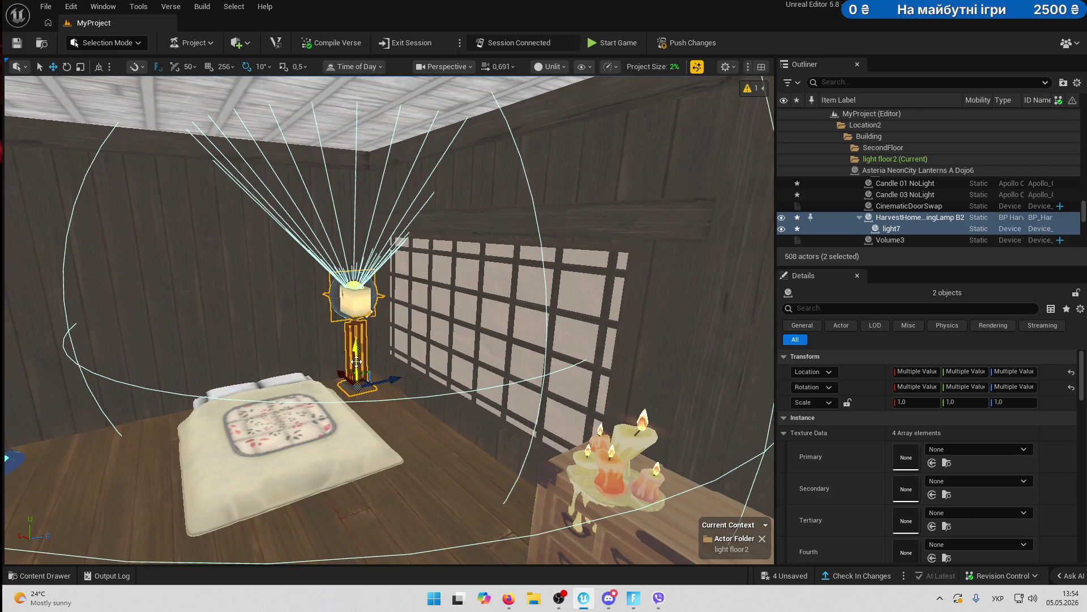
pyautogui.scroll(5, 357, 362)
pyautogui.moveTo(348, 405); pyautogui.dragTo(347, 405)
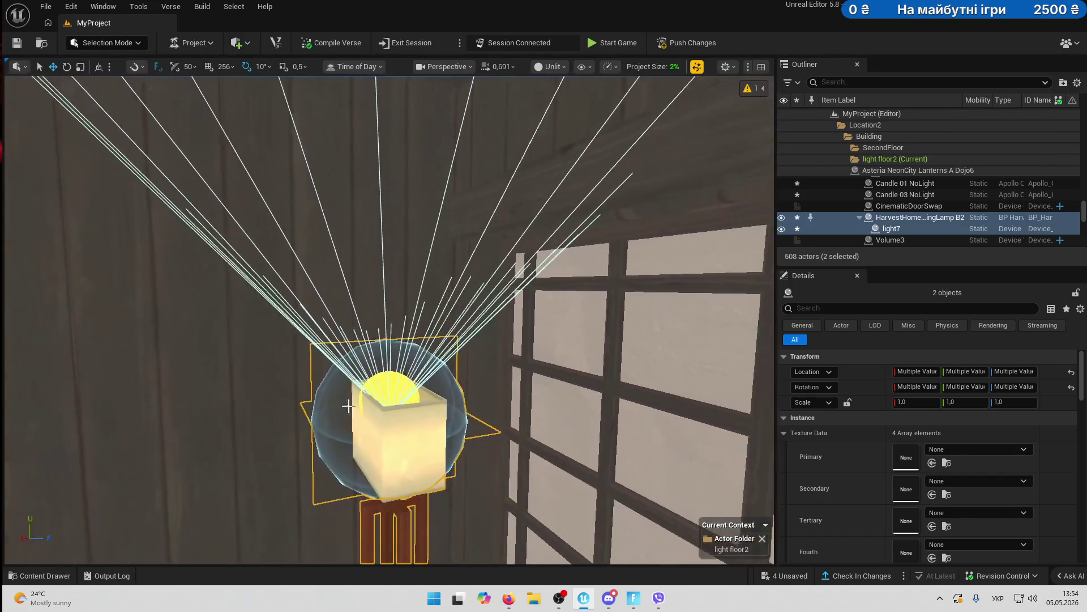
# - Set light7's Rhythm Preset to Constant, then reselect lamp B2 with it
pyautogui.click(420, 376)
pyautogui.scroll(-3, 984, 464)
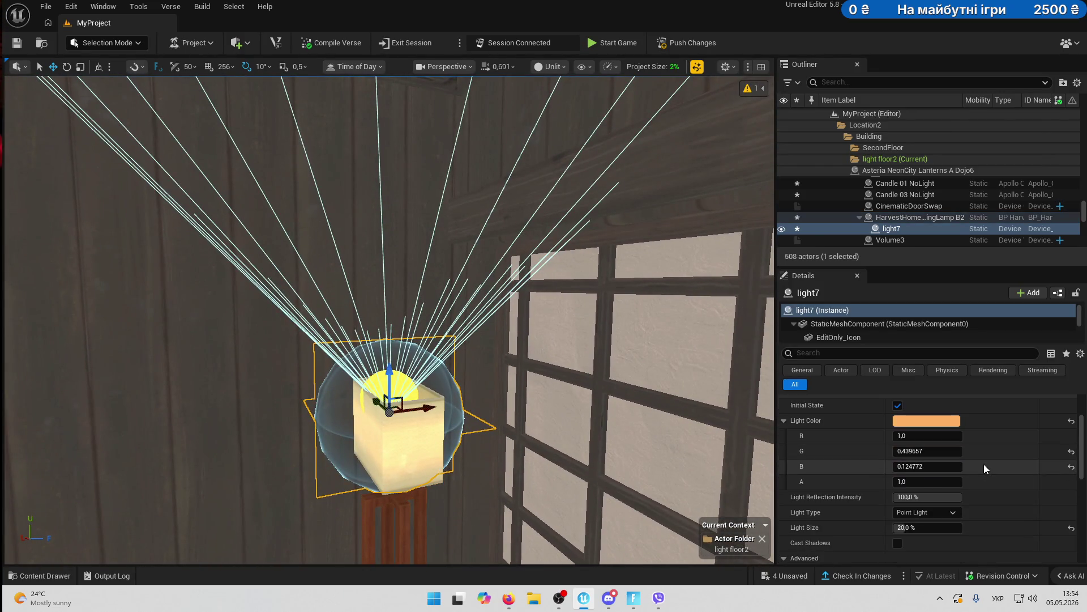
pyautogui.scroll(-3, 984, 464)
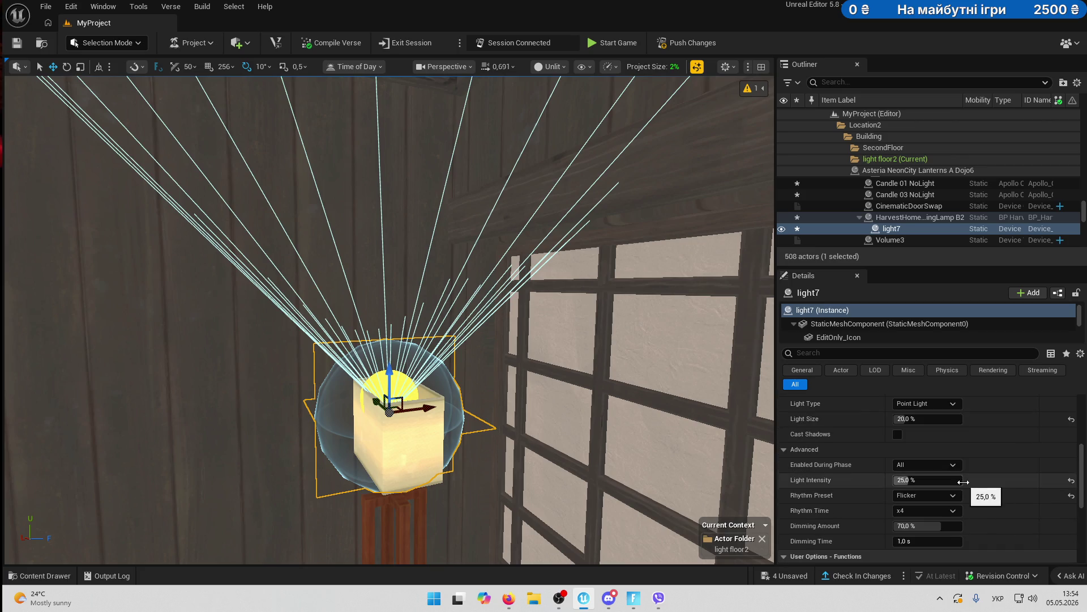
pyautogui.click(953, 496)
pyautogui.click(932, 507)
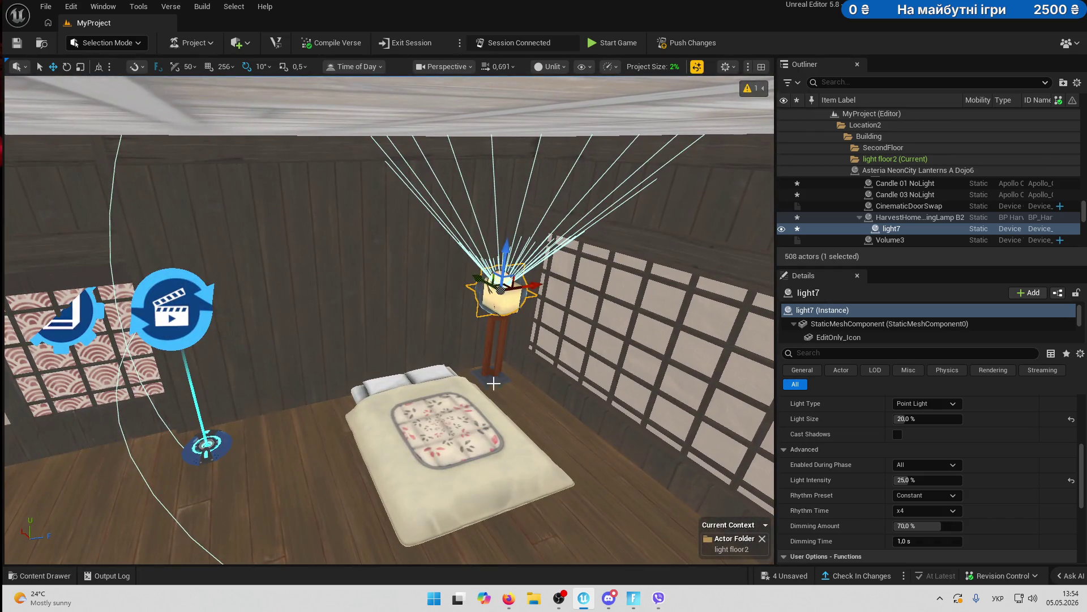
pyautogui.keyDown('ctrl'); pyautogui.click(915, 219); pyautogui.keyUp('ctrl')
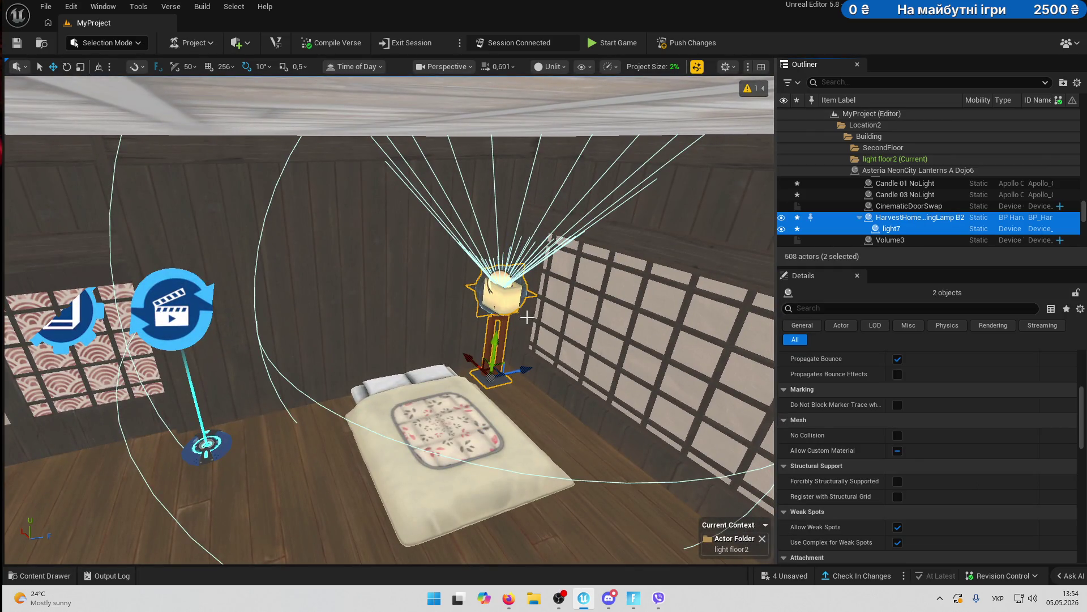
# - Duplicate the lamp and light as StandingLamp B3, slid left, then browse the prop library
pyautogui.moveTo(523, 371)
pyautogui.keyDown('alt'); pyautogui.mouseDown()
pyautogui.moveTo(321, 440)
pyautogui.moveTo(296, 401)
pyautogui.moveTo(313, 251)
pyautogui.moveTo(249, 252)
pyautogui.moveTo(300, 340)
pyautogui.mouseUp(); pyautogui.keyUp('alt')
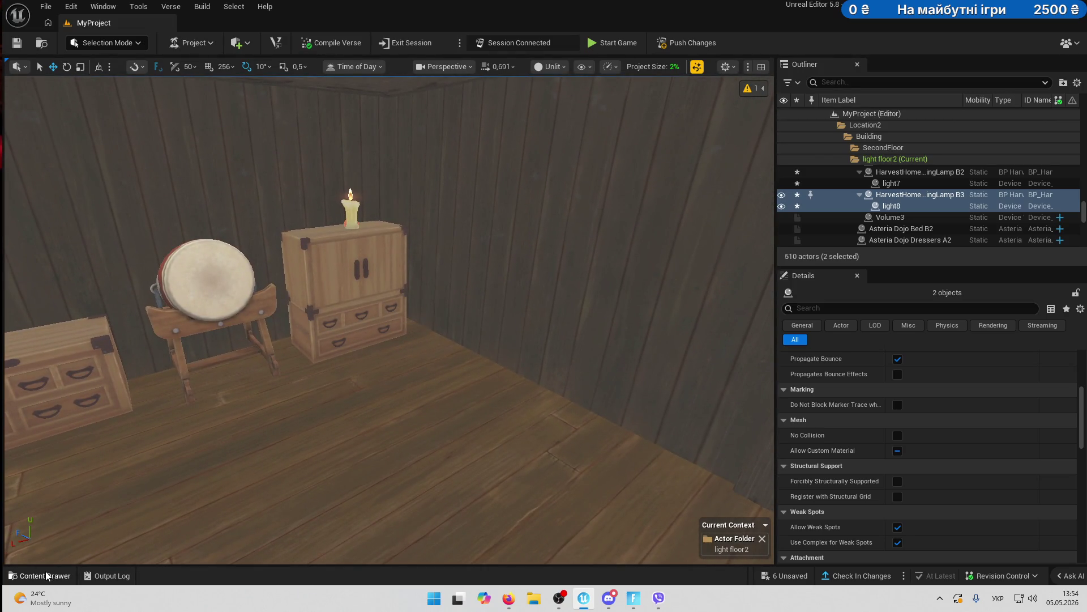
pyautogui.click(46, 576)
pyautogui.scroll(-5, 566, 470)
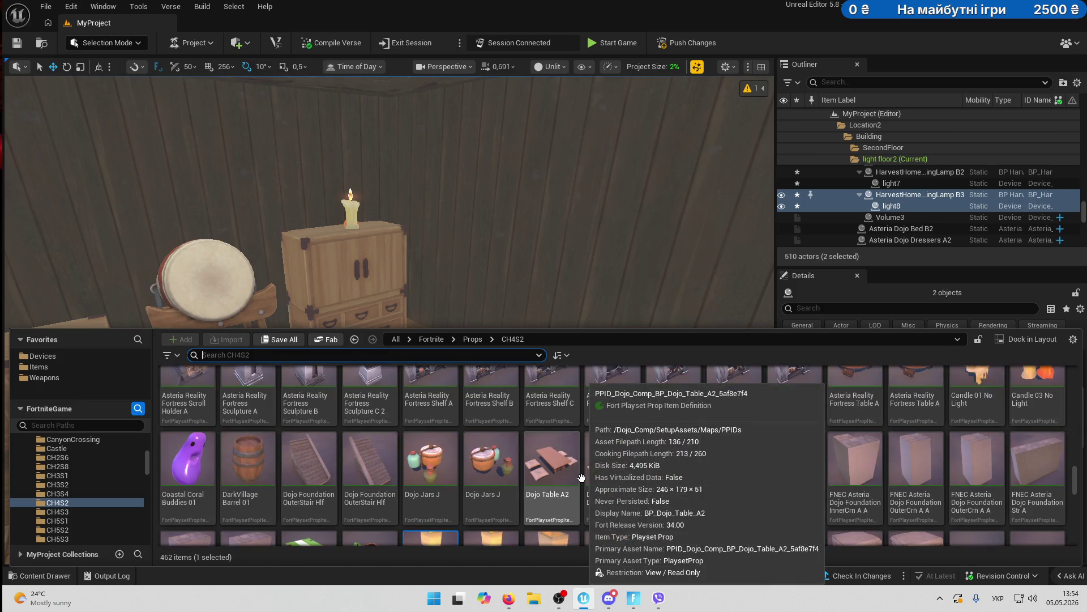
pyautogui.scroll(3, 688, 475)
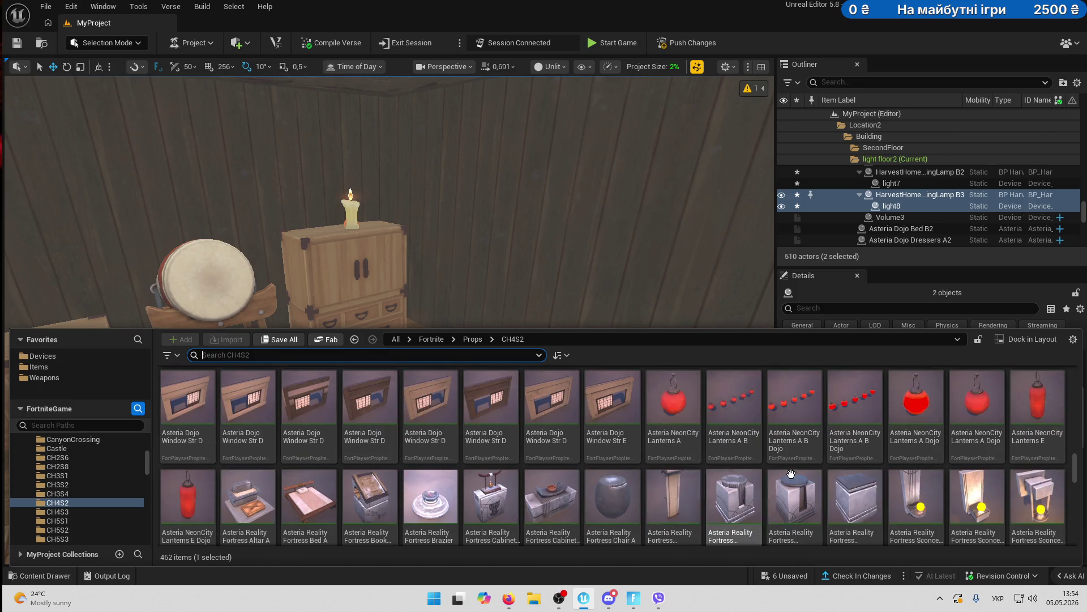
pyautogui.scroll(2, 882, 480)
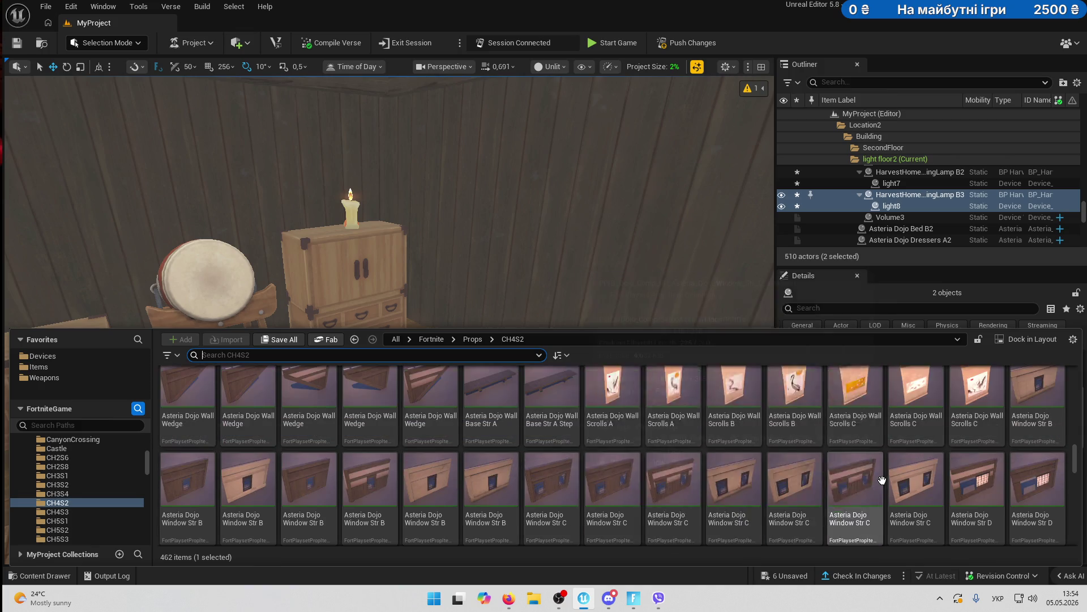
pyautogui.scroll(4, 461, 504)
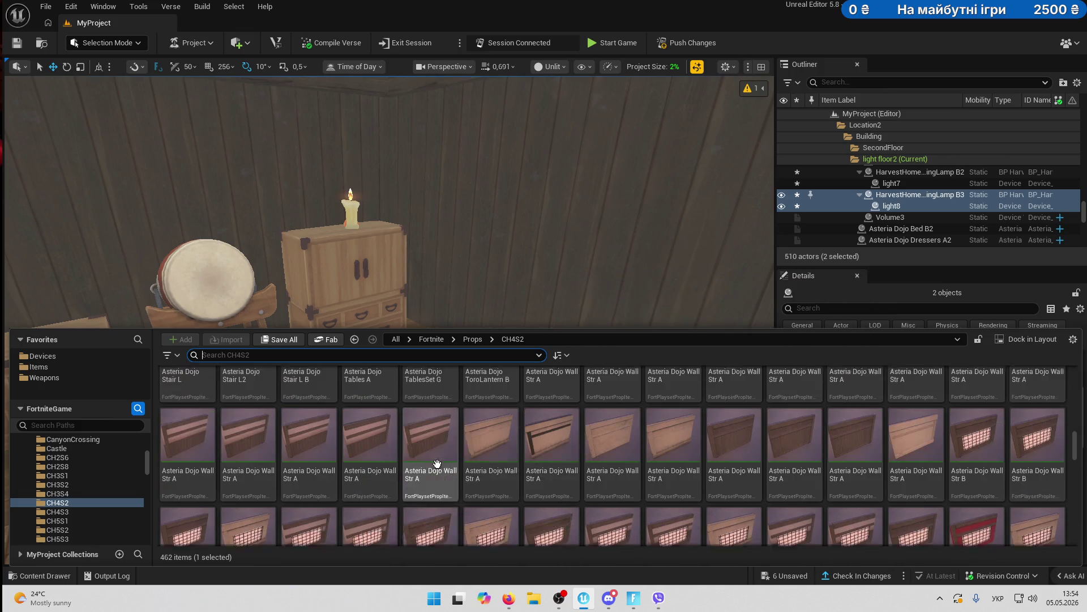
pyautogui.scroll(-4, 615, 458)
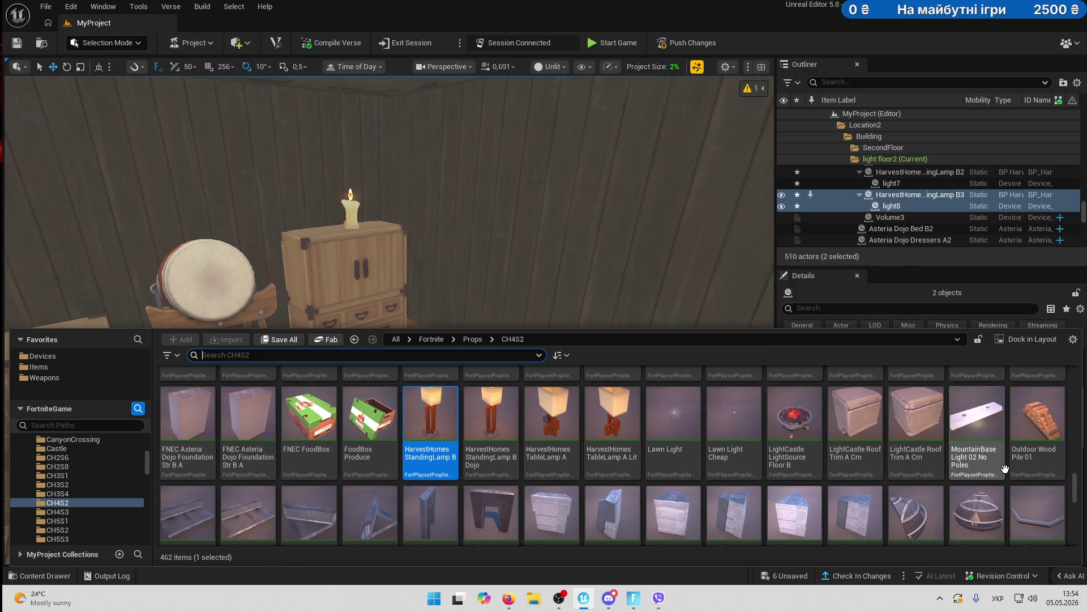
pyautogui.scroll(-5, 940, 470)
pyautogui.scroll(-8, 1005, 468)
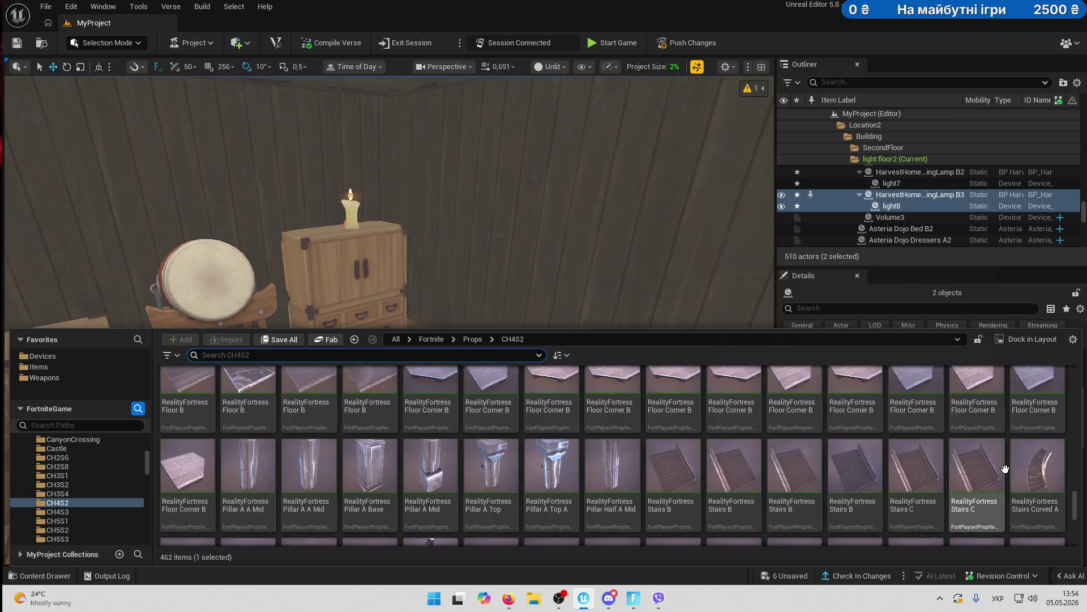
pyautogui.scroll(-2, 1004, 465)
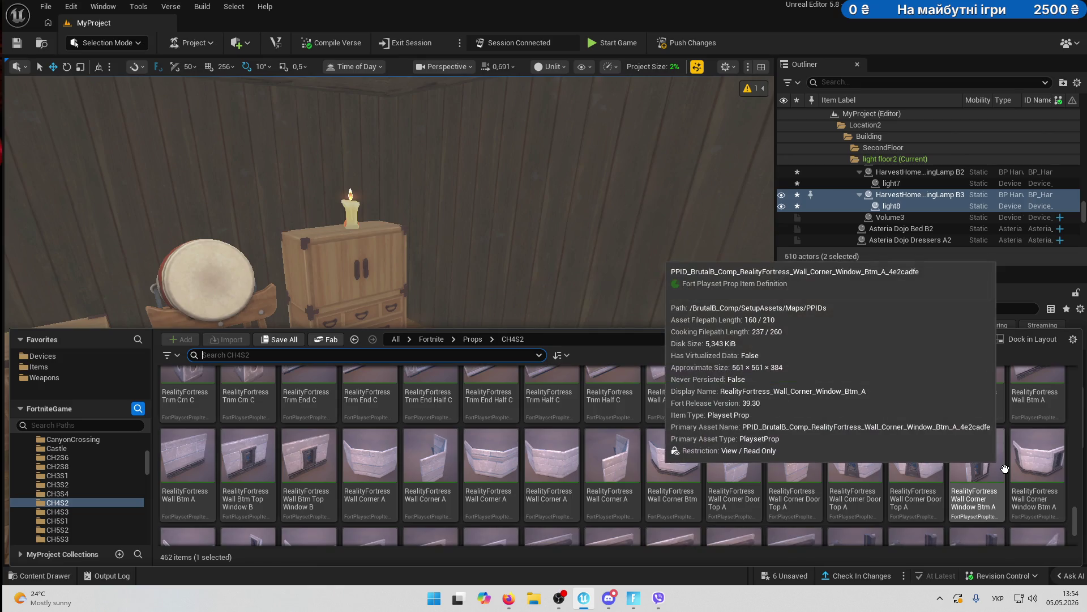
pyautogui.scroll(3, 963, 453)
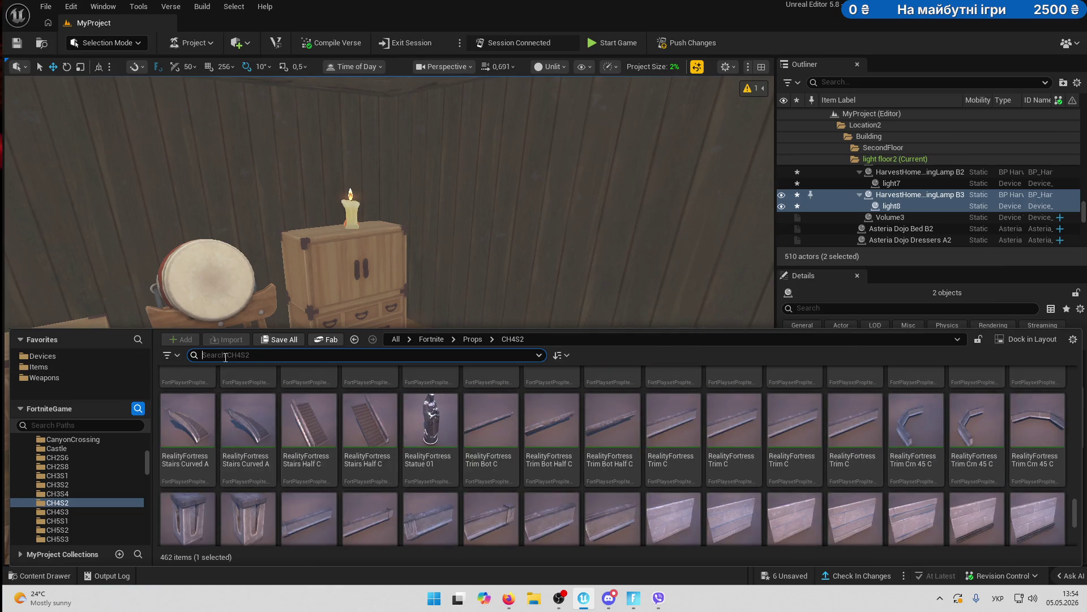
# - Search 'bu' and open the Devices favorite to show the Button assets
pyautogui.write('шre')
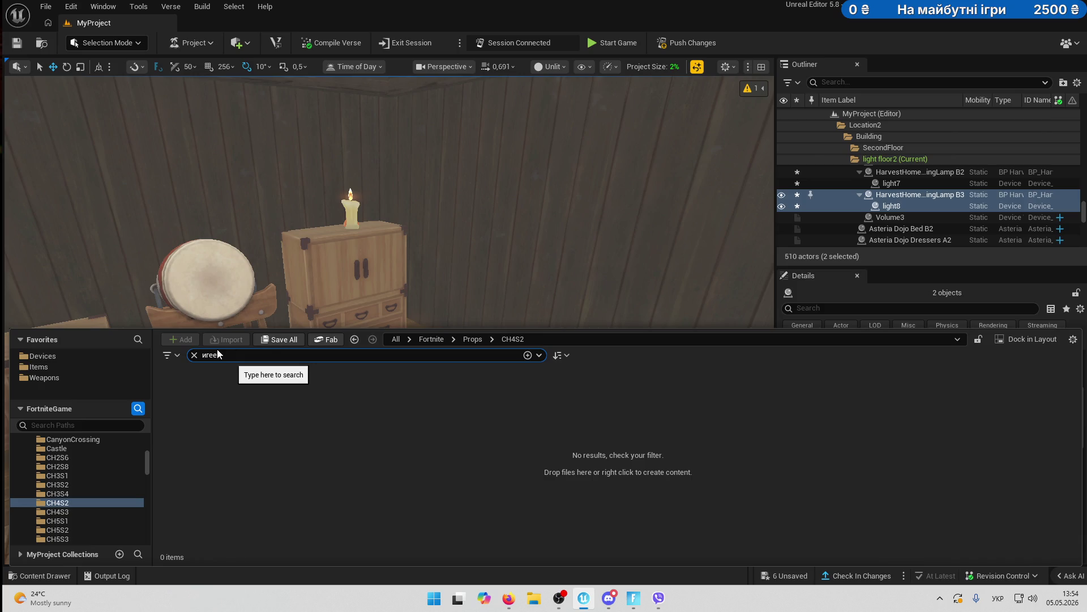
pyautogui.press('BackSpace')
pyautogui.hotkey('alt', 'shift')
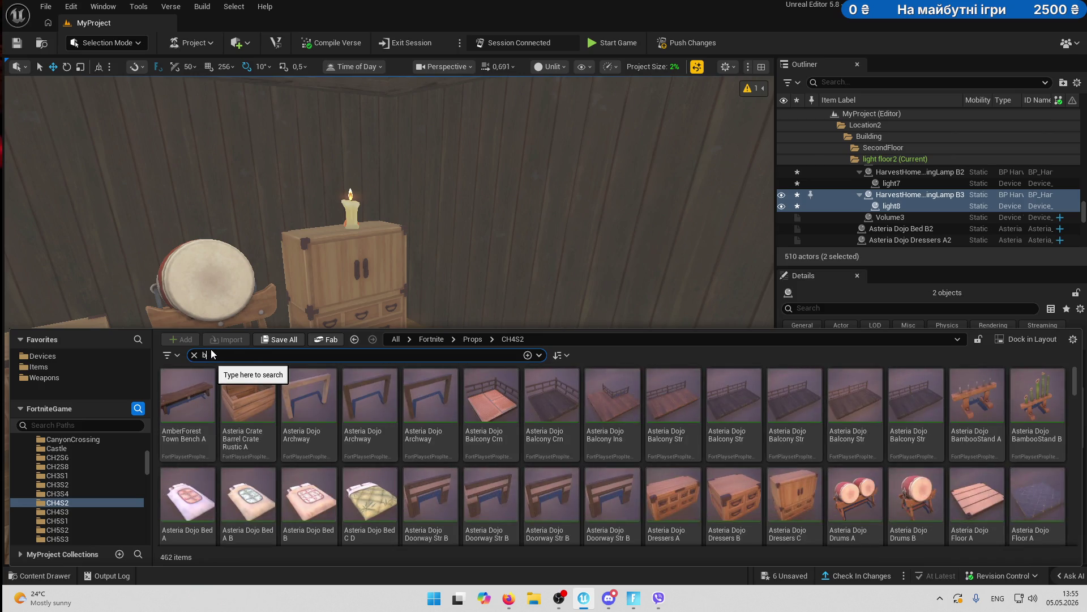
pyautogui.write('butt')
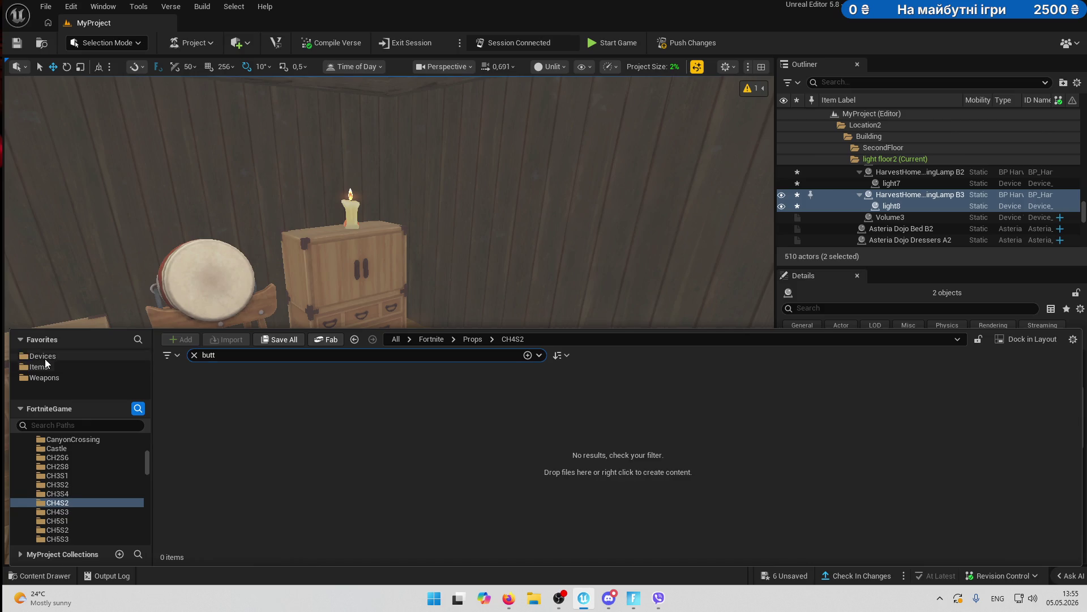
pyautogui.click(45, 359)
# - Place a Button device beside the chest of drawers and enable Custom Mesh
pyautogui.moveTo(184, 417)
pyautogui.mouseDown()
pyautogui.moveTo(425, 291)
pyautogui.moveTo(471, 359)
pyautogui.moveTo(453, 398)
pyautogui.mouseUp()
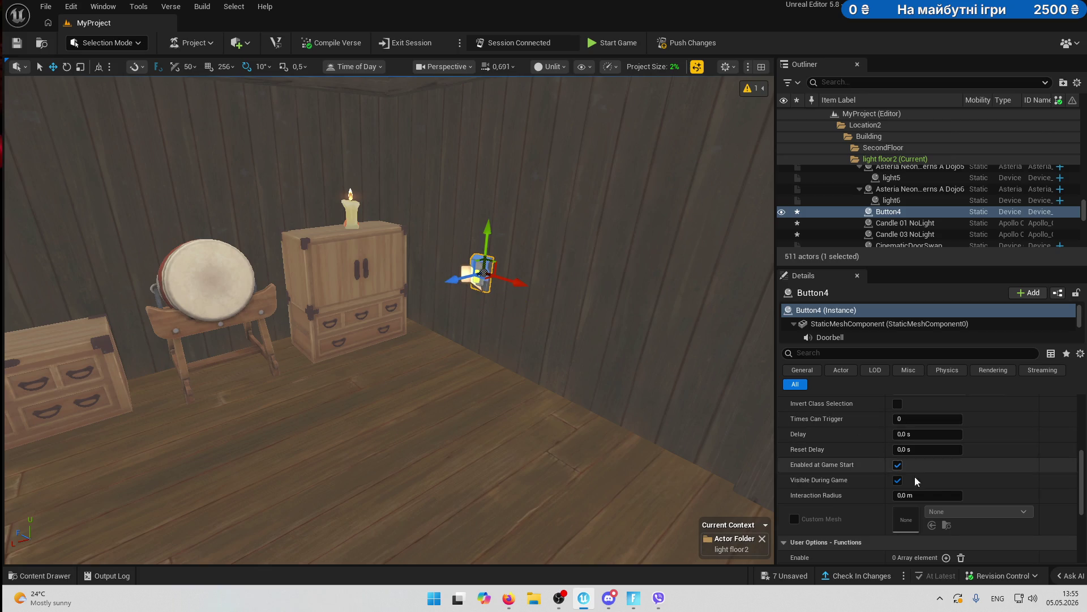
pyautogui.scroll(-3, 883, 493)
pyautogui.click(794, 464)
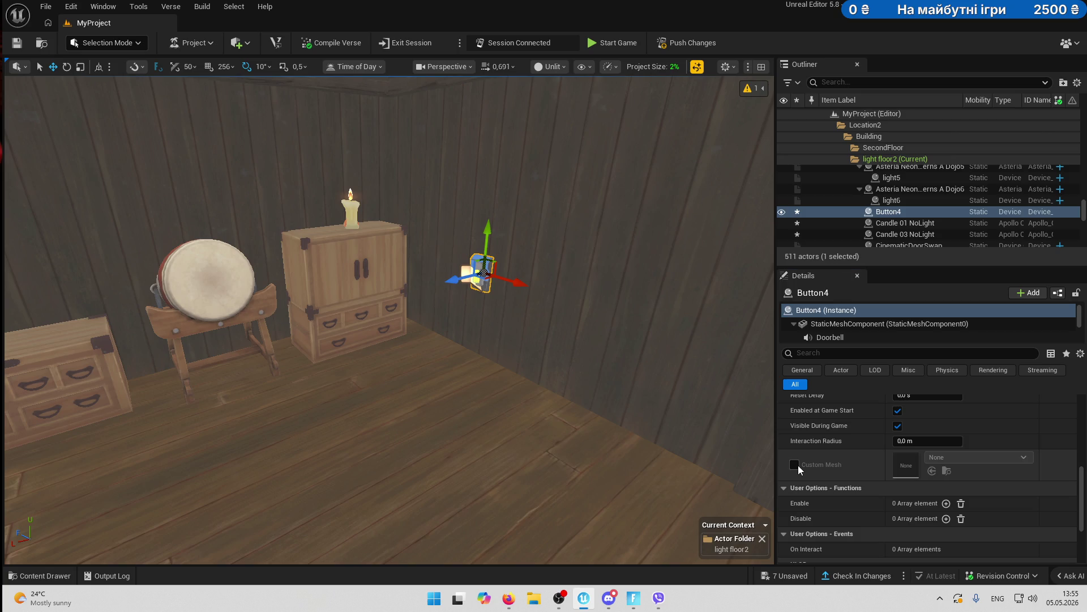
# - Browse the button's mesh list without choosing one, then delete Button4
pyautogui.click(1024, 458)
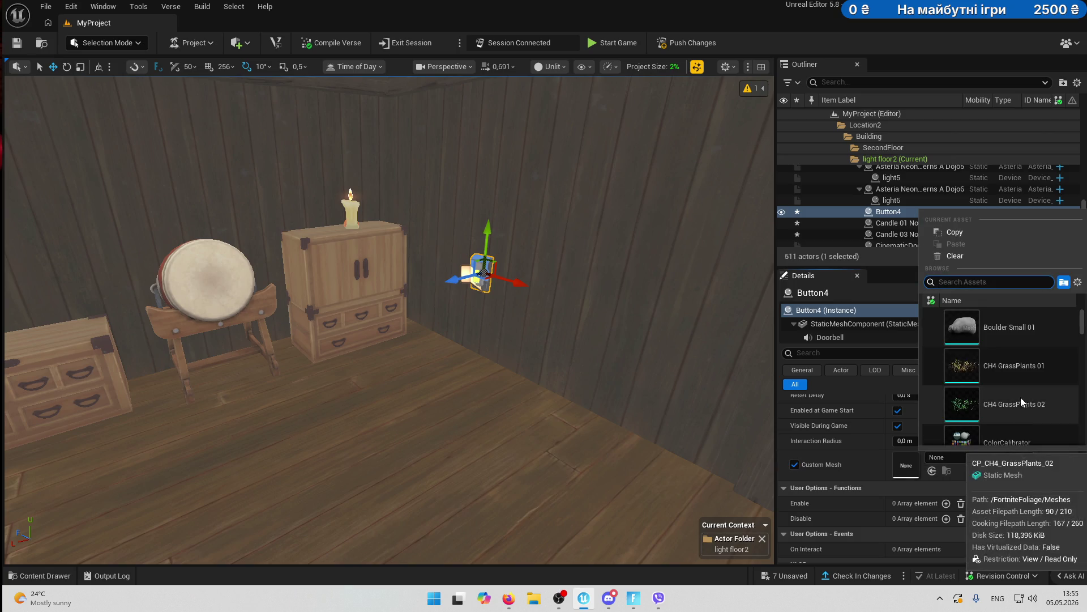
pyautogui.scroll(-5, 1021, 368)
pyautogui.scroll(-8, 1024, 378)
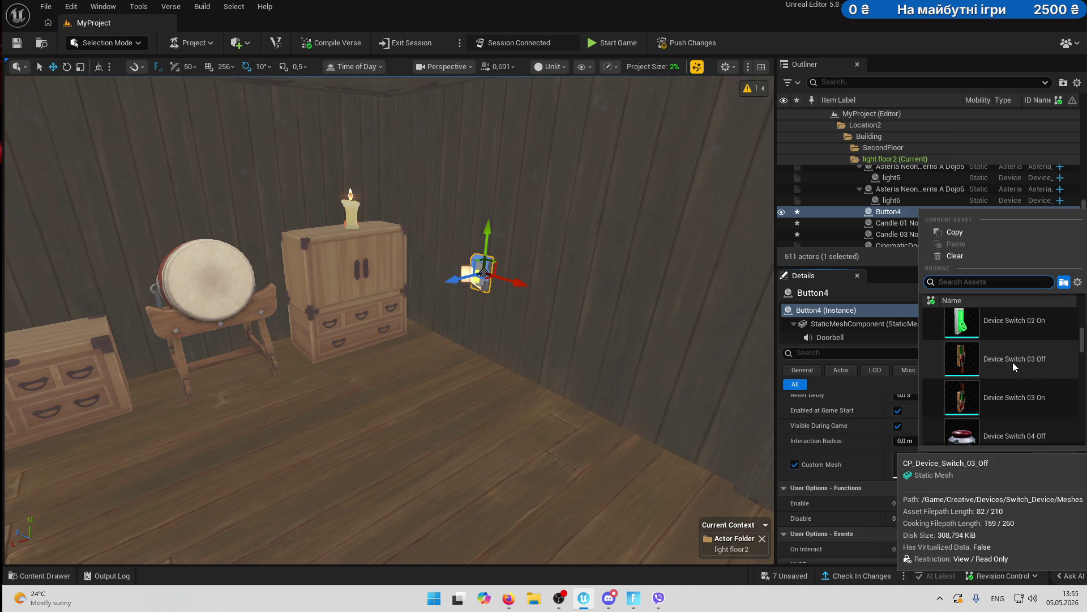
pyautogui.scroll(-3, 1018, 402)
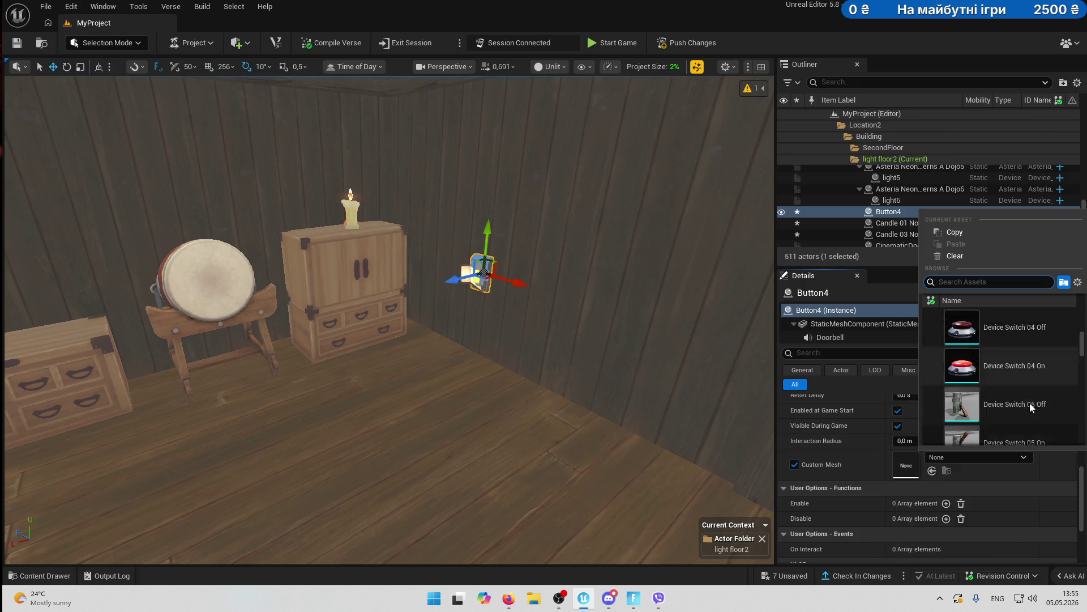
pyautogui.scroll(-3, 1046, 401)
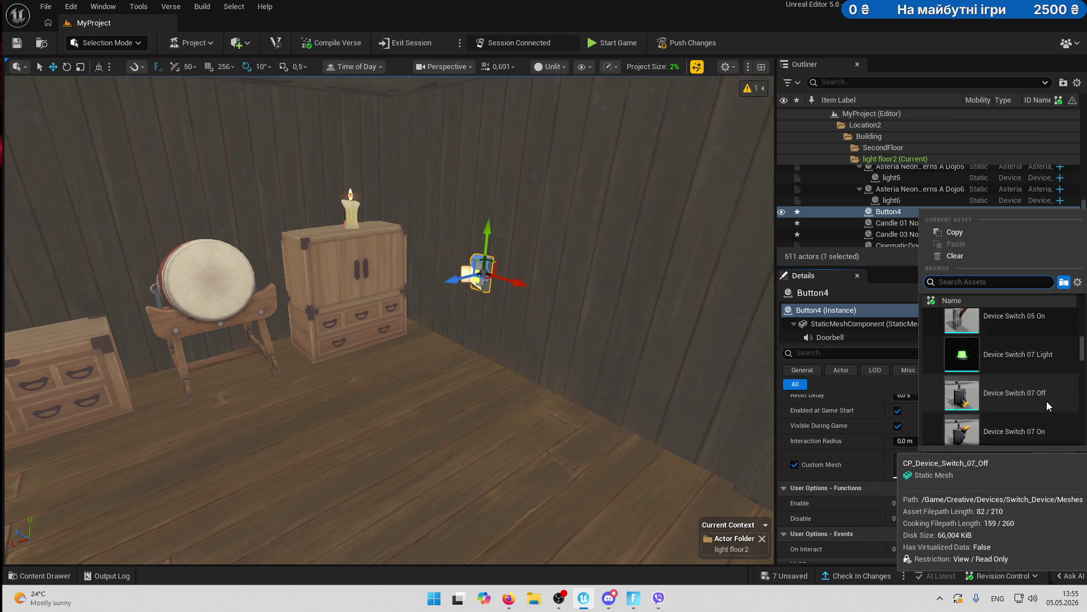
pyautogui.click(484, 286)
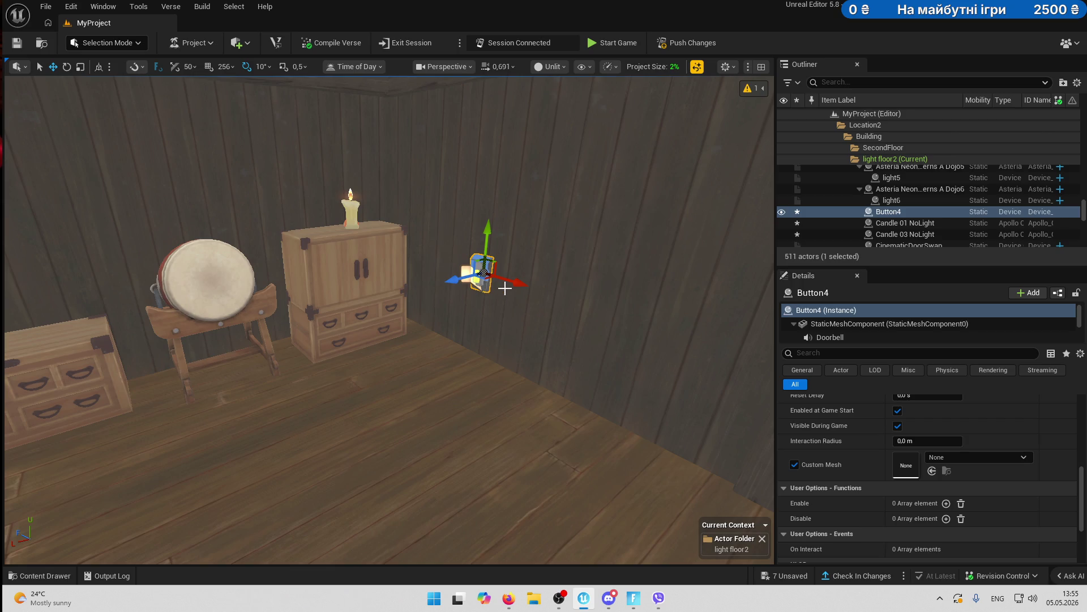
pyautogui.press('Delete')
# - Search 'swit' and drag a Switch device into the bedroom
pyautogui.click(40, 575)
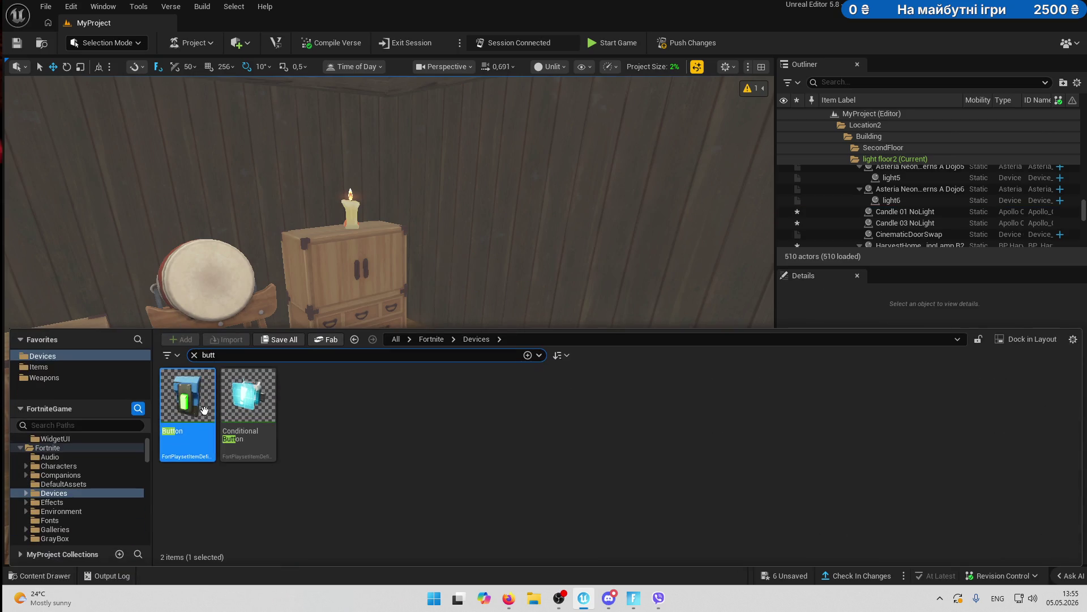
pyautogui.write('swit')
pyautogui.moveTo(187, 399)
pyautogui.mouseDown()
pyautogui.moveTo(409, 289)
pyautogui.moveTo(475, 296)
pyautogui.moveTo(459, 319)
pyautogui.moveTo(474, 359)
pyautogui.moveTo(479, 242)
pyautogui.moveTo(474, 284)
pyautogui.moveTo(458, 287)
pyautogui.moveTo(518, 300)
pyautogui.mouseUp()
# - Raise the switch and slide it along the wall beside the chest
pyautogui.click(520, 283)
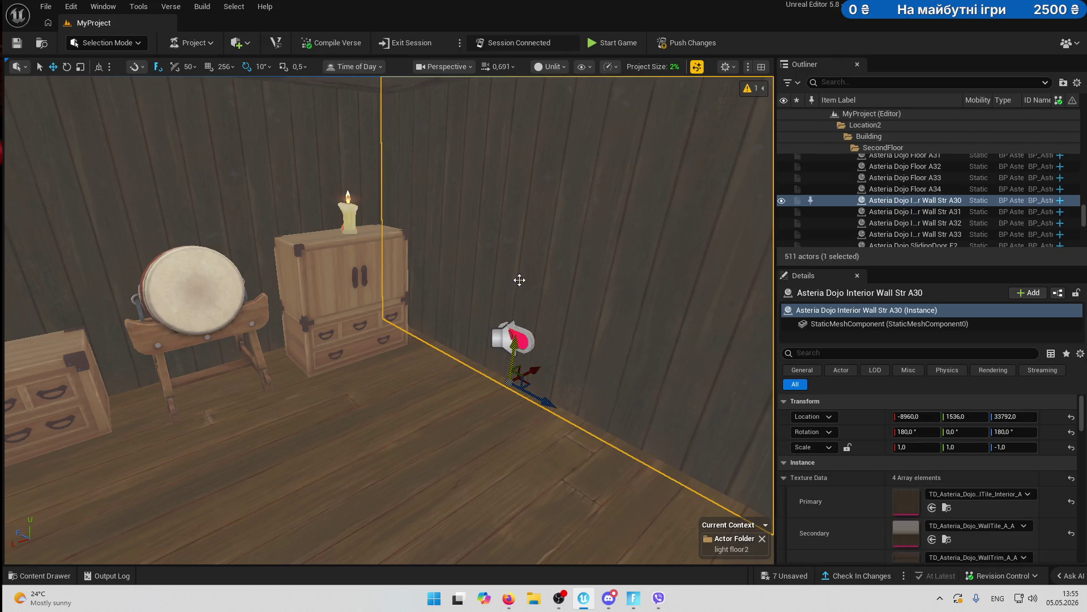
pyautogui.press('f')
pyautogui.scroll(5, 453, 317)
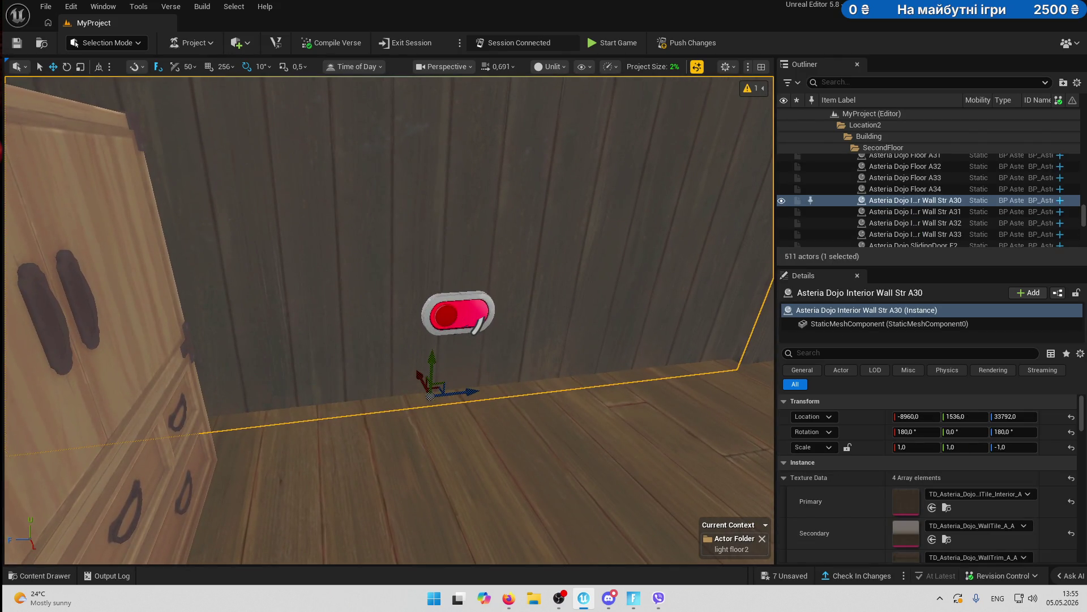
pyautogui.click(462, 298)
pyautogui.moveTo(462, 299); pyautogui.dragTo(462, 195)
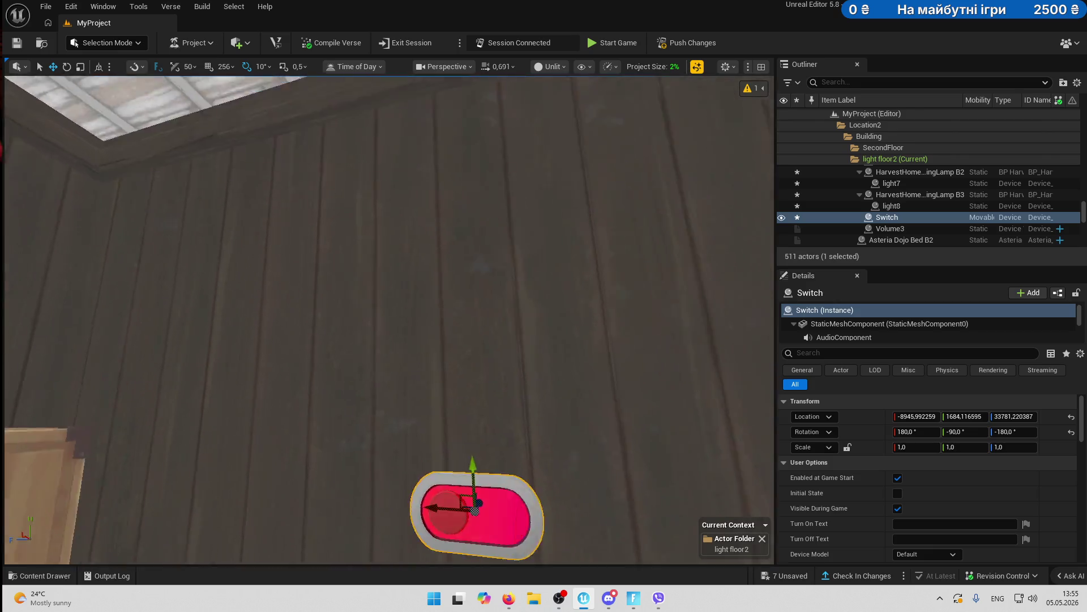
pyautogui.press('f')
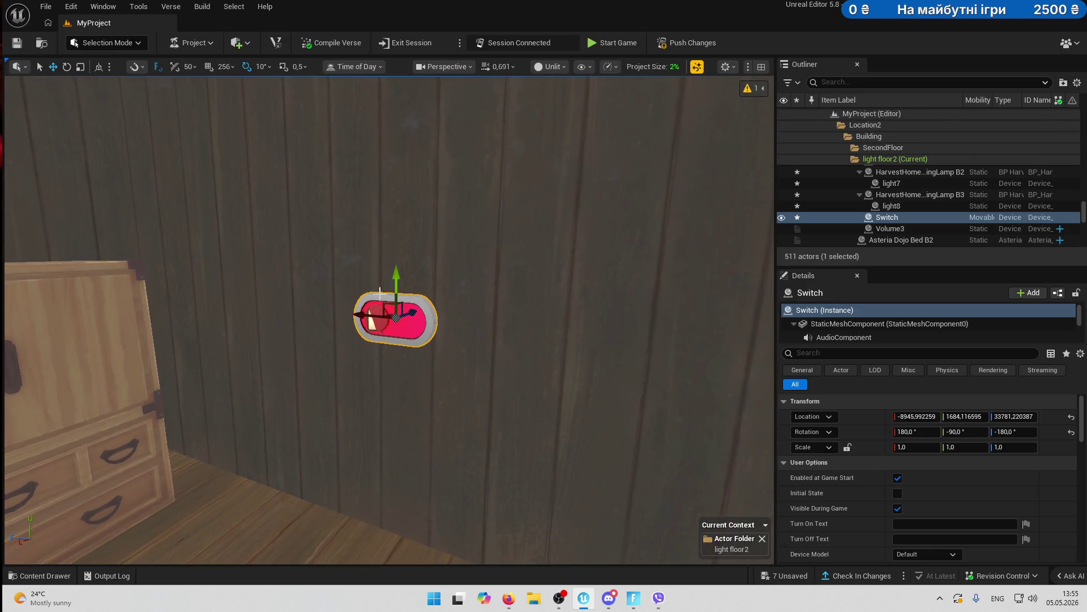
pyautogui.moveTo(362, 318)
pyautogui.mouseDown()
pyautogui.moveTo(345, 307)
pyautogui.moveTo(360, 309)
pyautogui.mouseUp()
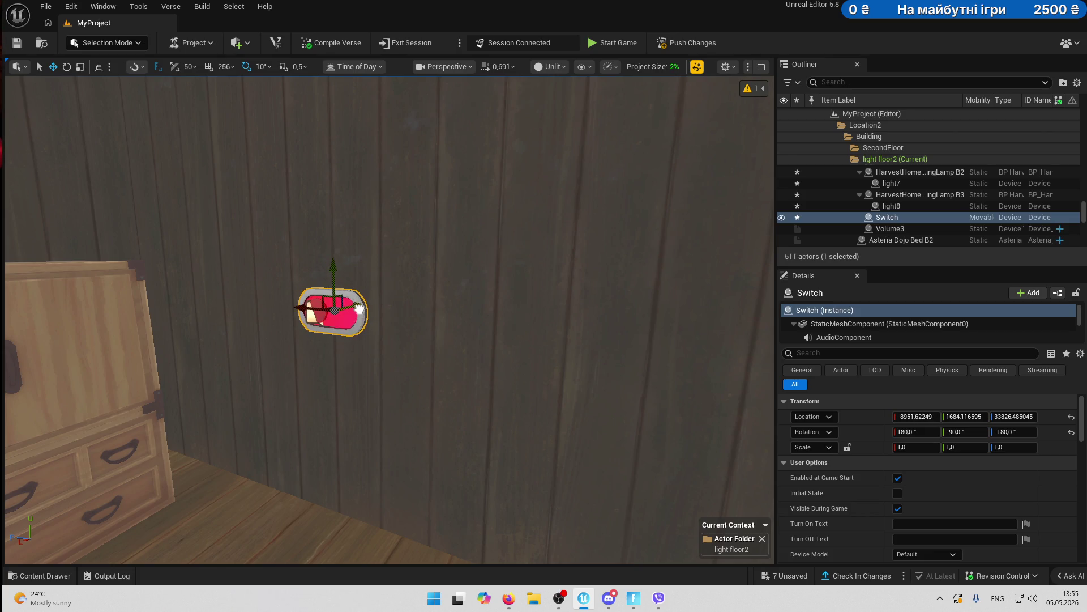
pyautogui.scroll(5, 360, 309)
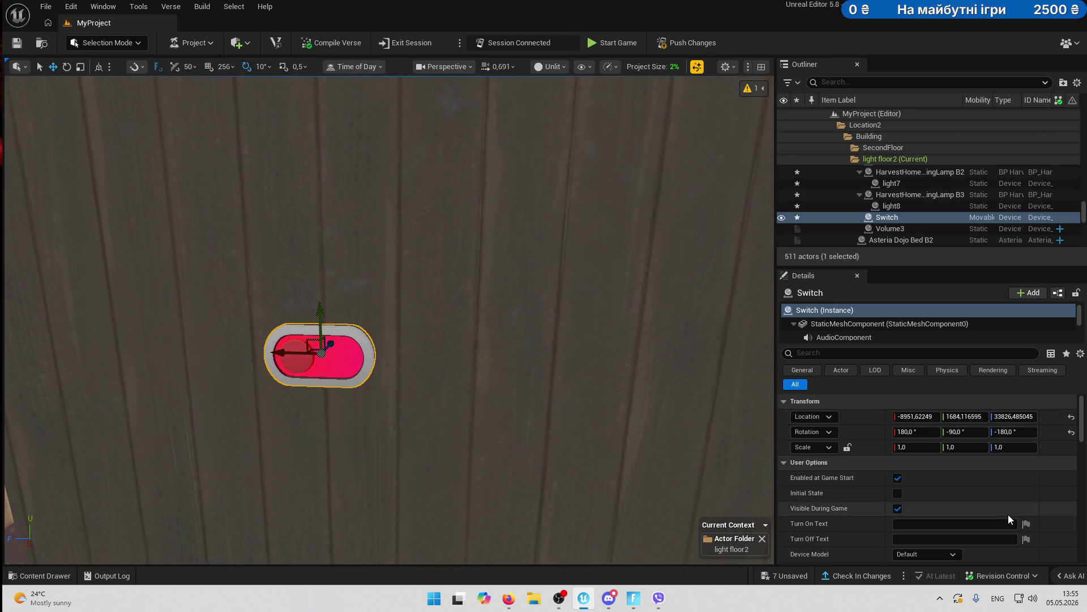
pyautogui.scroll(-1, 1008, 514)
pyautogui.click(941, 488)
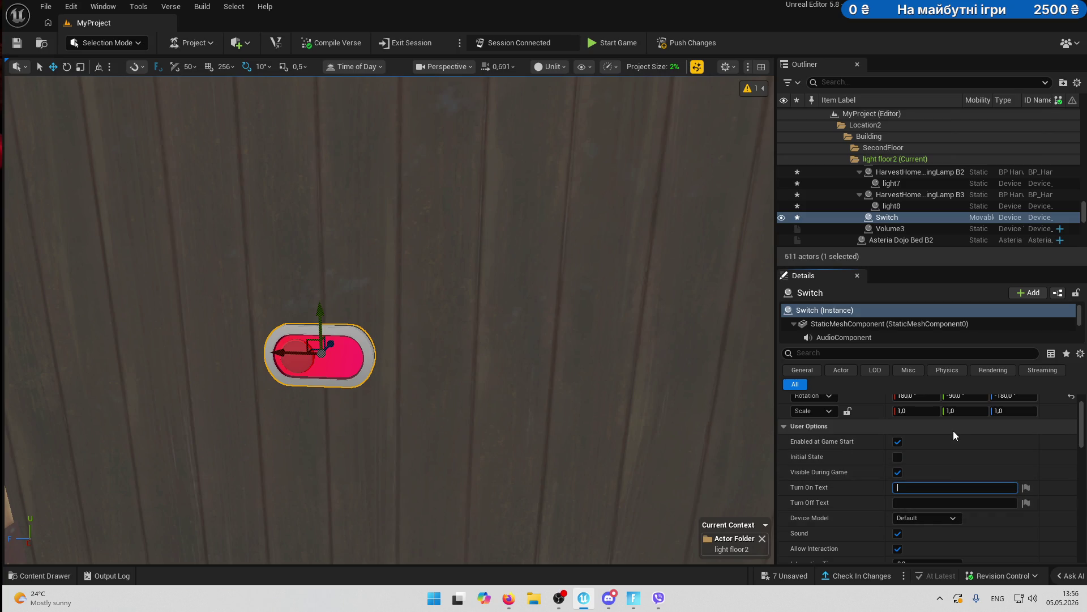
# - Set Turn On Text to 'Click' and limit Times Can Change to 1
pyautogui.write('Click')
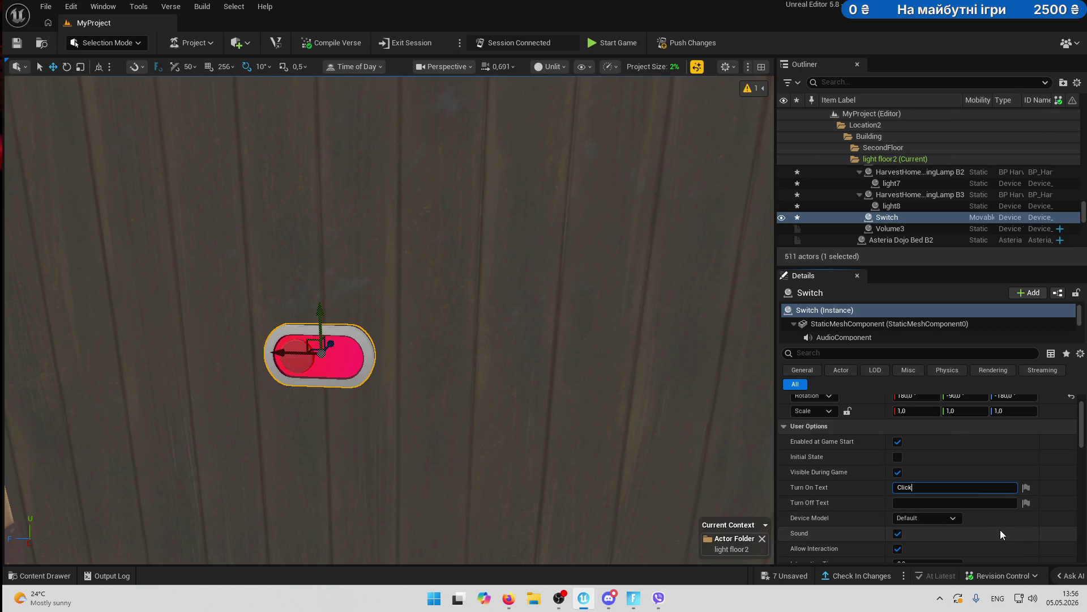
pyautogui.scroll(-2, 1012, 533)
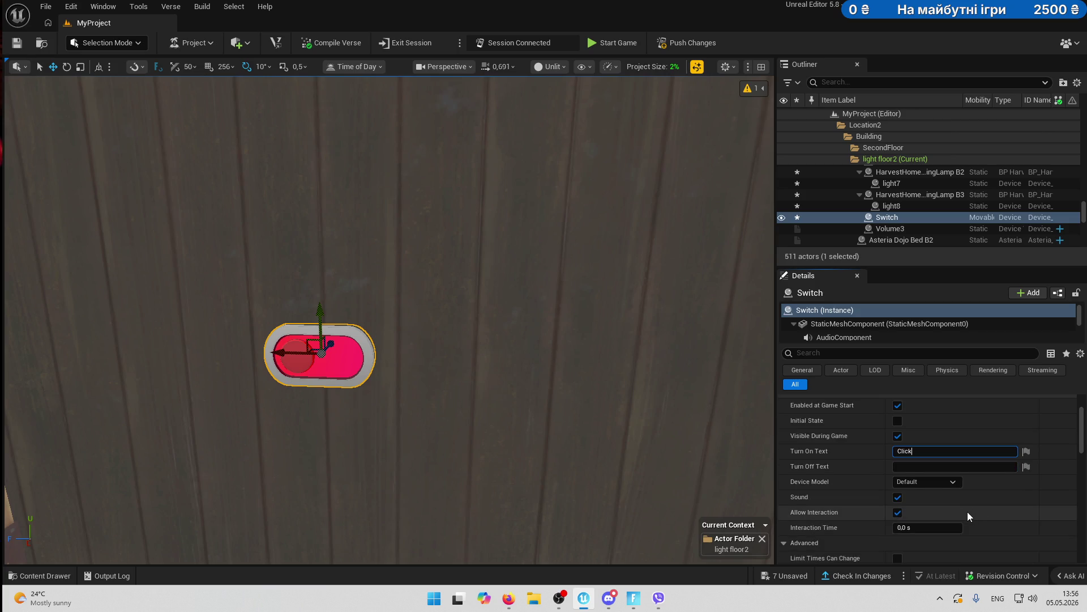
pyautogui.scroll(-3, 967, 511)
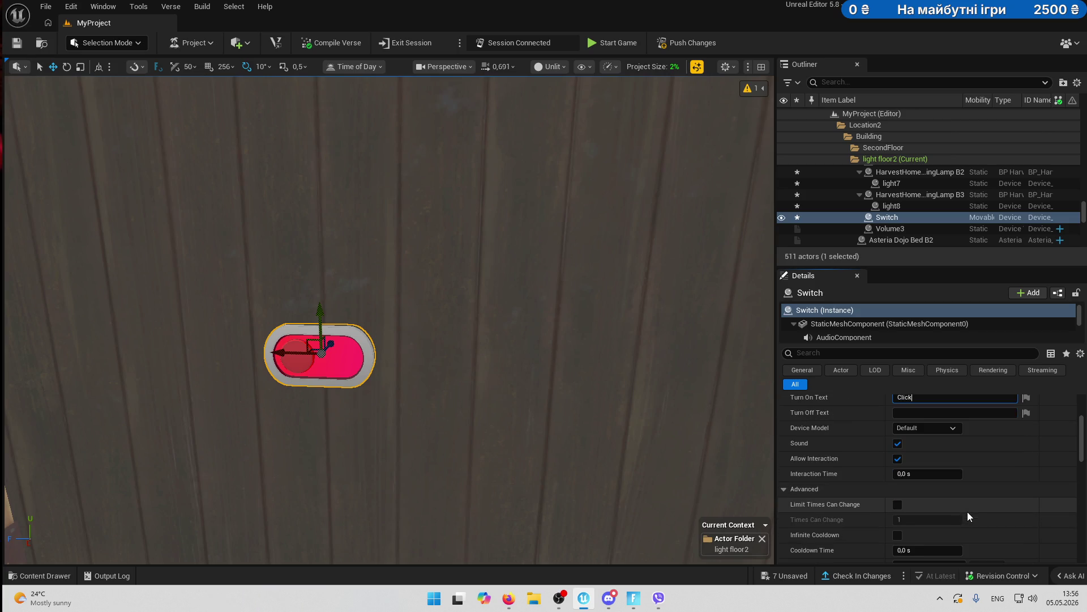
pyautogui.scroll(-2, 967, 516)
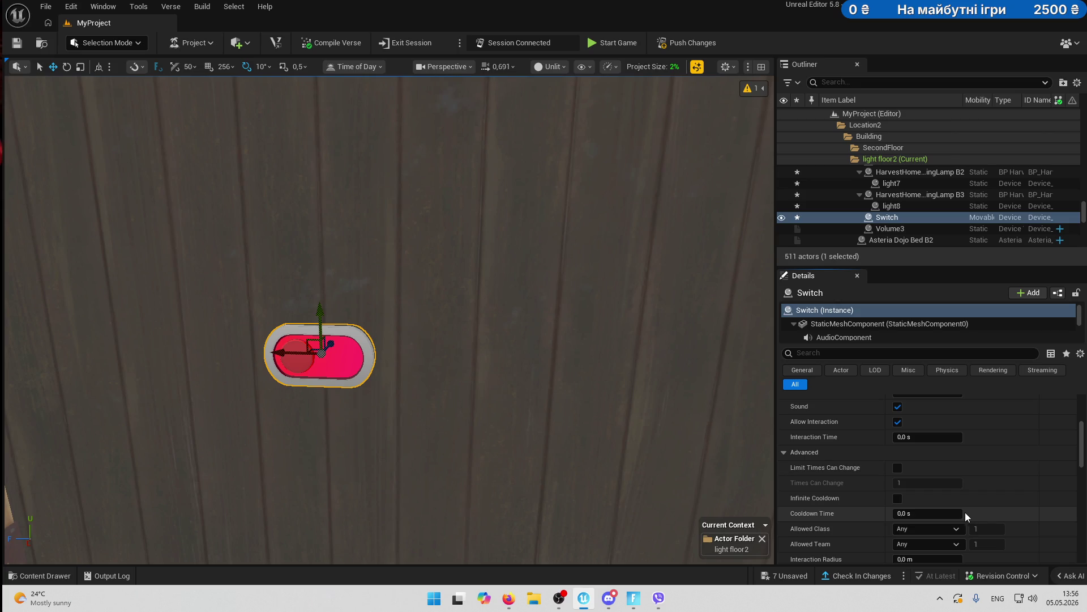
pyautogui.click(898, 468)
# - Tick Use Custom Mesh for the switch
pyautogui.scroll(-2, 1014, 499)
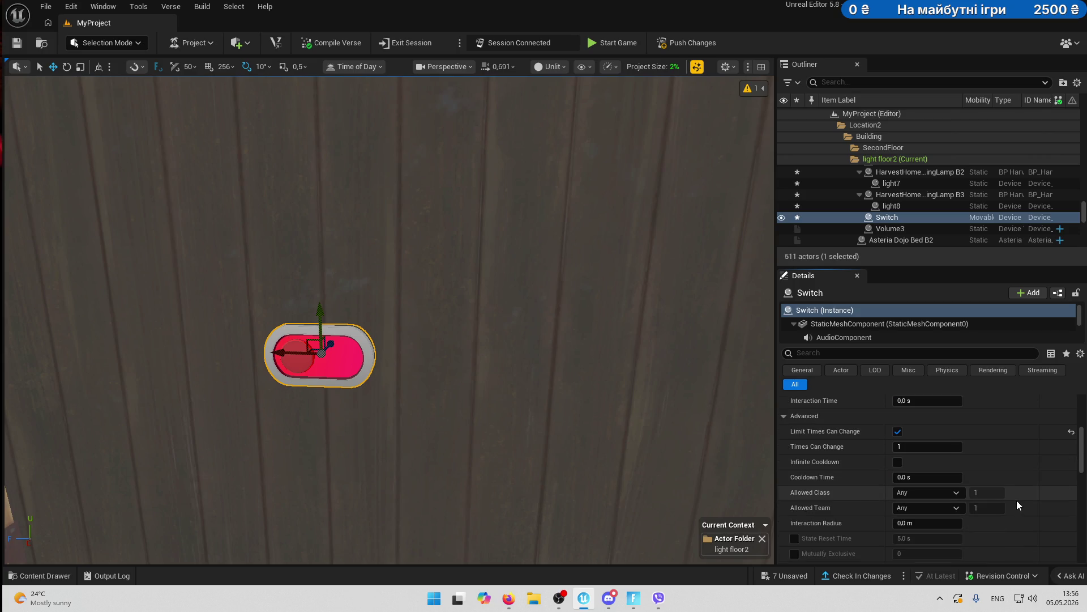
pyautogui.scroll(-3, 1018, 501)
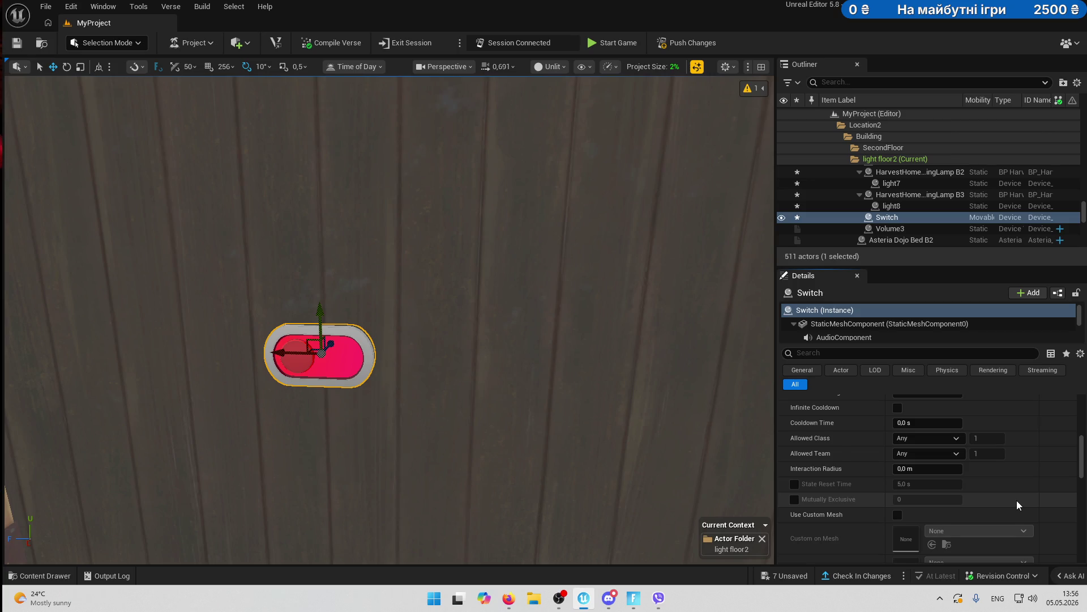
pyautogui.scroll(-2, 1018, 501)
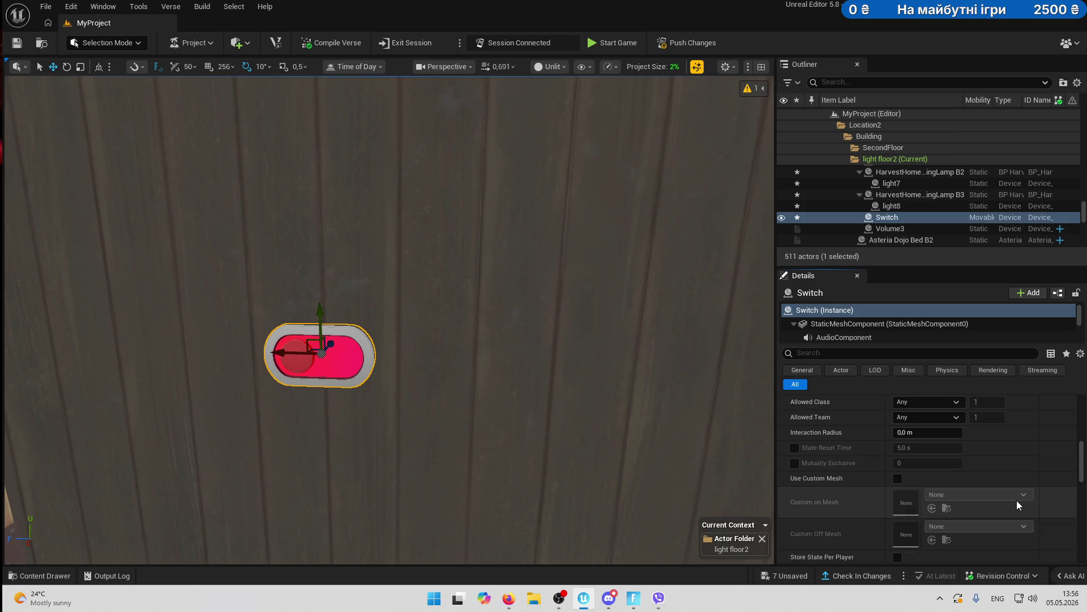
pyautogui.scroll(-3, 1017, 500)
pyautogui.click(898, 425)
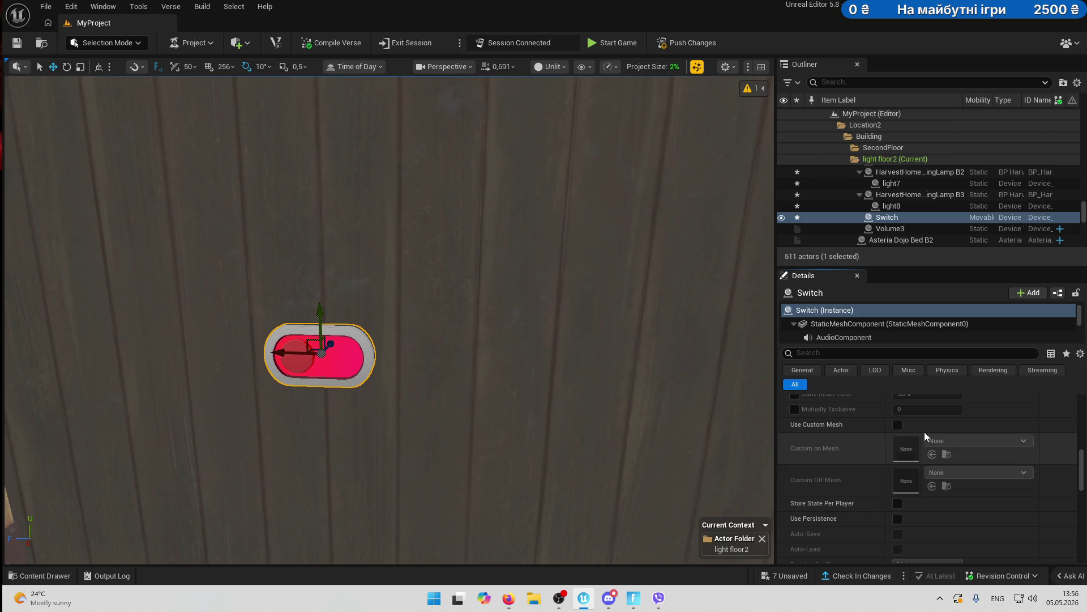
# - Set the switch's Custom On Mesh to CP_Device_Switch_03_Off
pyautogui.click(1031, 445)
pyautogui.scroll(-6, 1014, 402)
pyautogui.scroll(-10, 1014, 403)
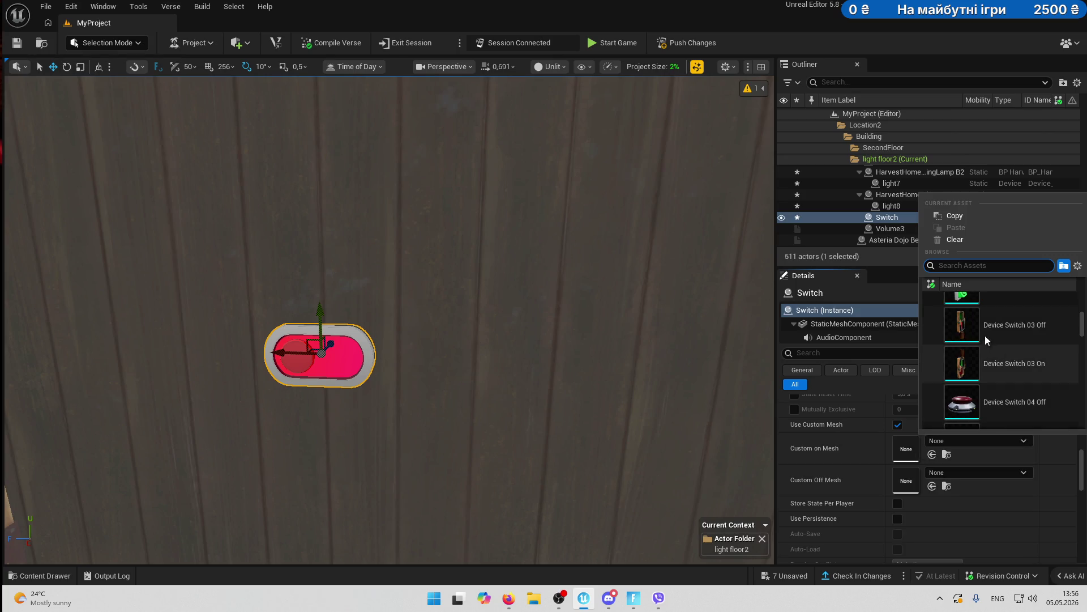
pyautogui.click(974, 331)
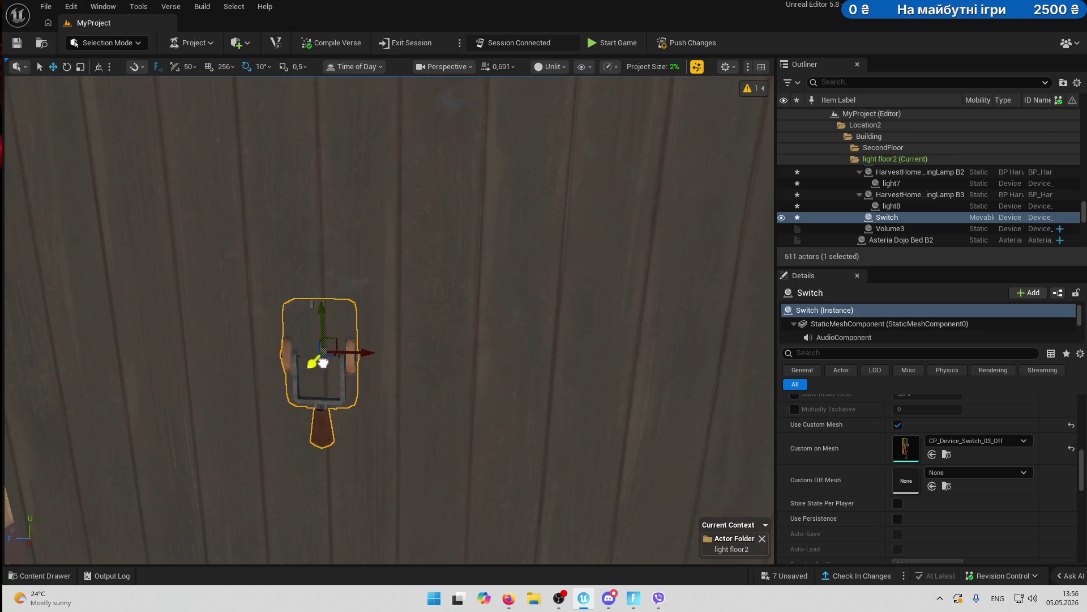
pyautogui.scroll(-2, 987, 447)
pyautogui.scroll(1, 987, 447)
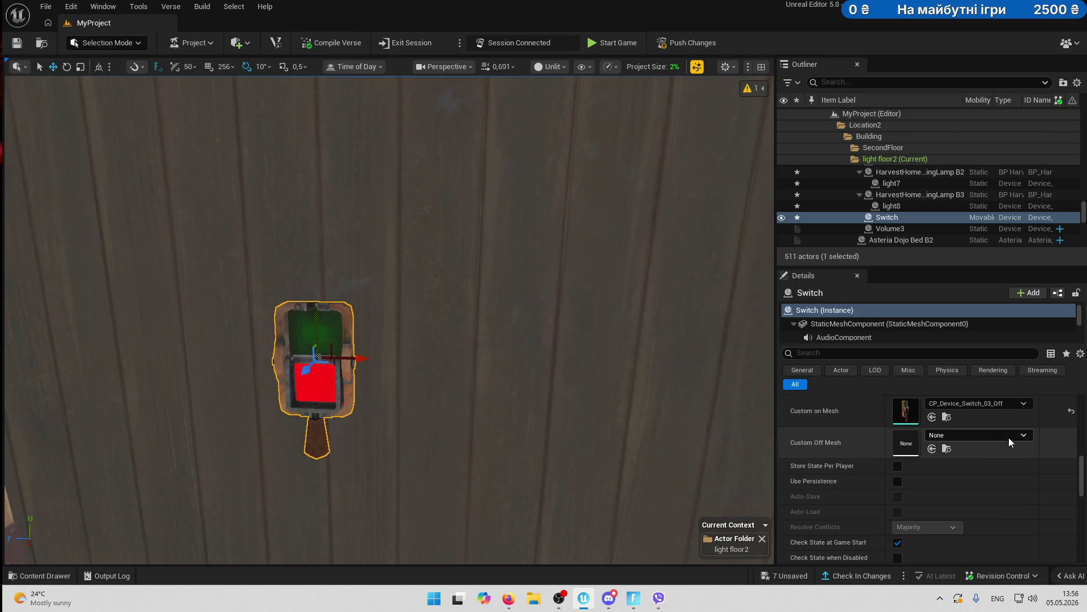
# - Change the on mesh to CP_Device_Switch_05_Off and view the ceiling lanterns
pyautogui.click(1024, 402)
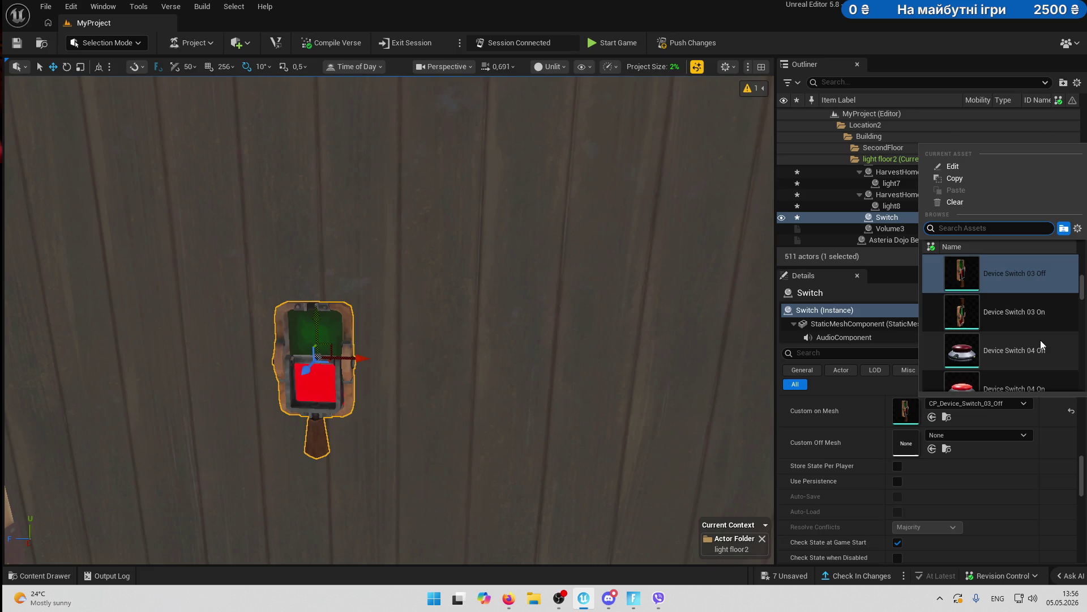
pyautogui.scroll(-3, 1041, 340)
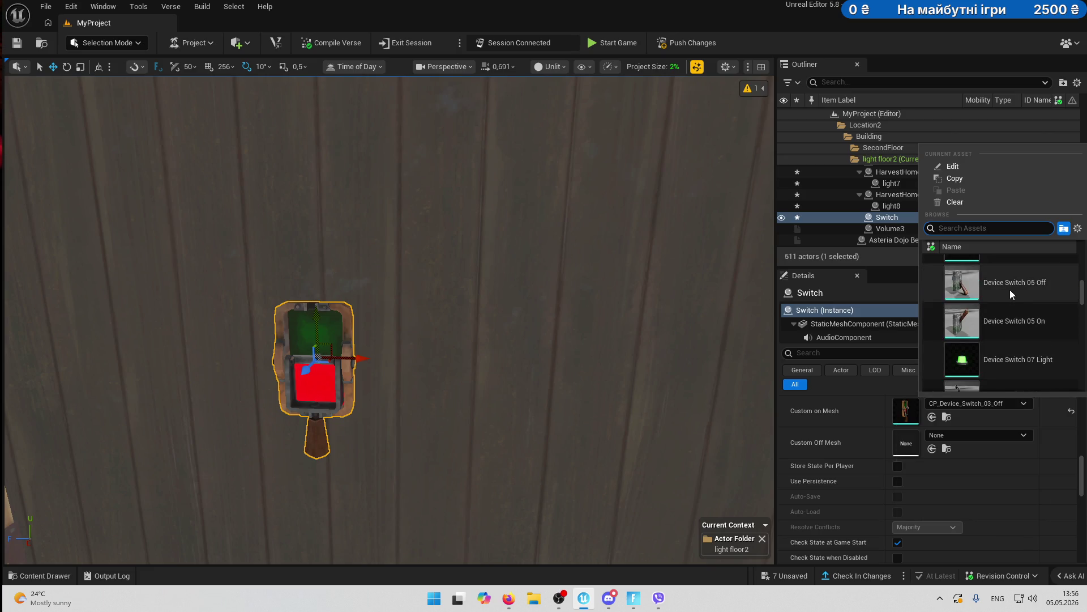
pyautogui.click(1010, 290)
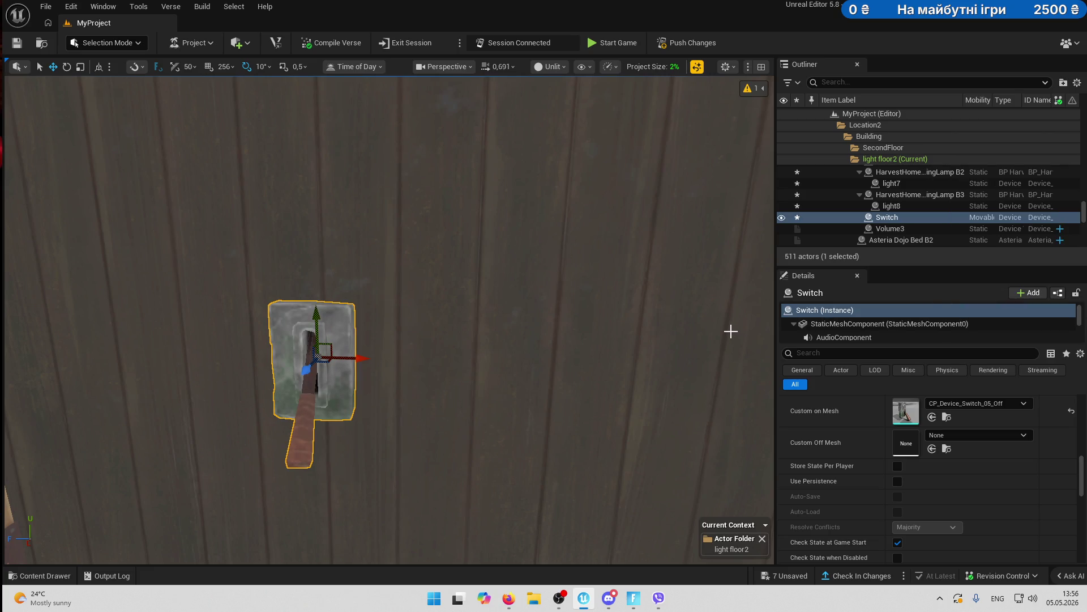
pyautogui.moveTo(453, 395)
pyautogui.mouseDown()
pyautogui.moveTo(453, 431)
pyautogui.moveTo(436, 402)
pyautogui.mouseUp()
pyautogui.moveTo(502, 340)
pyautogui.mouseDown()
pyautogui.moveTo(619, 245)
pyautogui.moveTo(583, 267)
pyautogui.moveTo(576, 295)
pyautogui.moveTo(577, 187)
pyautogui.mouseUp()
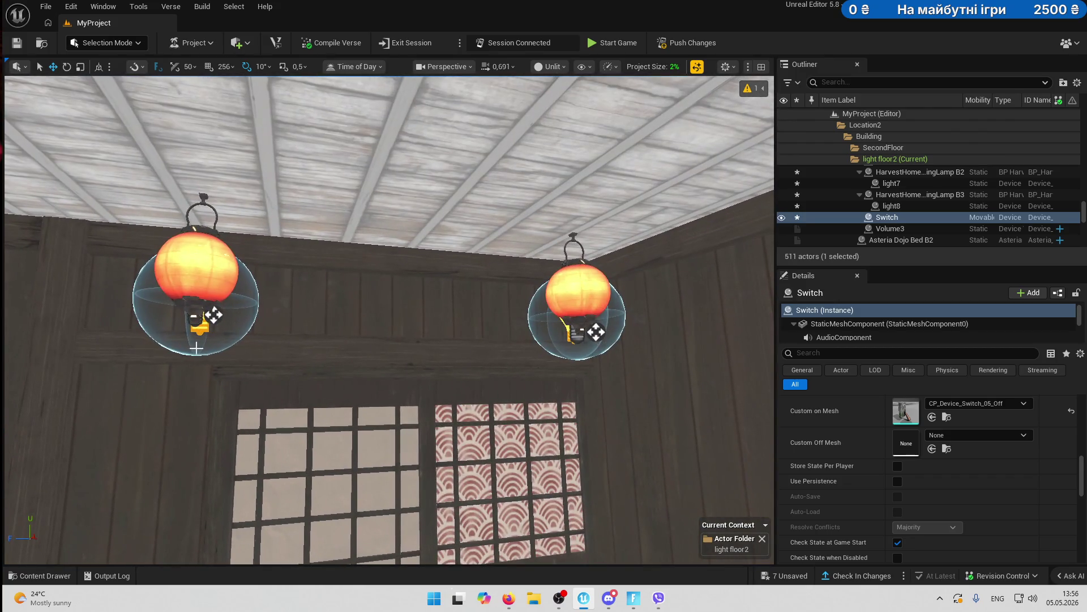
# - Search the Content Drawer for 'loc' to list the lock devices
pyautogui.click(41, 576)
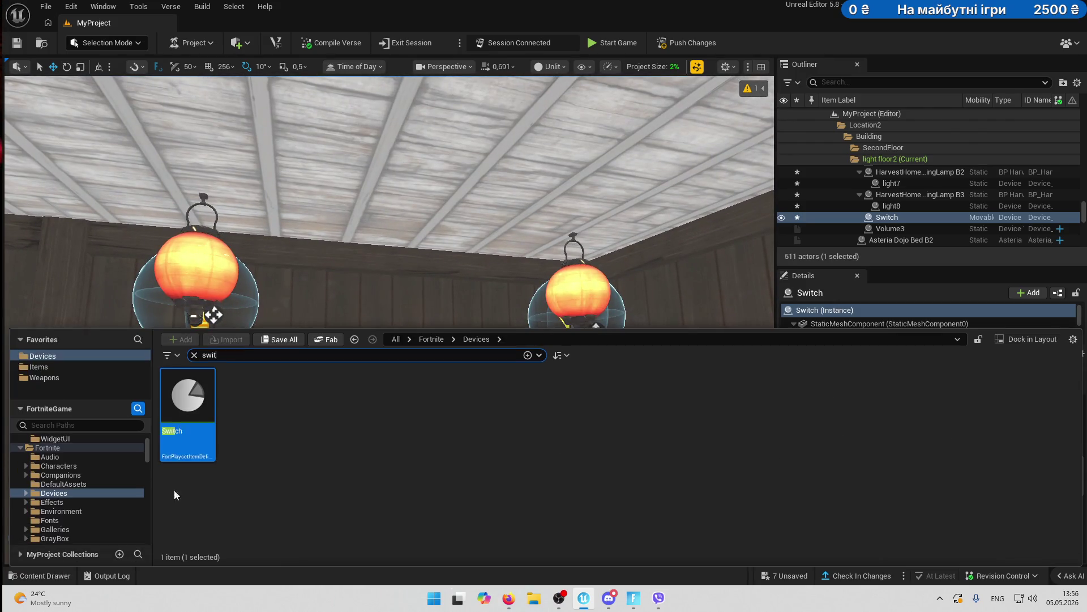
pyautogui.click(225, 356)
pyautogui.write('ker')
pyautogui.press('BackSpace')
pyautogui.press('BackSpace')
pyautogui.press('BackSpace')
pyautogui.moveTo(244, 397)
pyautogui.mouseDown()
pyautogui.moveTo(425, 308)
pyautogui.moveTo(477, 364)
pyautogui.moveTo(470, 310)
pyautogui.mouseUp()
pyautogui.scroll(5, 982, 441)
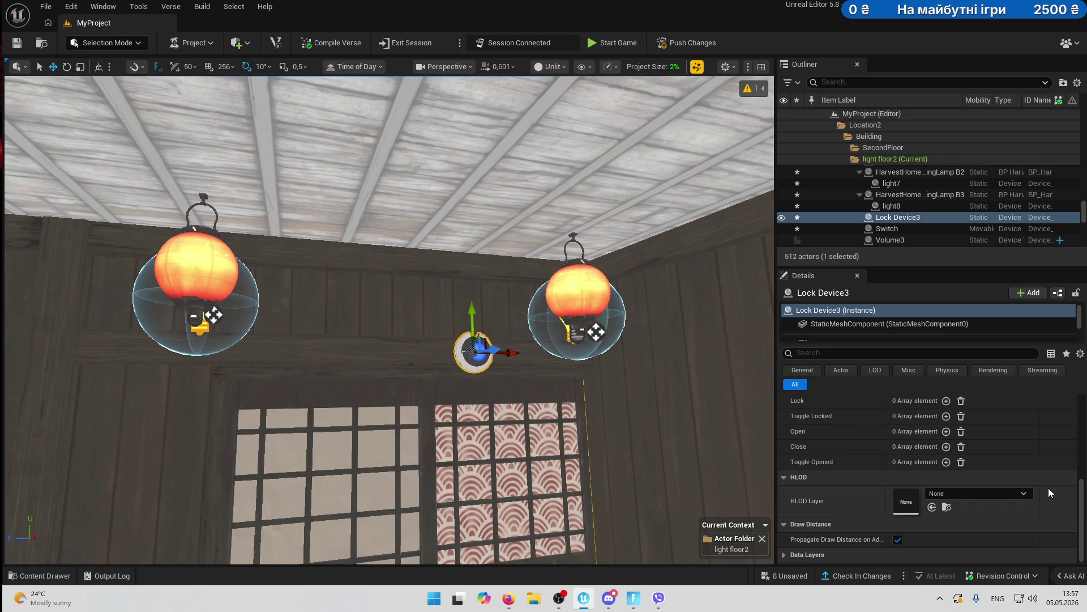
pyautogui.scroll(2, 981, 440)
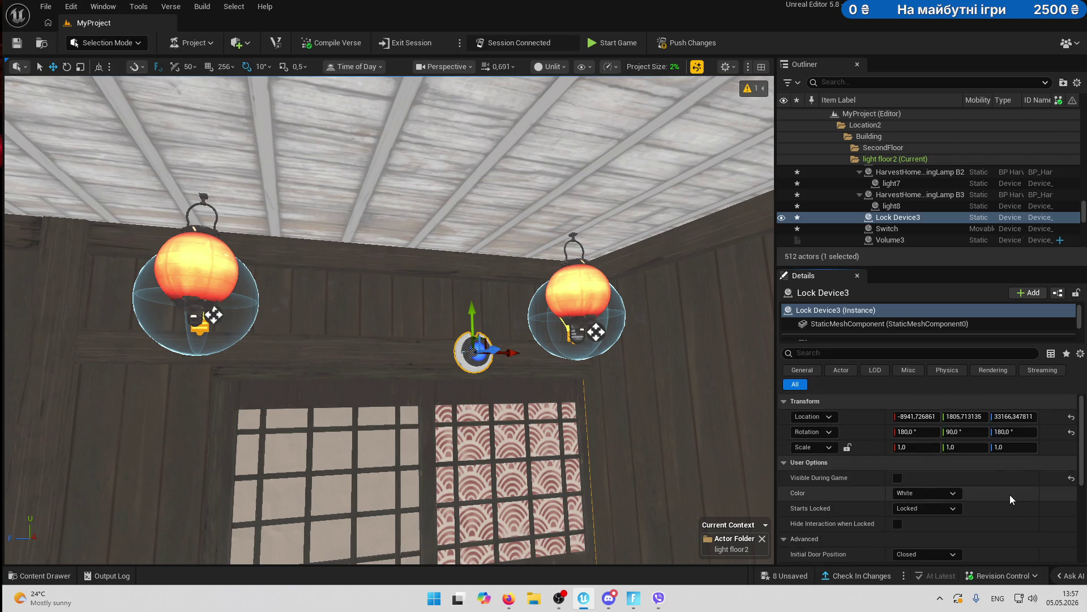
pyautogui.scroll(-1, 1010, 494)
pyautogui.scroll(-2, 1011, 495)
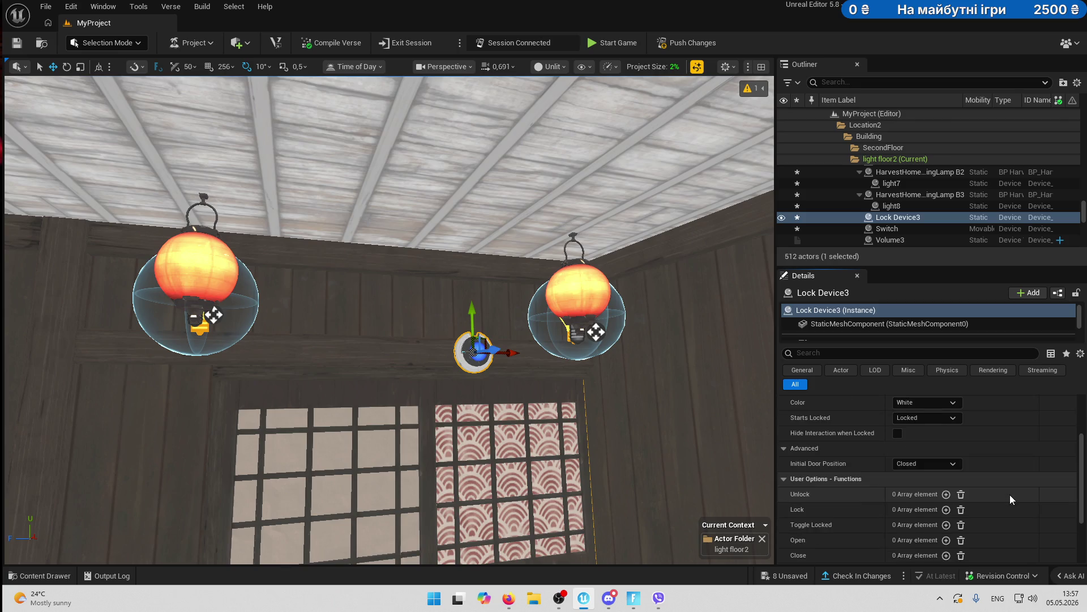
pyautogui.scroll(-2, 1011, 494)
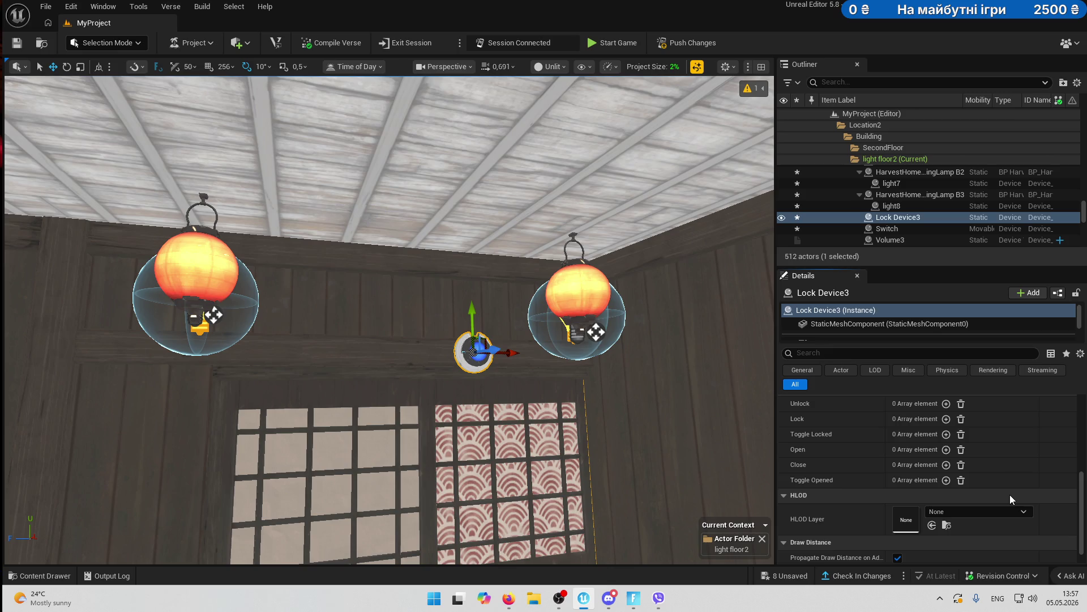
pyautogui.moveTo(568, 362)
pyautogui.mouseDown()
pyautogui.moveTo(561, 458)
pyautogui.moveTo(526, 460)
pyautogui.moveTo(442, 418)
pyautogui.mouseUp()
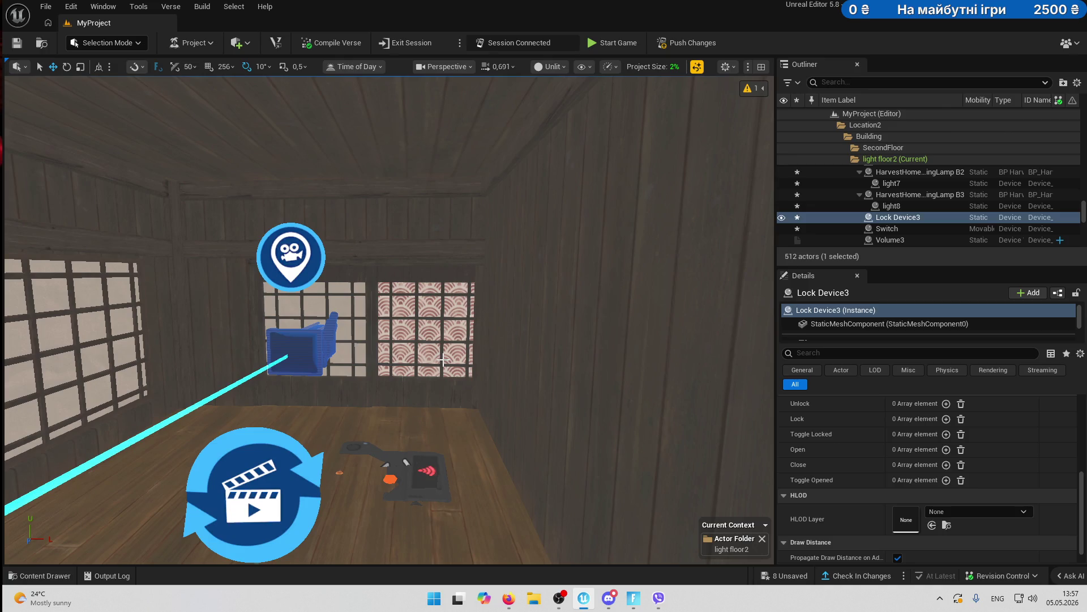
# - Bind Lock Device2's Close function to TriggerSpookyManaken1's On Triggered event
pyautogui.moveTo(443, 418)
pyautogui.mouseDown()
pyautogui.moveTo(442, 399)
pyautogui.moveTo(436, 407)
pyautogui.mouseUp()
pyautogui.moveTo(241, 174)
pyautogui.mouseDown()
pyautogui.moveTo(284, 221)
pyautogui.moveTo(503, 322)
pyautogui.mouseUp()
pyautogui.click(284, 221)
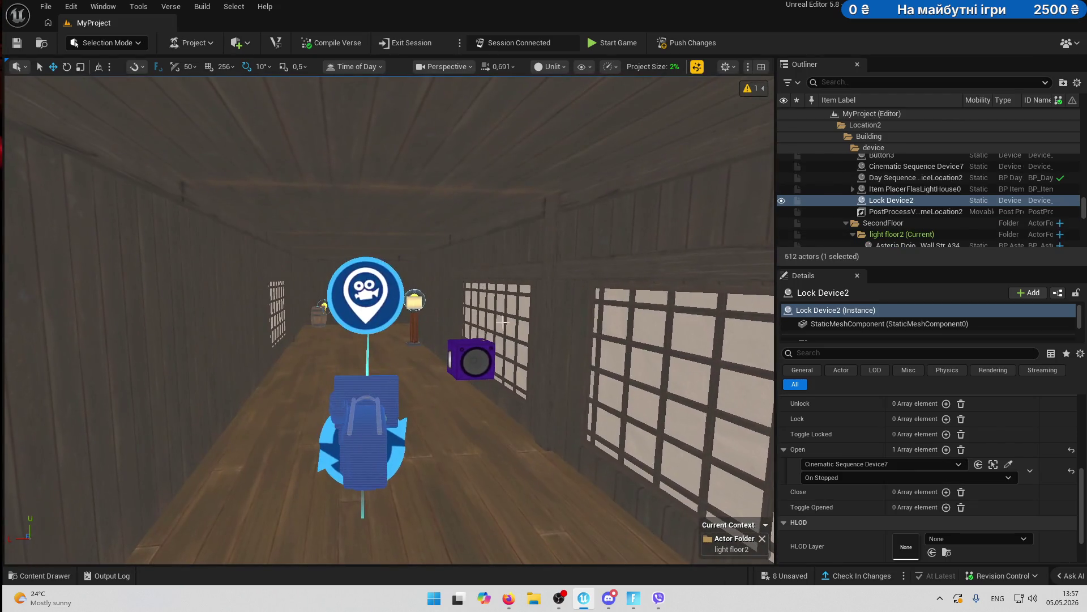
pyautogui.click(946, 492)
pyautogui.click(1008, 507)
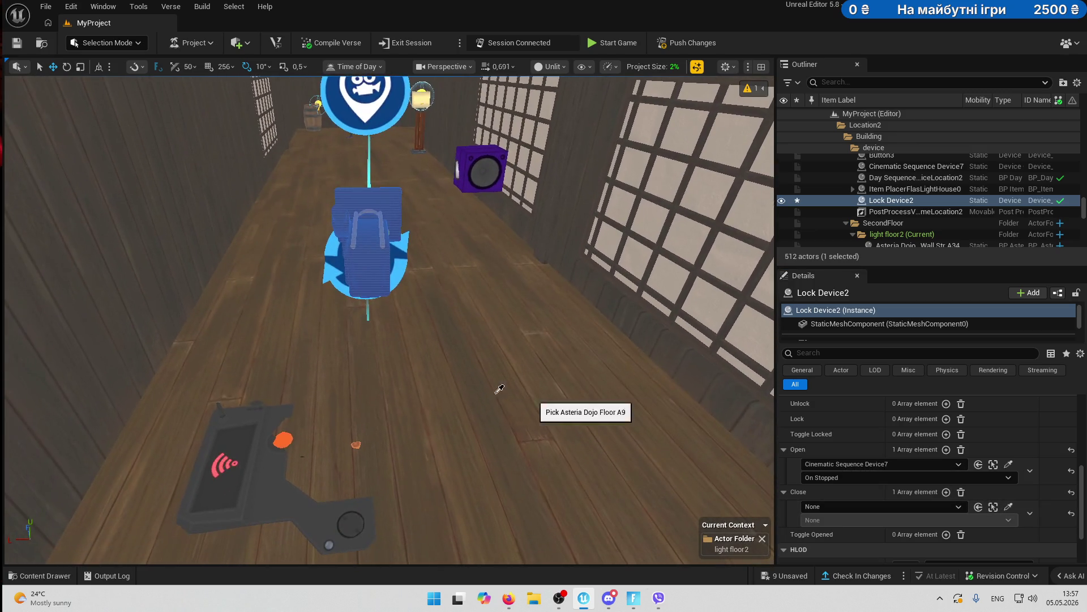
pyautogui.click(255, 440)
pyautogui.click(828, 520)
pyautogui.click(858, 539)
pyautogui.moveTo(446, 435)
pyautogui.mouseDown()
pyautogui.moveTo(449, 365)
pyautogui.moveTo(397, 368)
pyautogui.moveTo(391, 328)
pyautogui.moveTo(413, 357)
pyautogui.moveTo(385, 374)
pyautogui.moveTo(413, 357)
pyautogui.mouseUp()
pyautogui.moveTo(566, 424); pyautogui.dragTo(577, 424)
pyautogui.moveTo(574, 372); pyautogui.dragTo(324, 372)
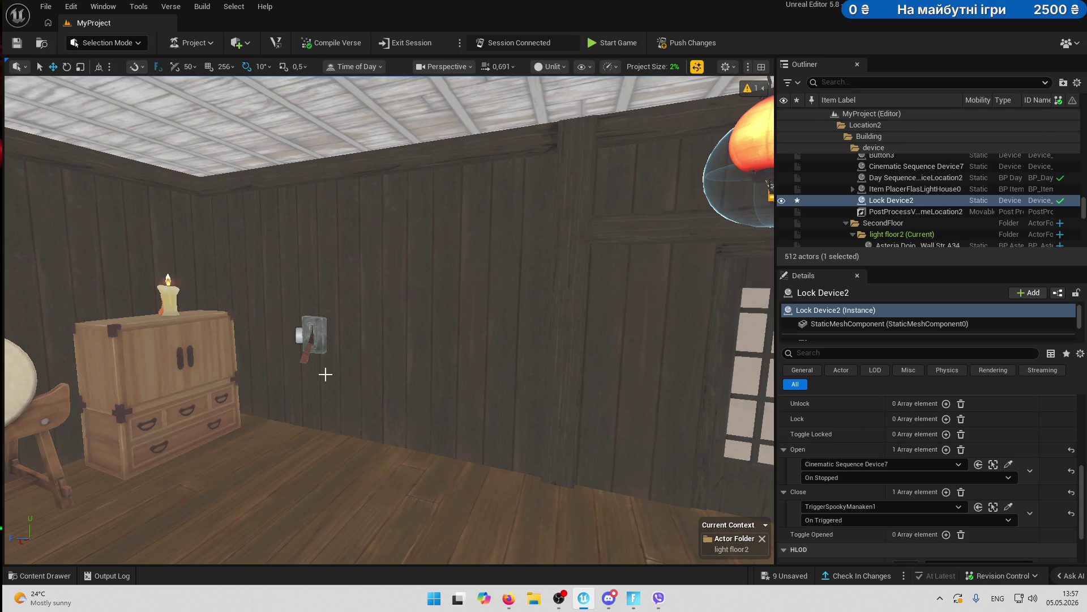
# - Open the Sounds > Gadgets > Ball folder with the 'loc' search filter cleared
pyautogui.click(22, 577)
pyautogui.scroll(-10, 98, 491)
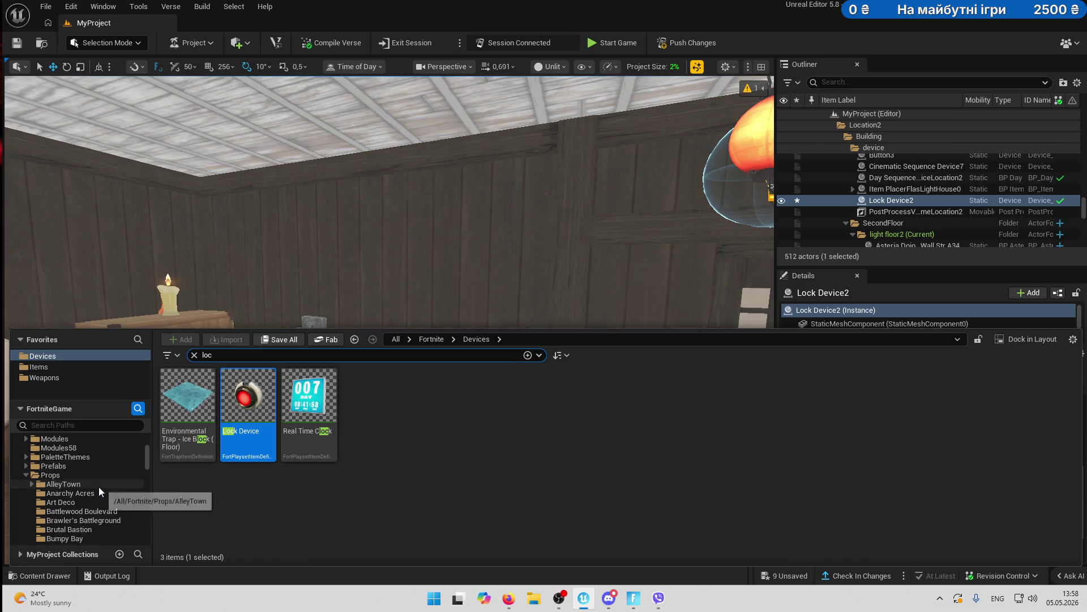
pyautogui.scroll(-15, 99, 491)
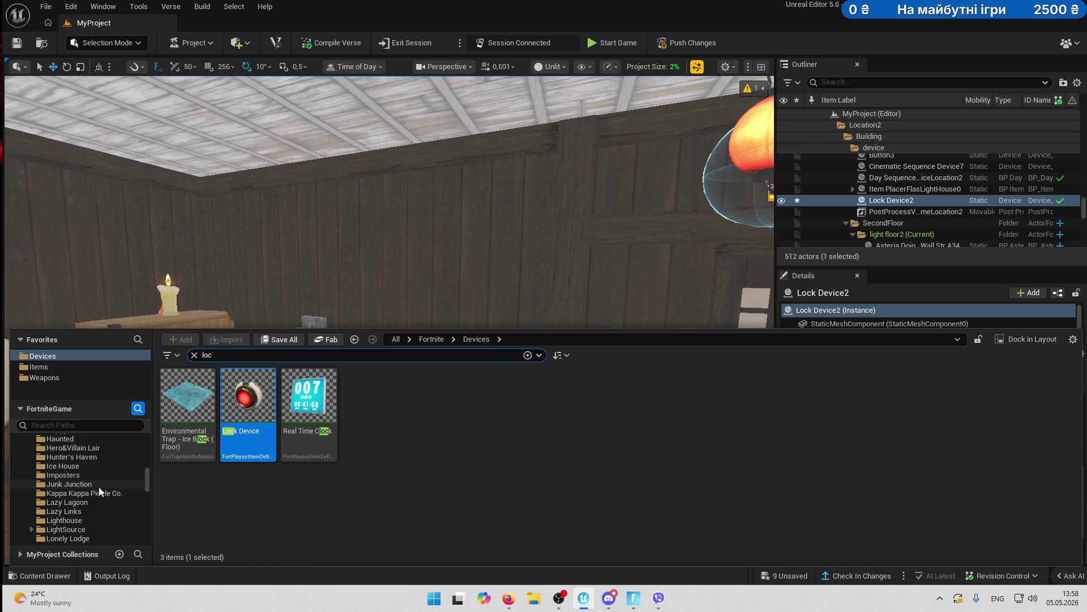
pyautogui.scroll(-15, 98, 490)
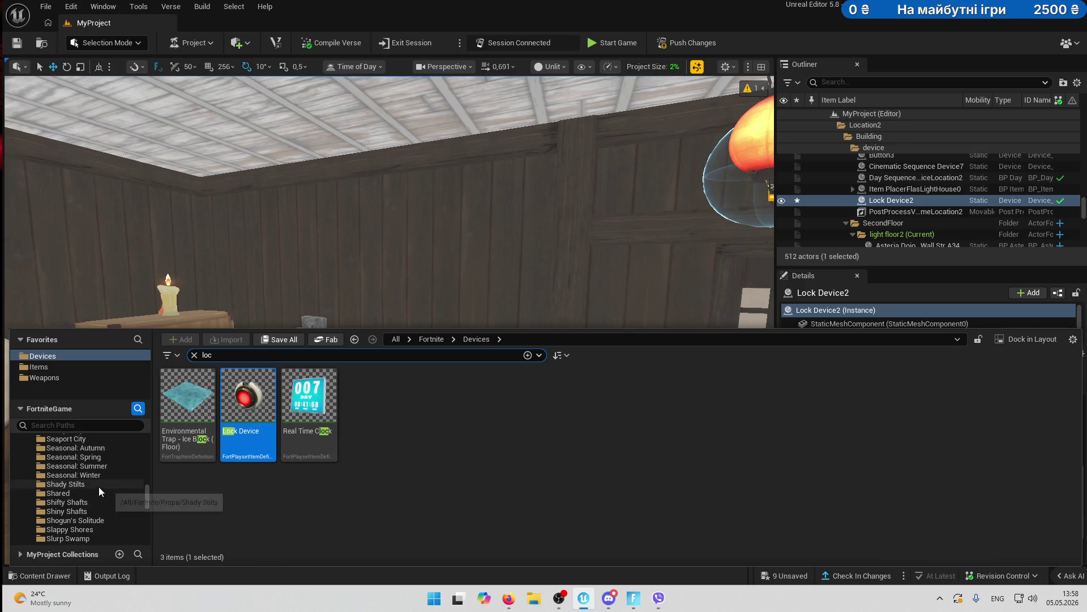
pyautogui.scroll(-3, 98, 488)
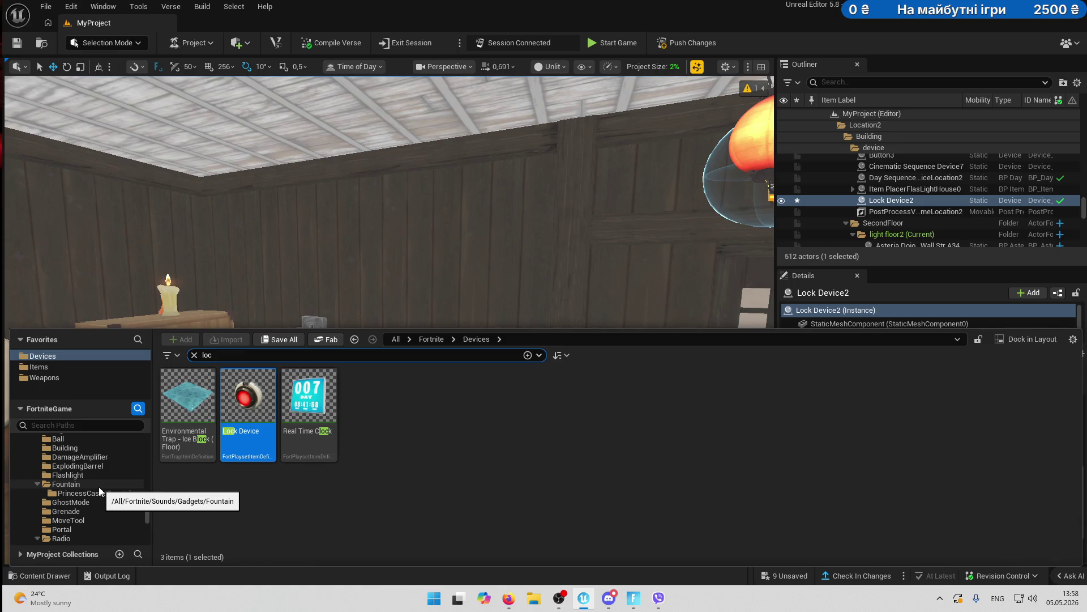
pyautogui.scroll(1, 99, 487)
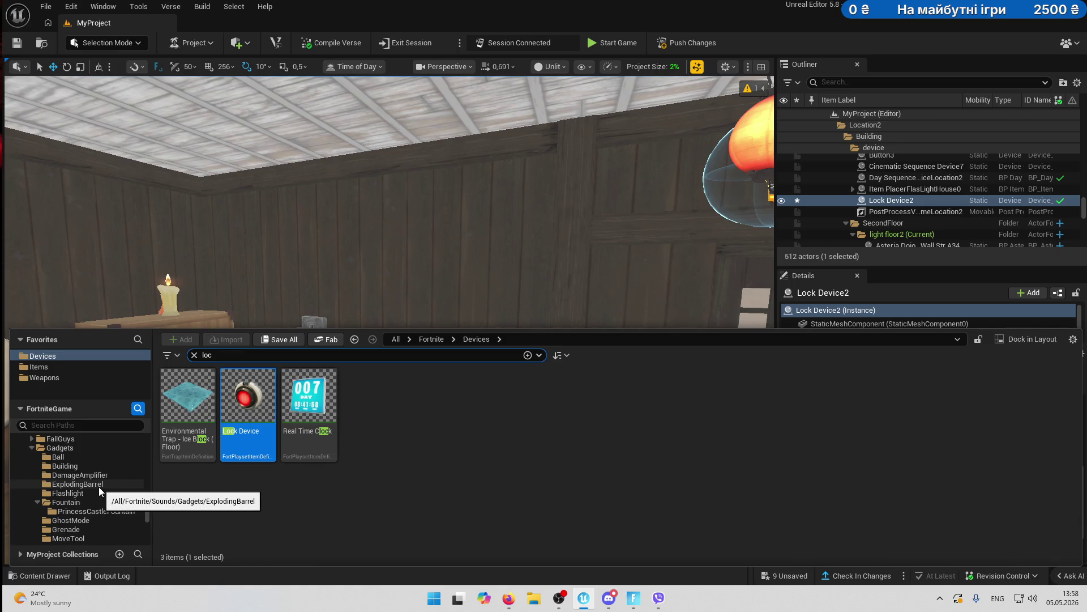
pyautogui.click(91, 458)
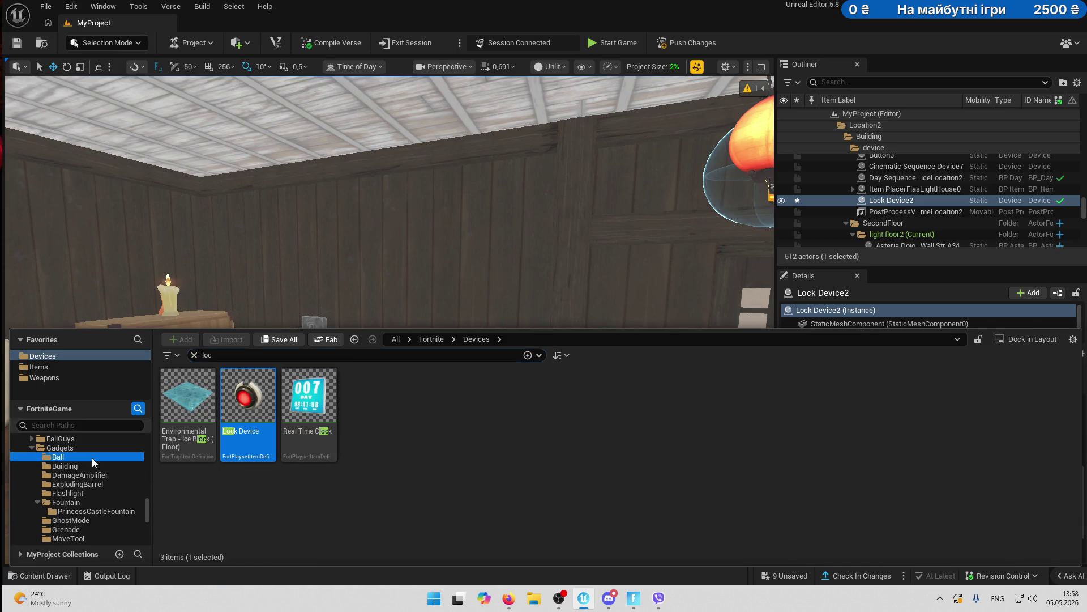
pyautogui.click(194, 356)
pyautogui.hotkey('alt', 'Tab')
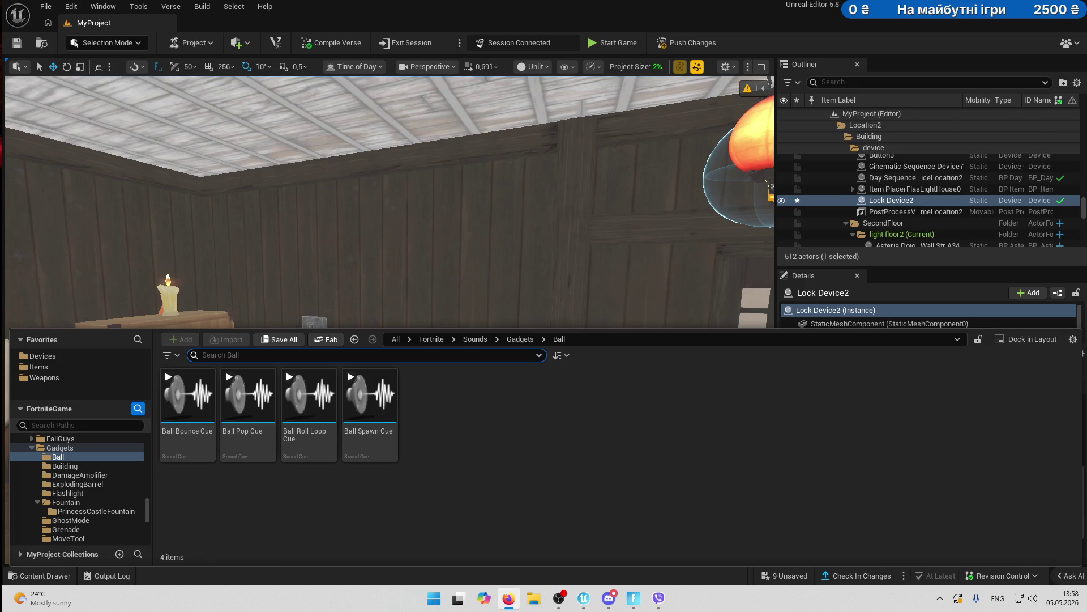
# - Preview the Ball Bounce, Pop, Roll Loop and Spawn cues, replaying Ball Bounce
pyautogui.click(187, 396)
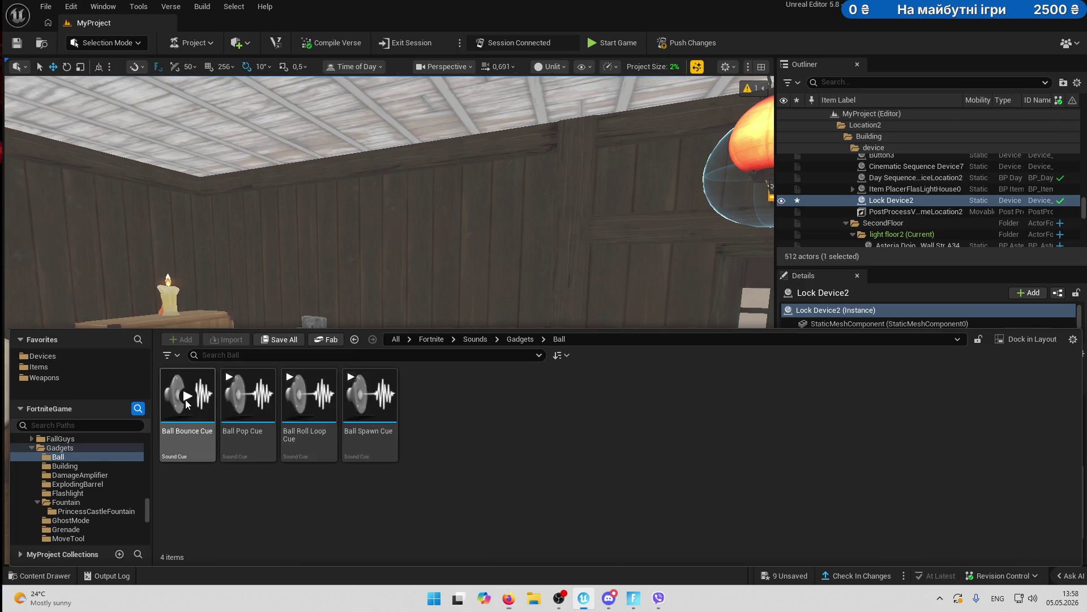
pyautogui.click(249, 396)
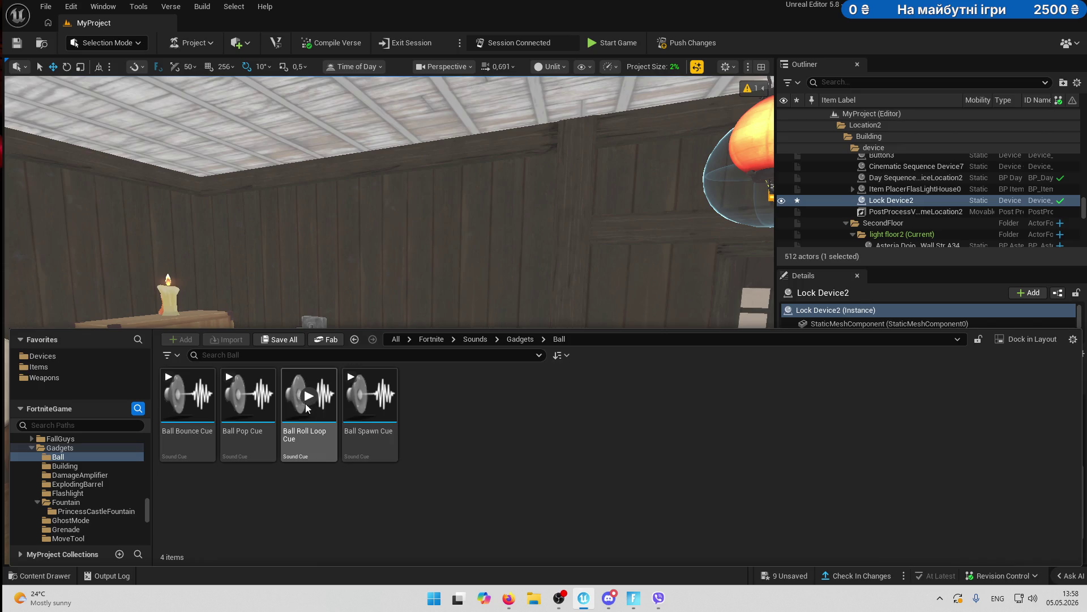
pyautogui.click(310, 397)
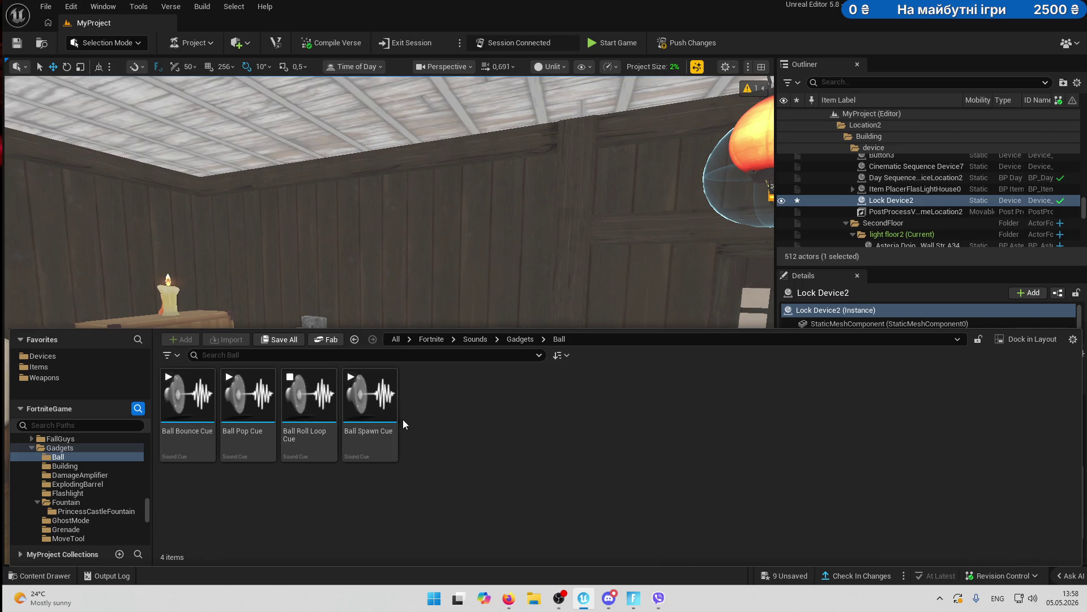
pyautogui.click(370, 398)
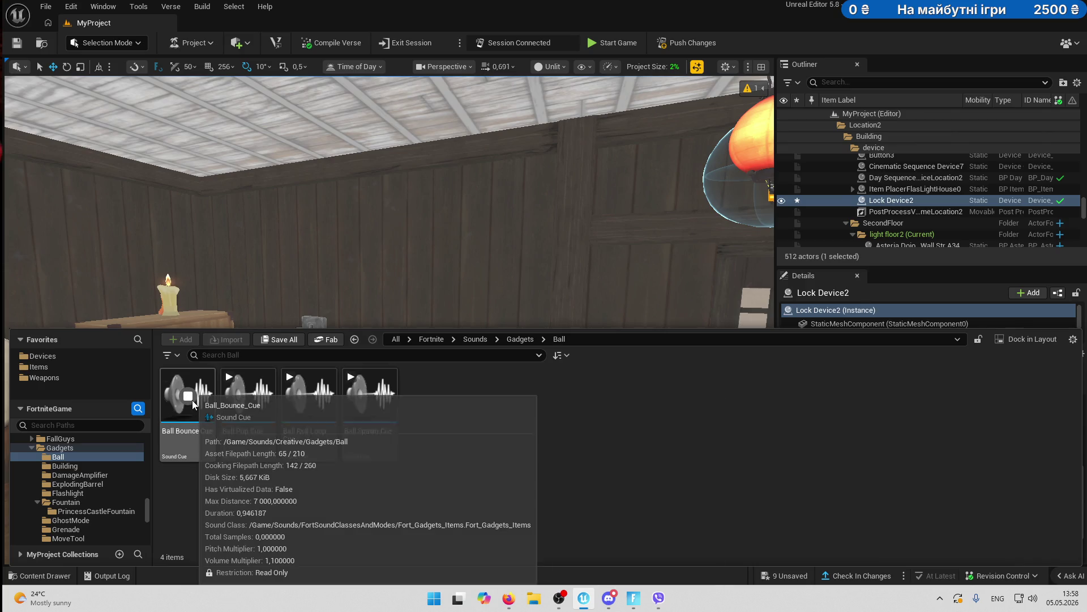
pyautogui.click(192, 400)
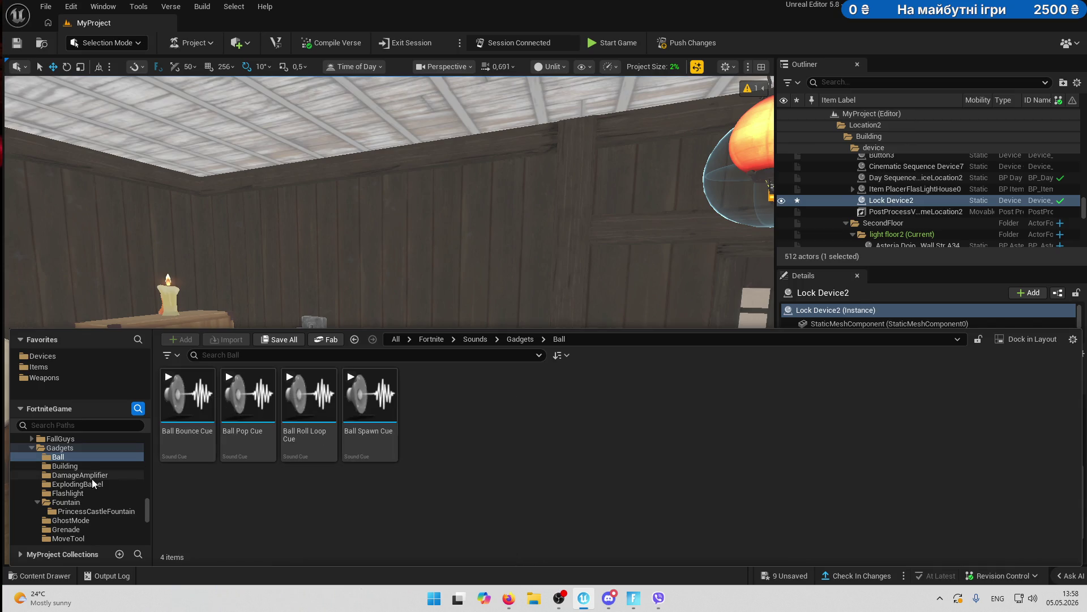
# - Open the Radio > Stingers > Halloween sound folder
pyautogui.scroll(-4, 112, 481)
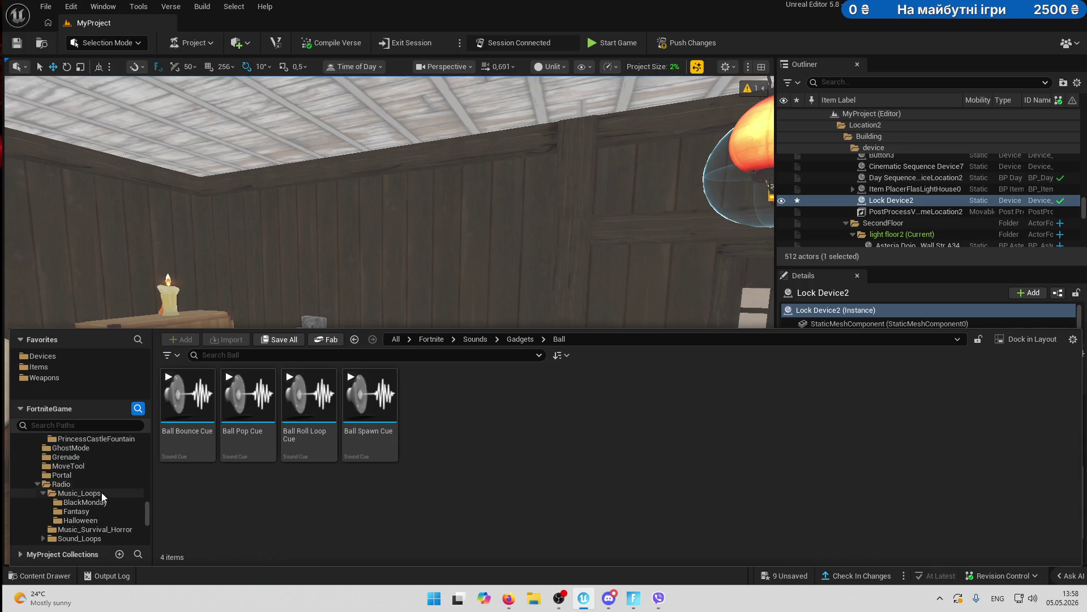
pyautogui.scroll(-2, 106, 524)
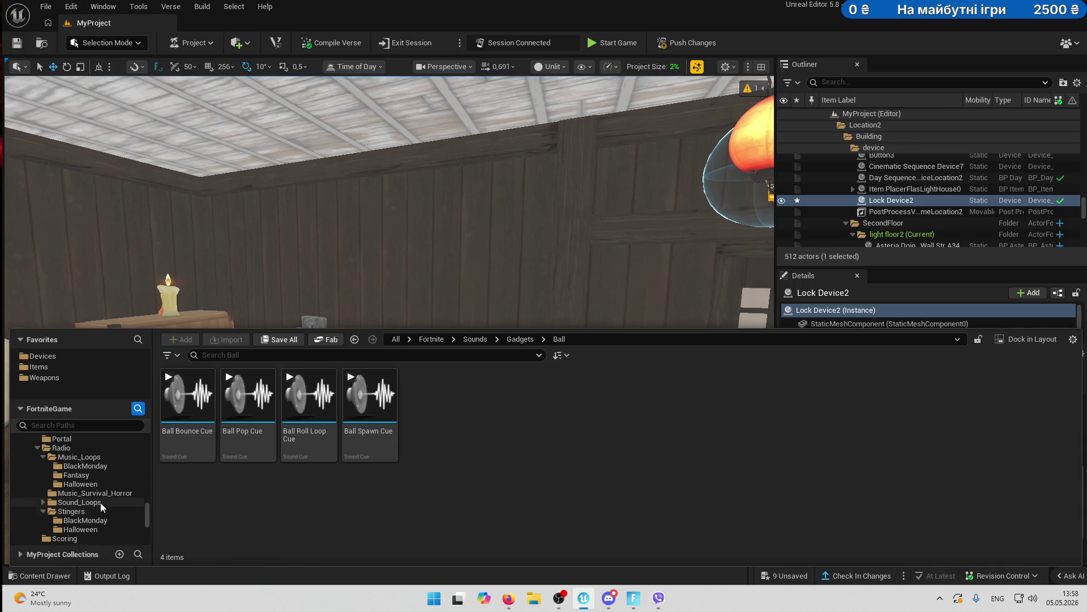
pyautogui.click(79, 529)
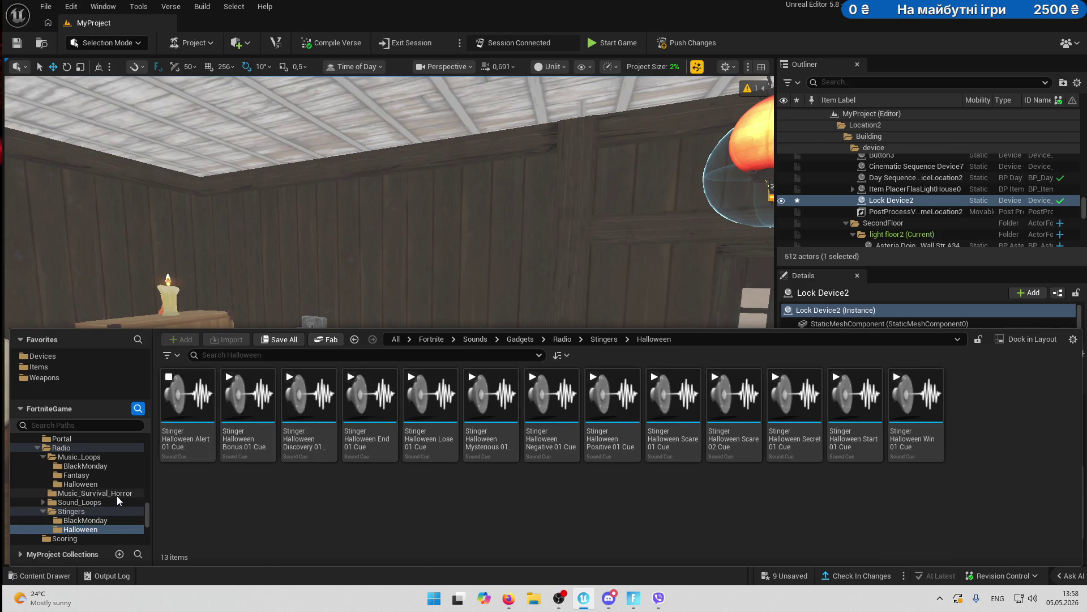
# - Browse the Scoring and Search+Destroy gadget sound folders
pyautogui.scroll(-2, 125, 504)
pyautogui.click(71, 520)
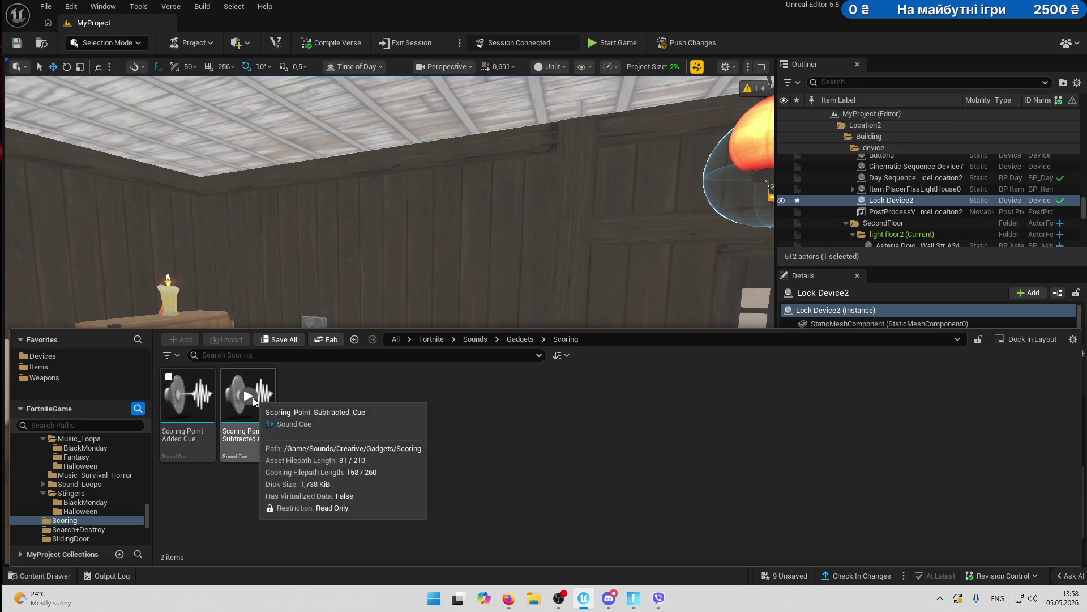
pyautogui.scroll(-2, 129, 471)
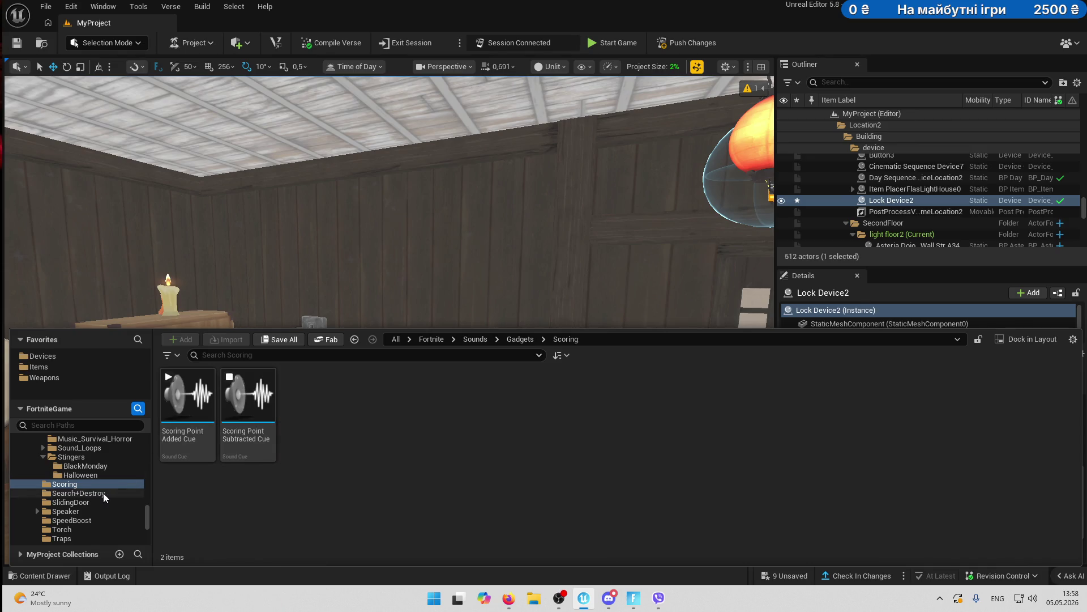
pyautogui.click(103, 493)
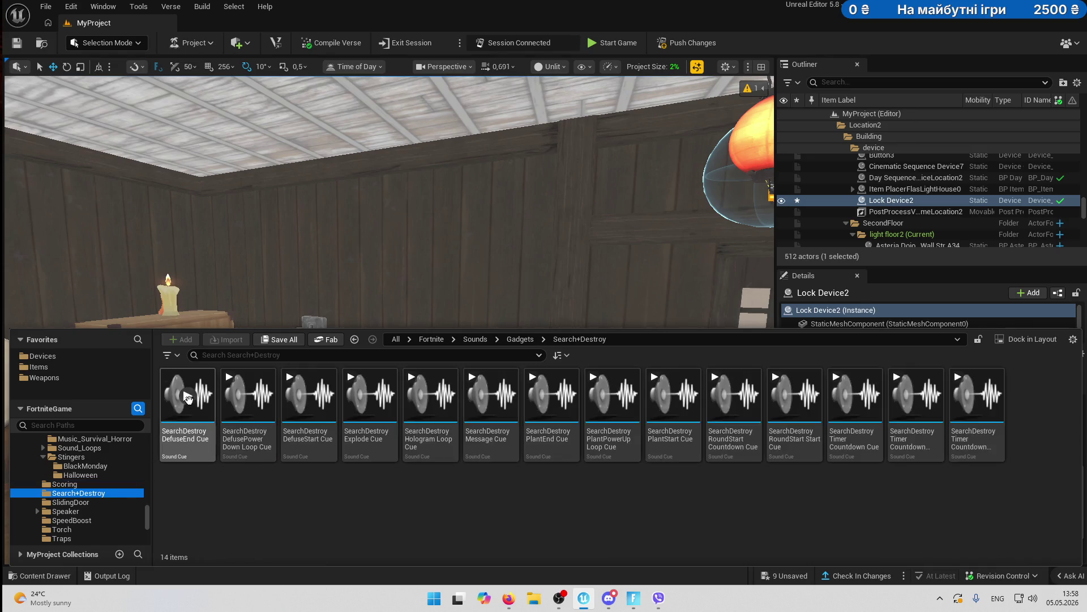
# - Preview the Search+Destroy cues, from DefusePower Down Loop to Timer Countdown
pyautogui.click(248, 396)
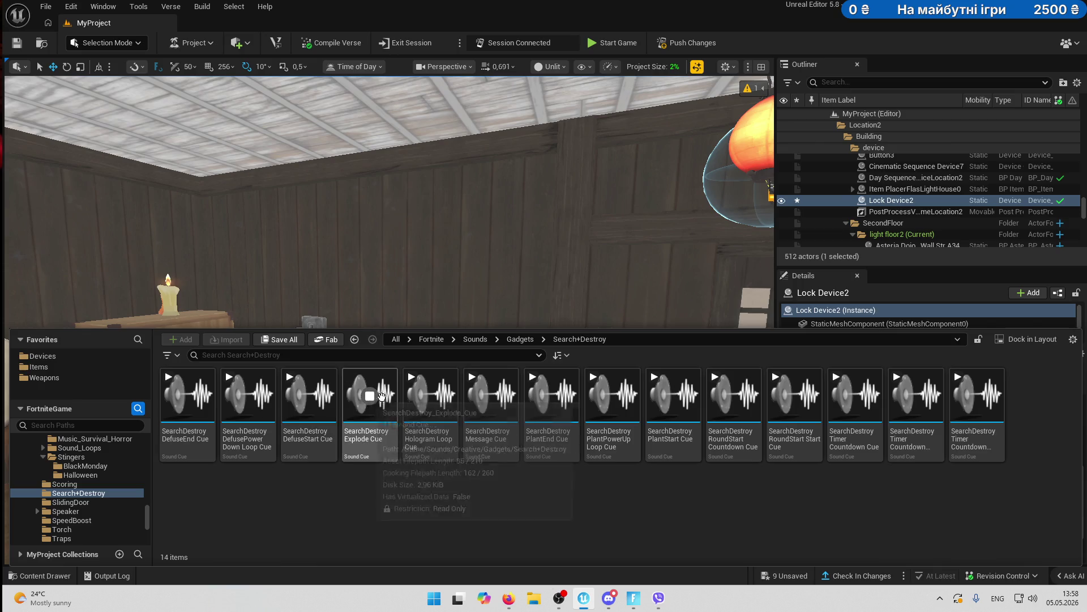
pyautogui.click(430, 395)
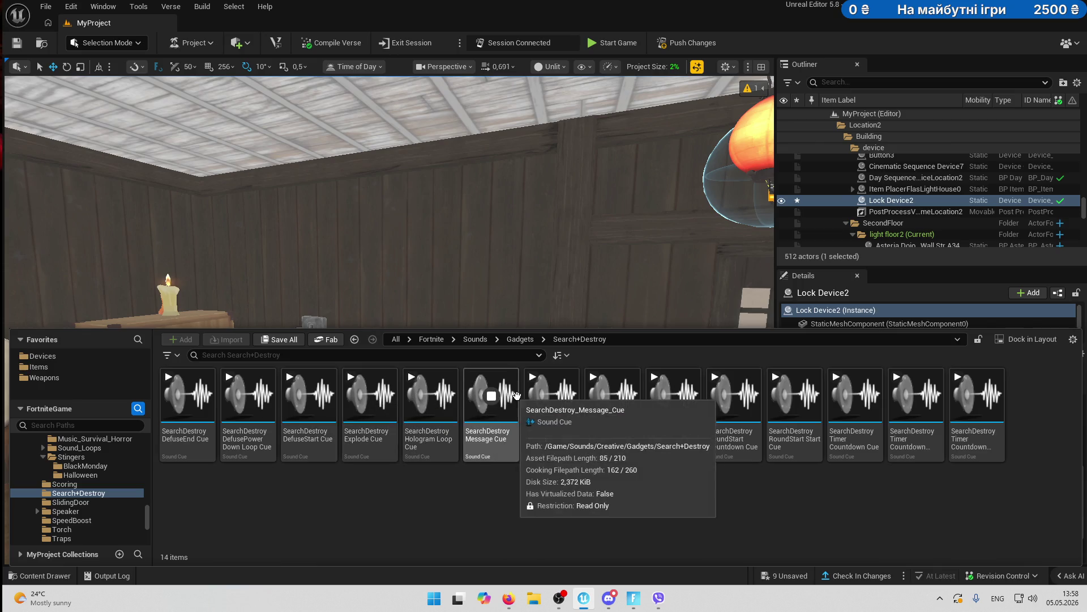
pyautogui.click(552, 396)
pyautogui.click(622, 397)
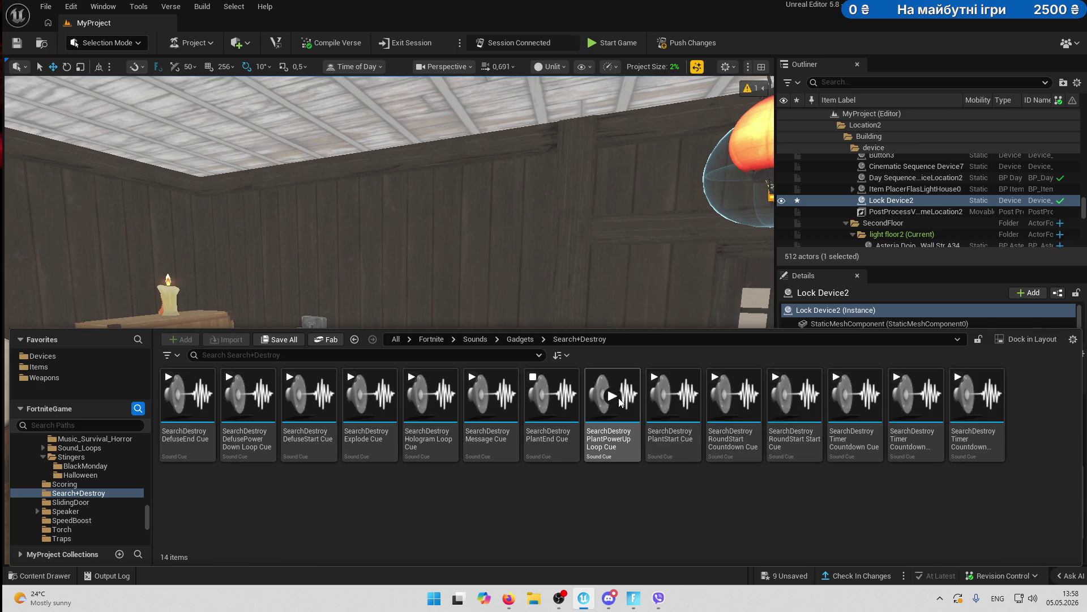
pyautogui.click(735, 395)
pyautogui.click(804, 398)
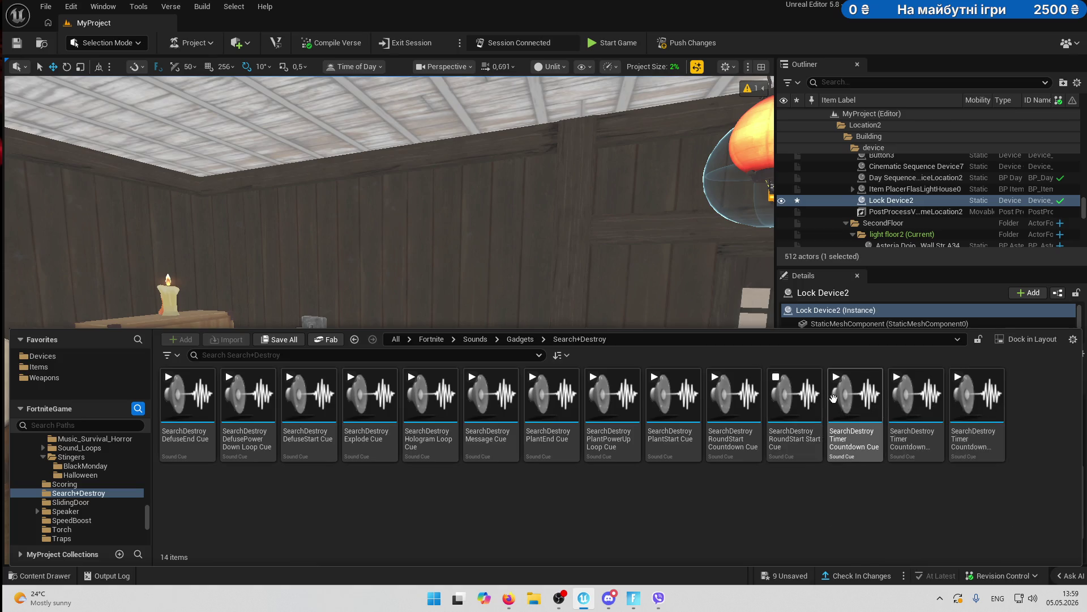
pyautogui.click(980, 396)
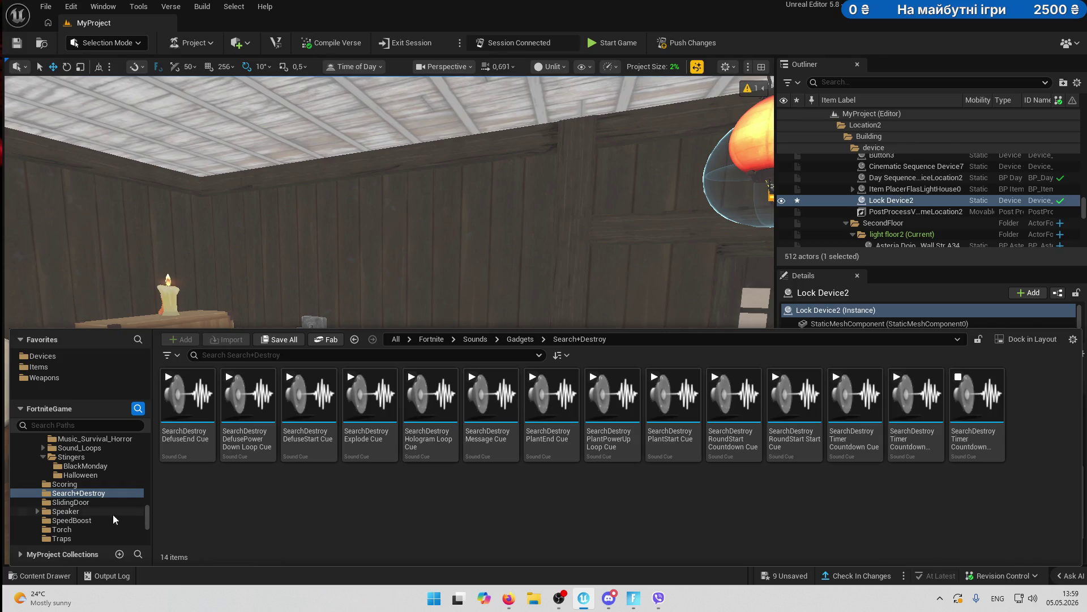
# - Preview the SlidingDoor Close and Open cues, then open Speaker > Halloween
pyautogui.click(70, 502)
pyautogui.click(193, 397)
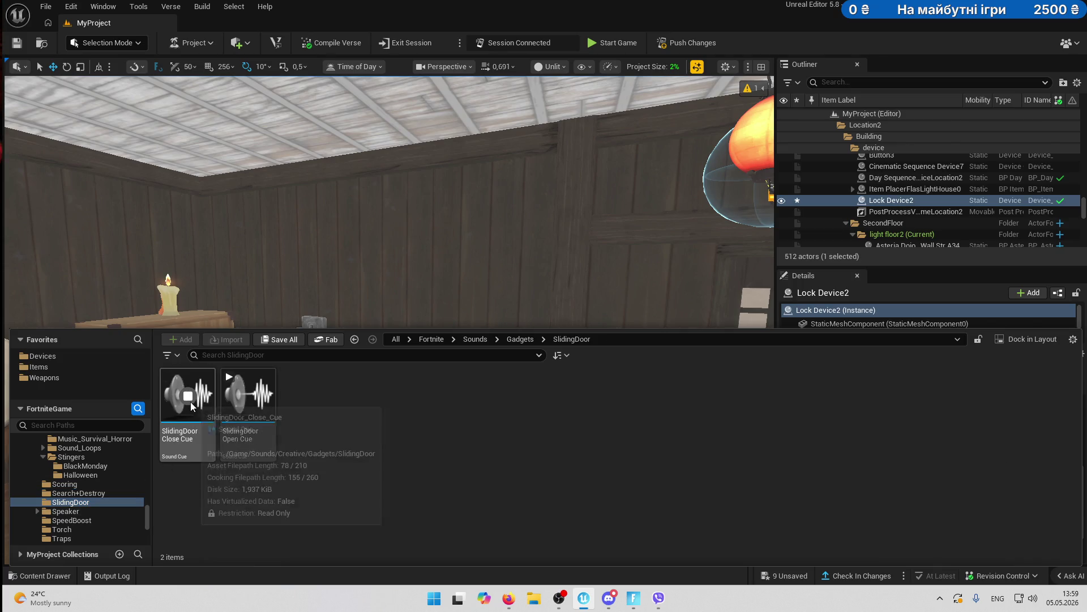
pyautogui.click(250, 396)
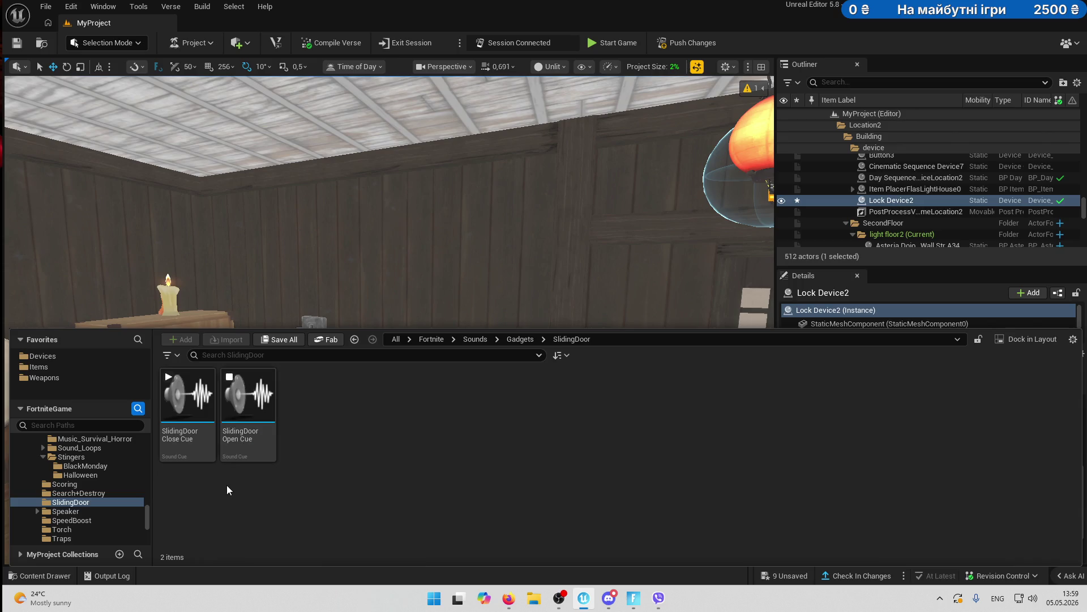
pyautogui.click(78, 512)
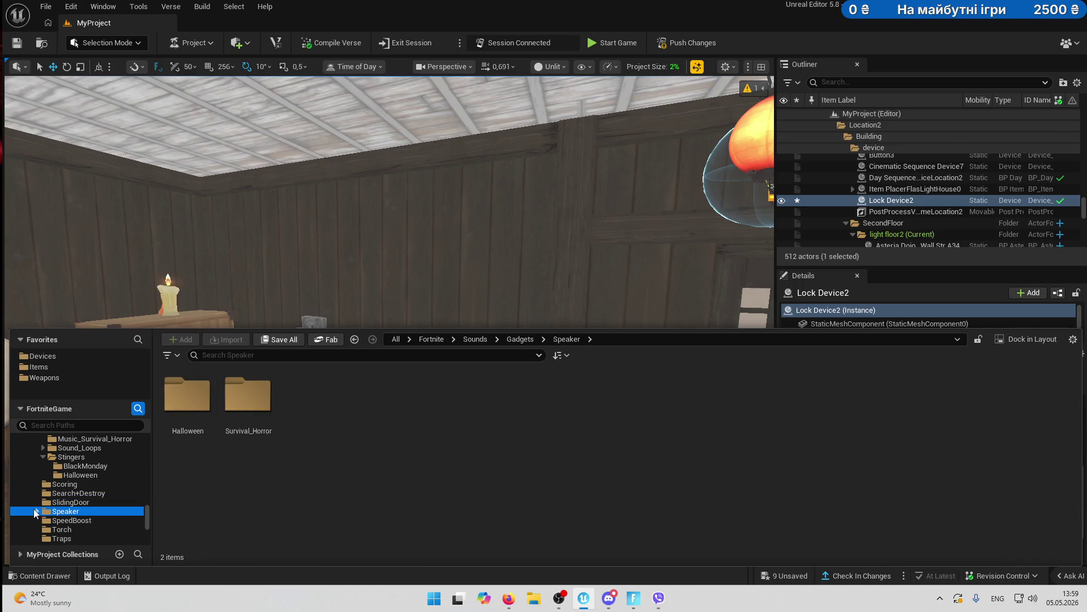
pyautogui.click(70, 521)
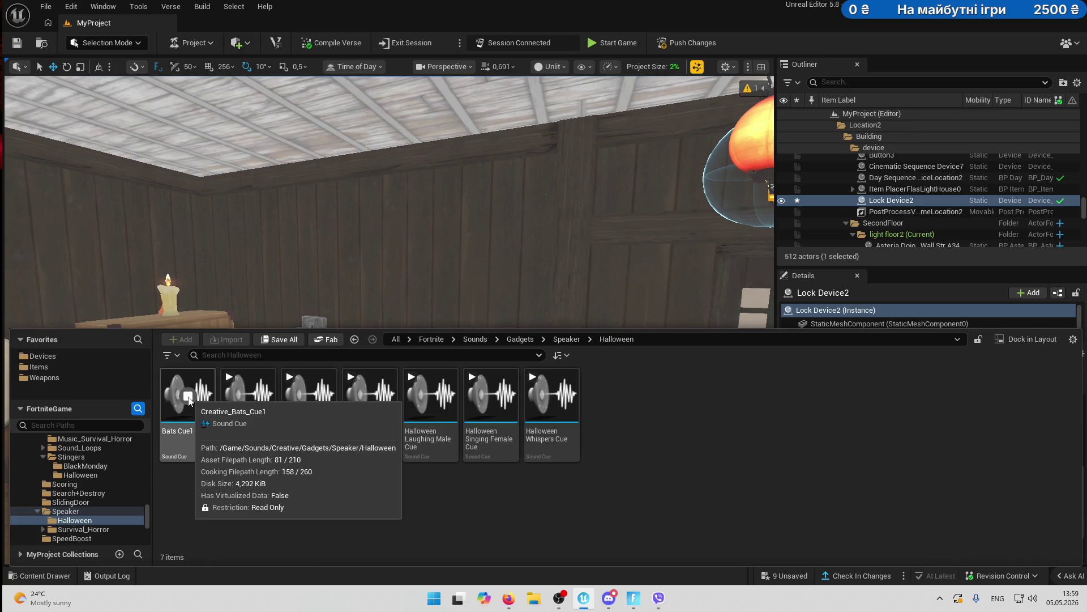
# - Audition the Bats, Ghosts, Laughing Female/Male, Singing Female and Whispers cues, replaying Laughing Female
pyautogui.click(247, 396)
pyautogui.click(317, 399)
pyautogui.click(369, 397)
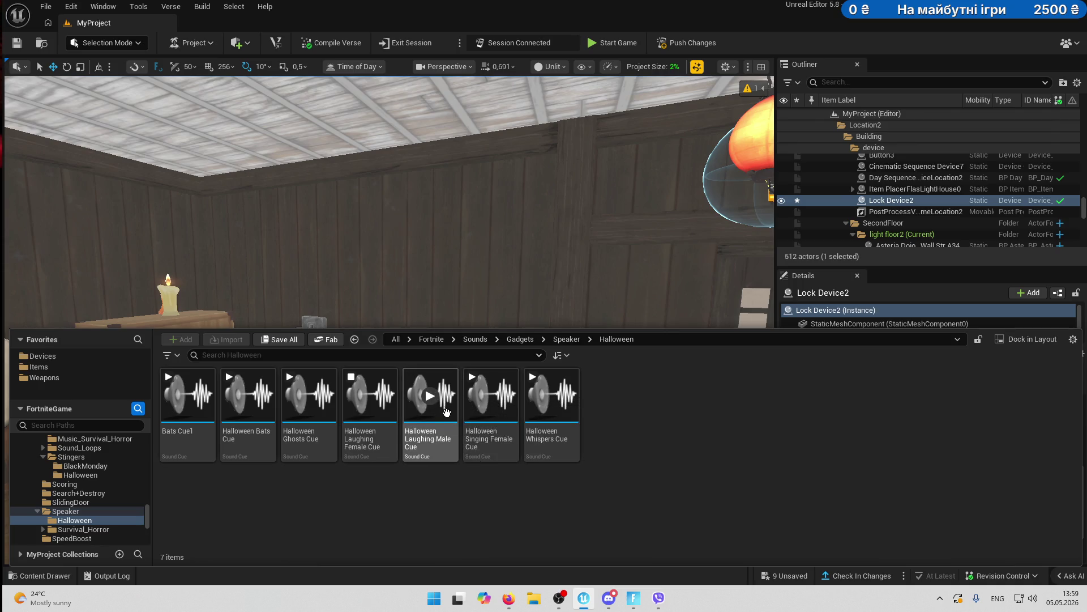
pyautogui.click(371, 396)
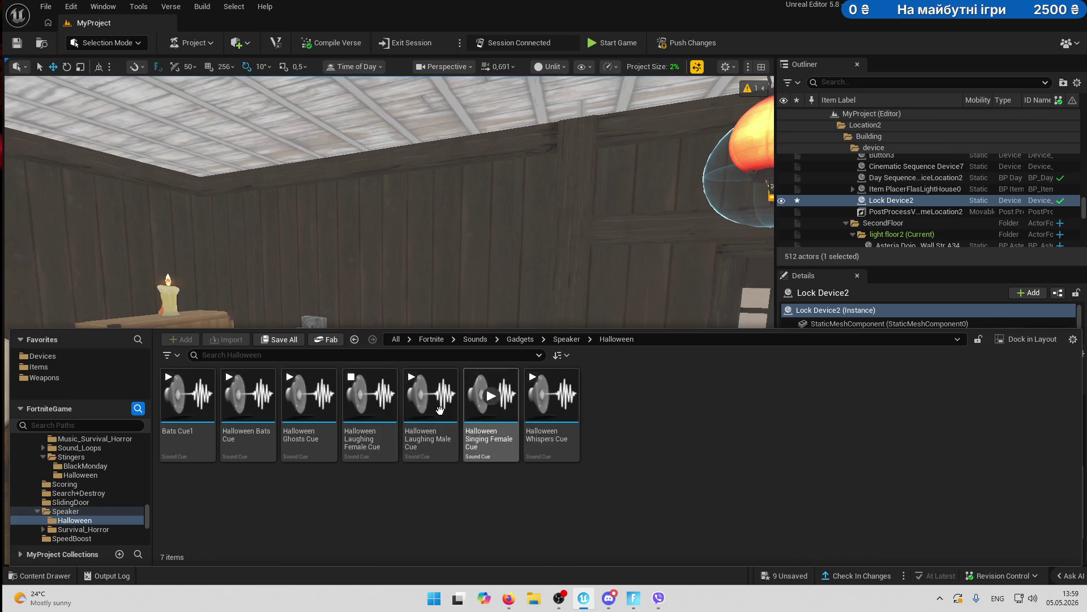
pyautogui.click(433, 399)
pyautogui.click(493, 402)
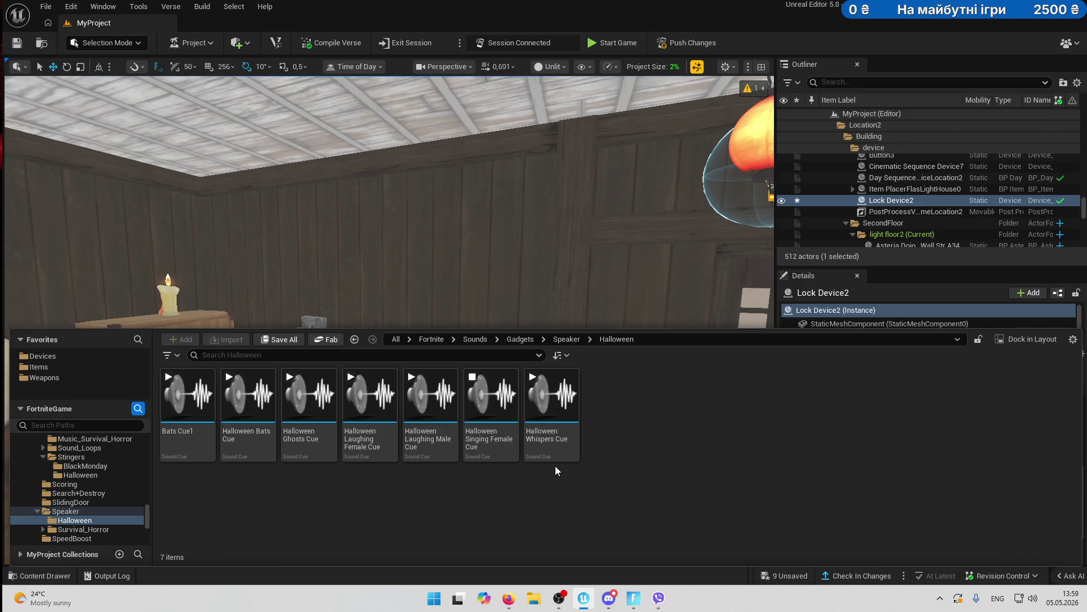
pyautogui.click(554, 399)
pyautogui.click(246, 398)
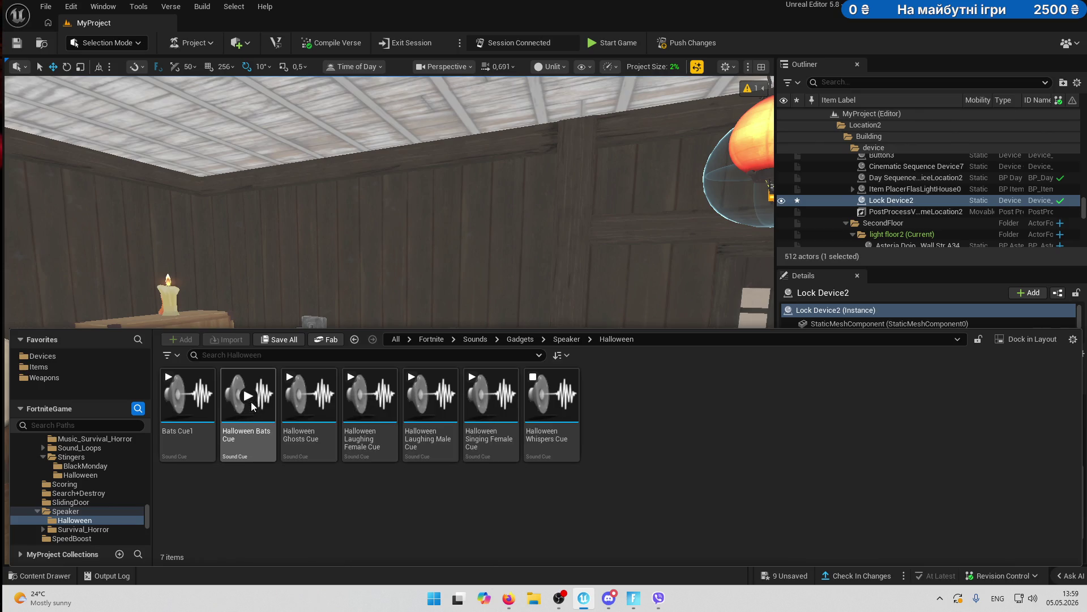
pyautogui.click(369, 398)
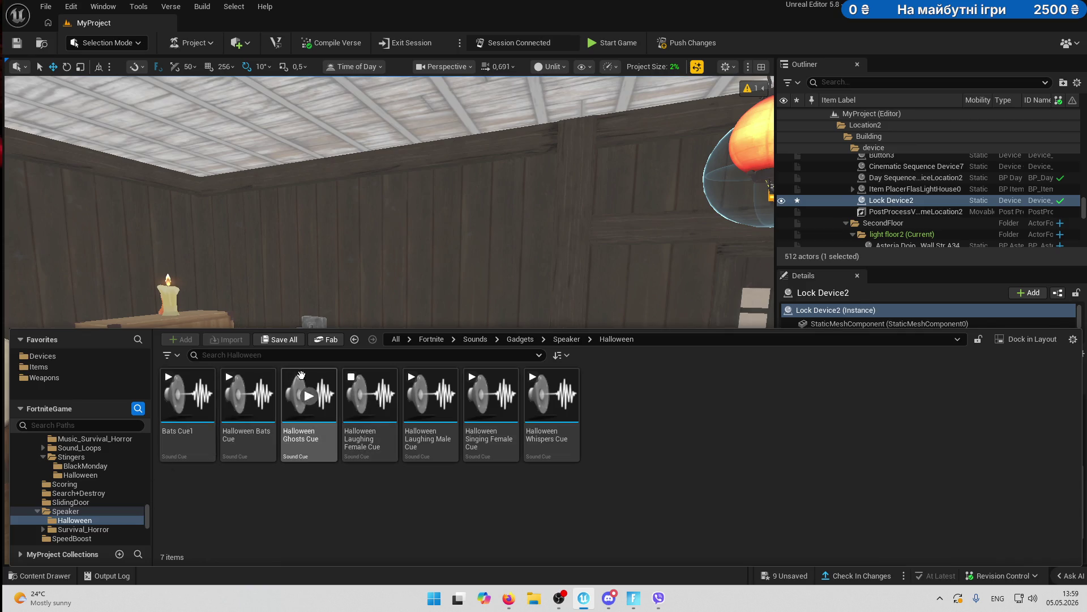
# - Reopen the Content Drawer on the Fortnite Devices folder
pyautogui.hotkey('ctrl', 'space')
pyautogui.rightClick(408, 261)
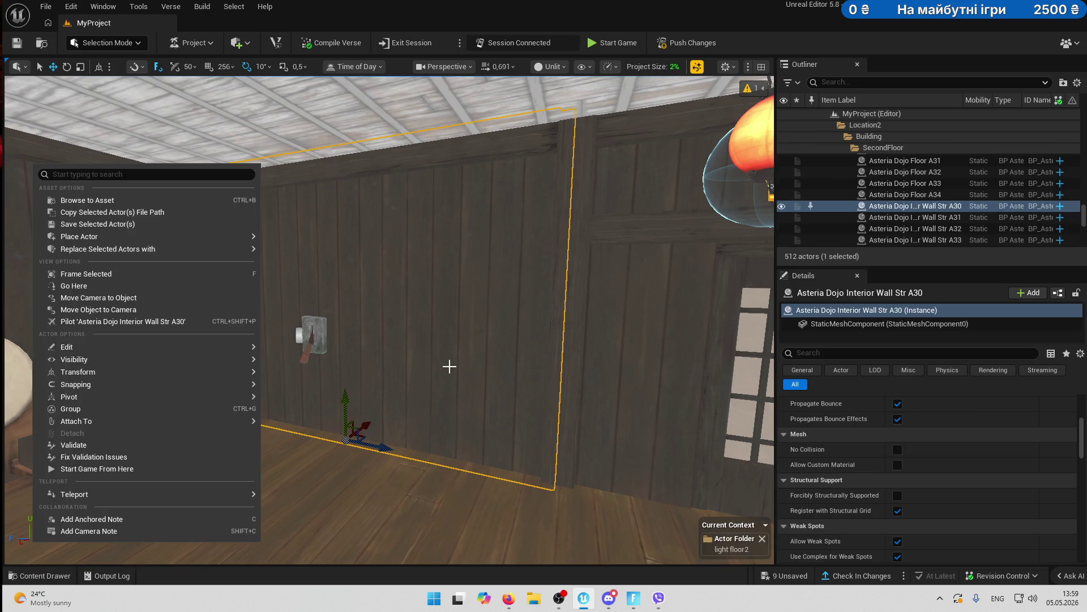
pyautogui.click(408, 447)
pyautogui.click(389, 449)
pyautogui.click(51, 576)
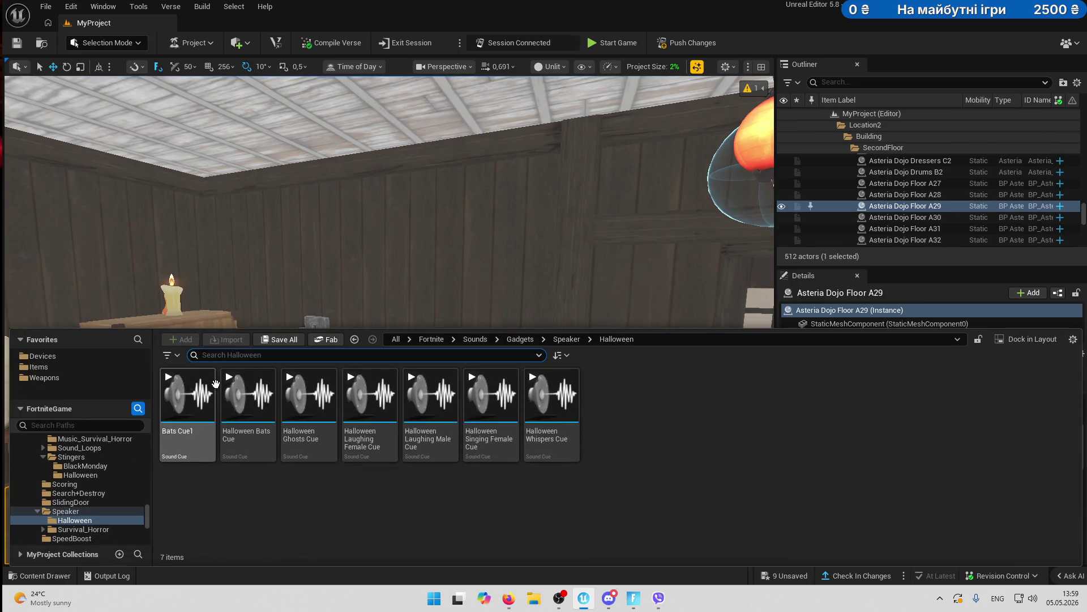
pyautogui.click(72, 355)
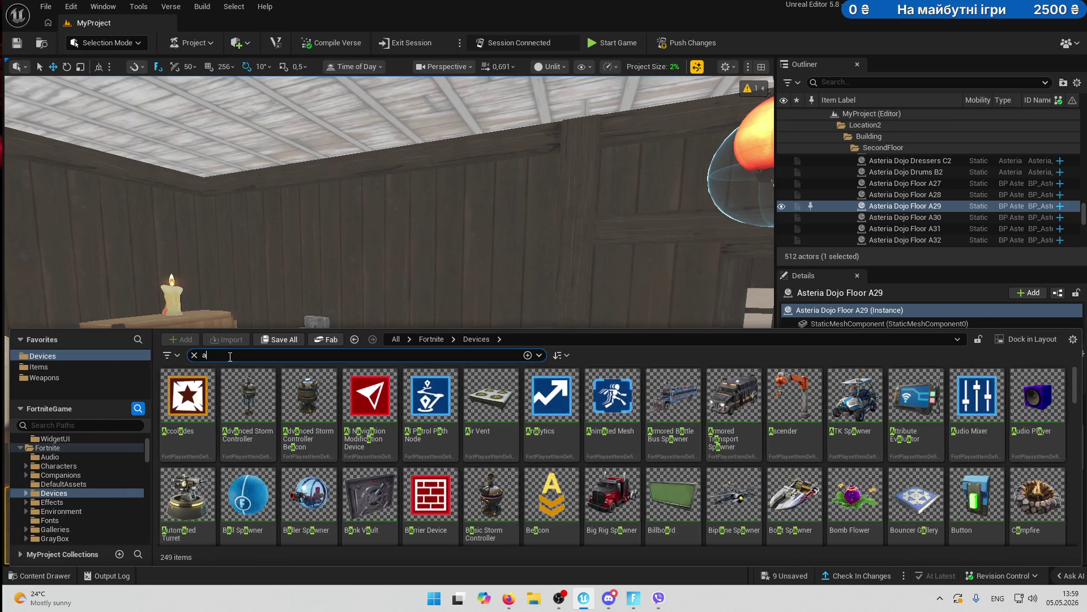
# - Drop an Audio Player device onto the wall and move it beside the switch
pyautogui.moveTo(248, 396)
pyautogui.mouseDown()
pyautogui.moveTo(277, 318)
pyautogui.moveTo(386, 350)
pyautogui.moveTo(358, 463)
pyautogui.moveTo(358, 268)
pyautogui.mouseUp()
pyautogui.moveTo(355, 311)
pyautogui.mouseDown()
pyautogui.moveTo(237, 355)
pyautogui.moveTo(238, 340)
pyautogui.mouseUp()
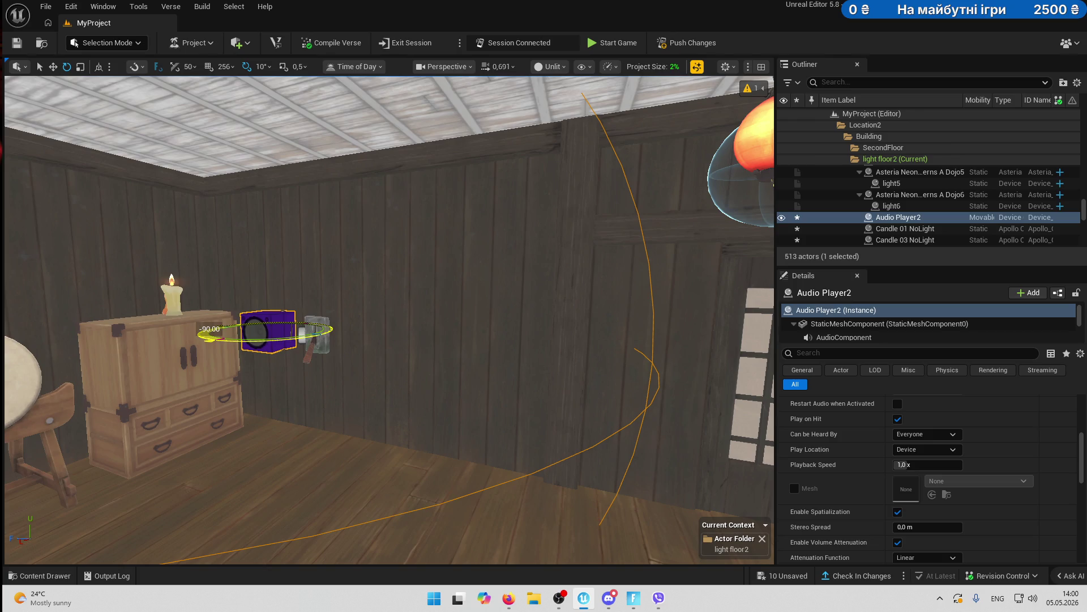
pyautogui.moveTo(245, 338)
pyautogui.mouseDown()
pyautogui.moveTo(253, 319)
pyautogui.moveTo(252, 328)
pyautogui.mouseUp()
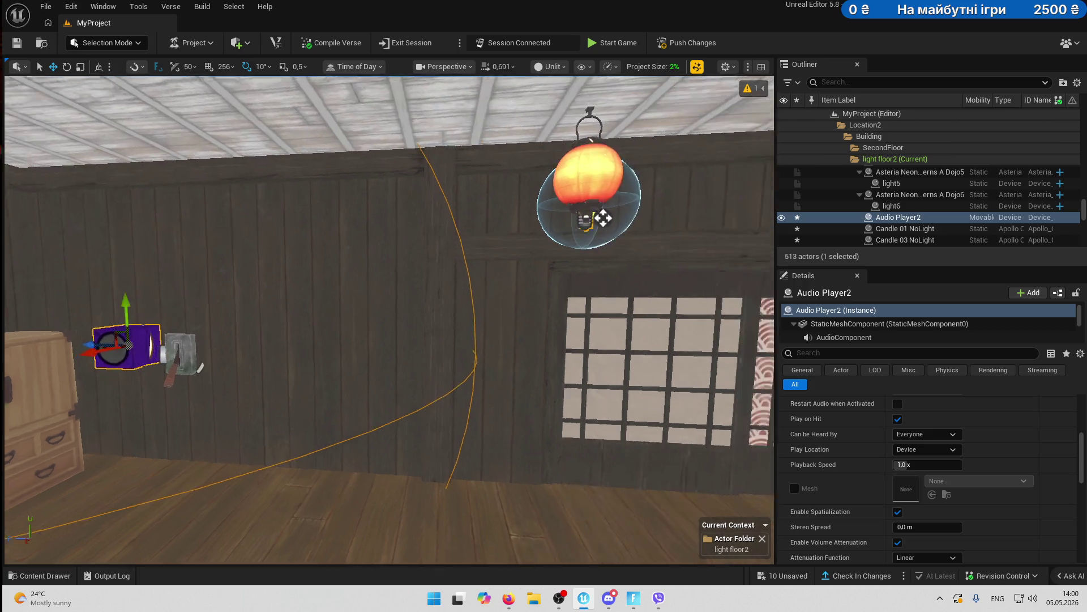
pyautogui.click(692, 236)
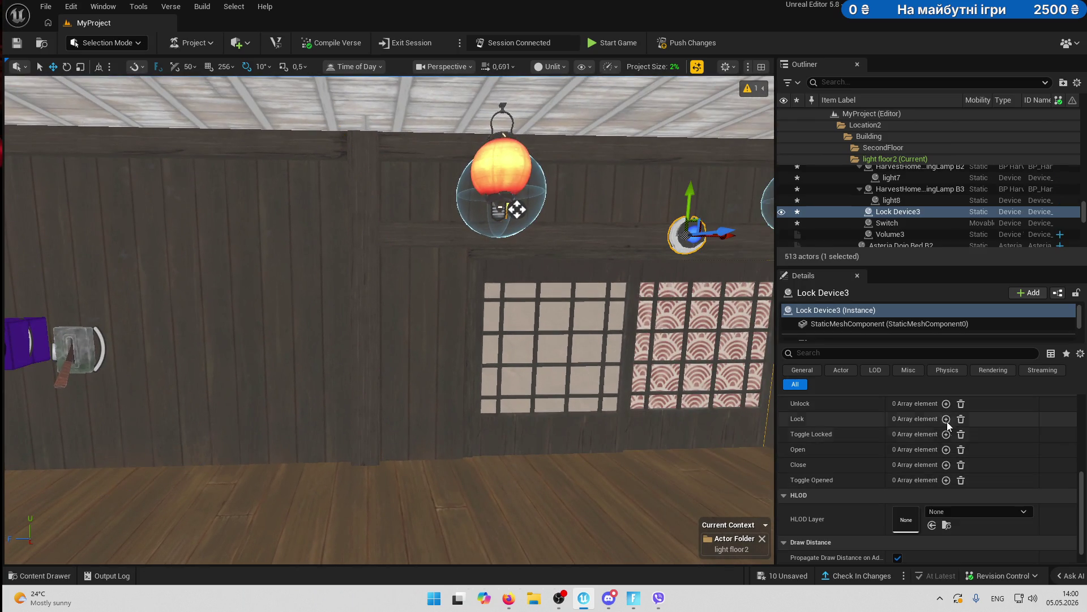
# - Bind Audio Player2 to Lock Device3's Open event
pyautogui.click(947, 449)
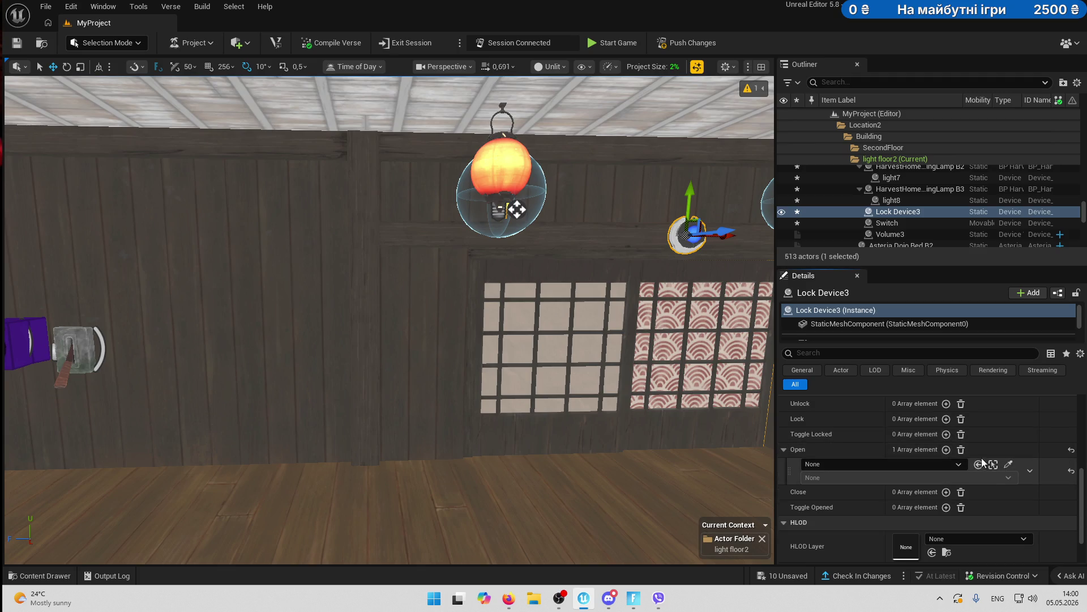
pyautogui.click(1011, 465)
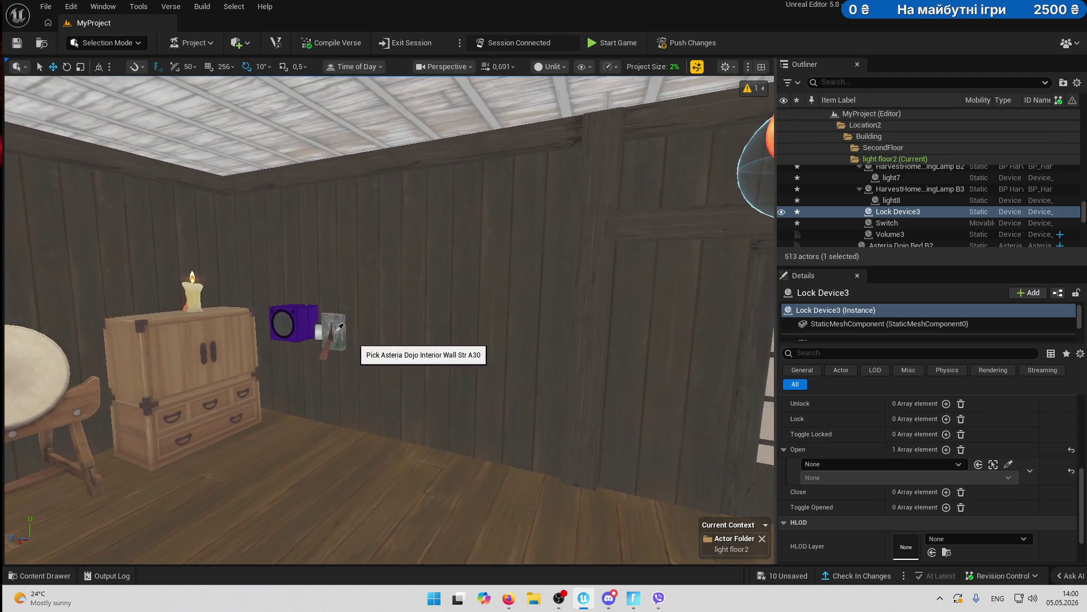
pyautogui.click(301, 325)
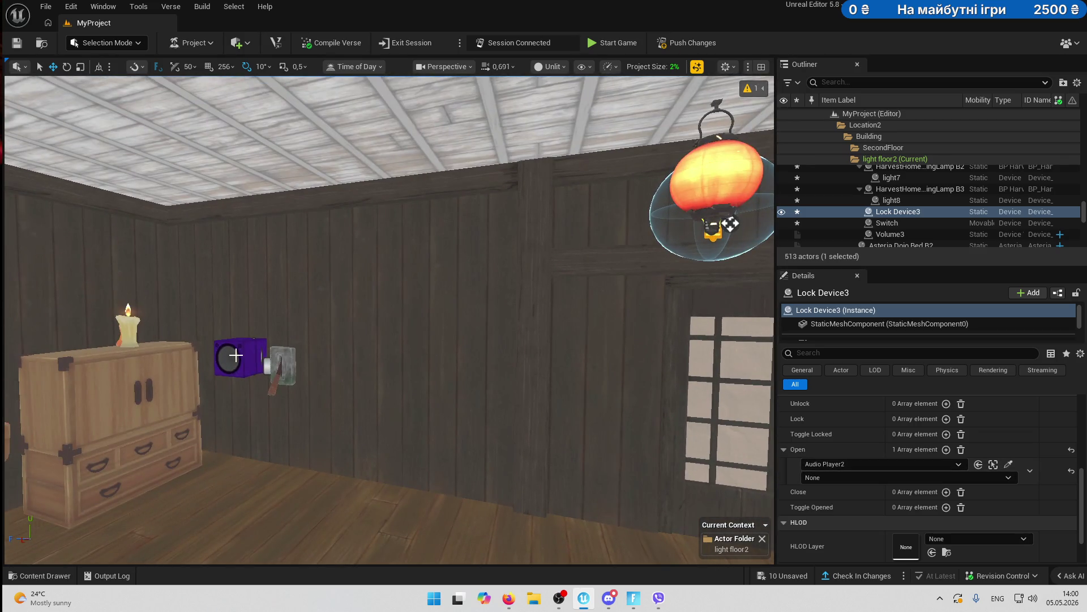
# - Delete Audio Player2 from the level
pyautogui.click(236, 357)
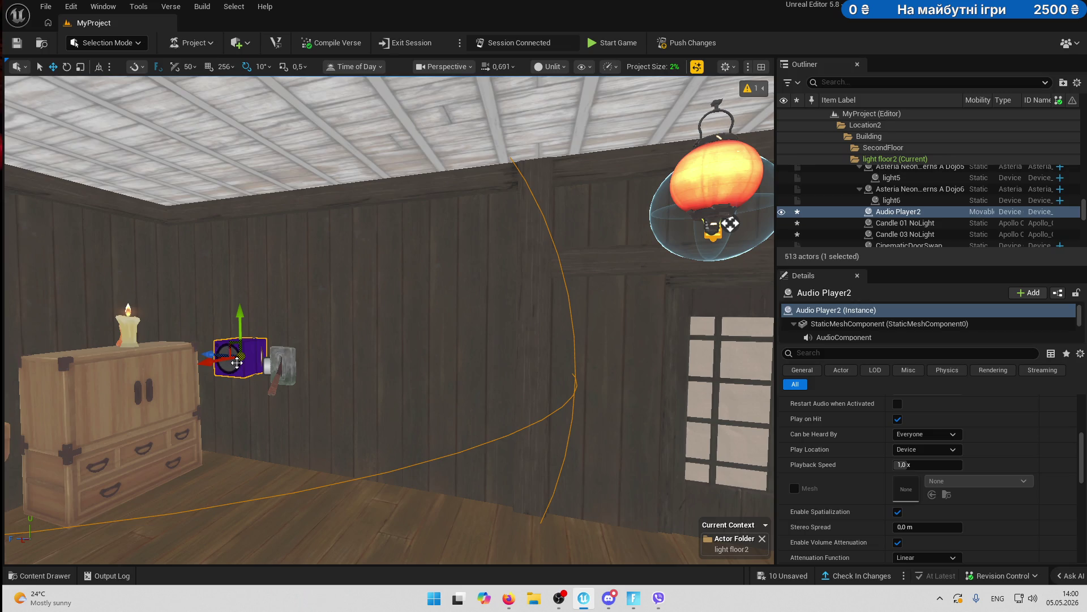
pyautogui.press('Delete')
pyautogui.click(40, 575)
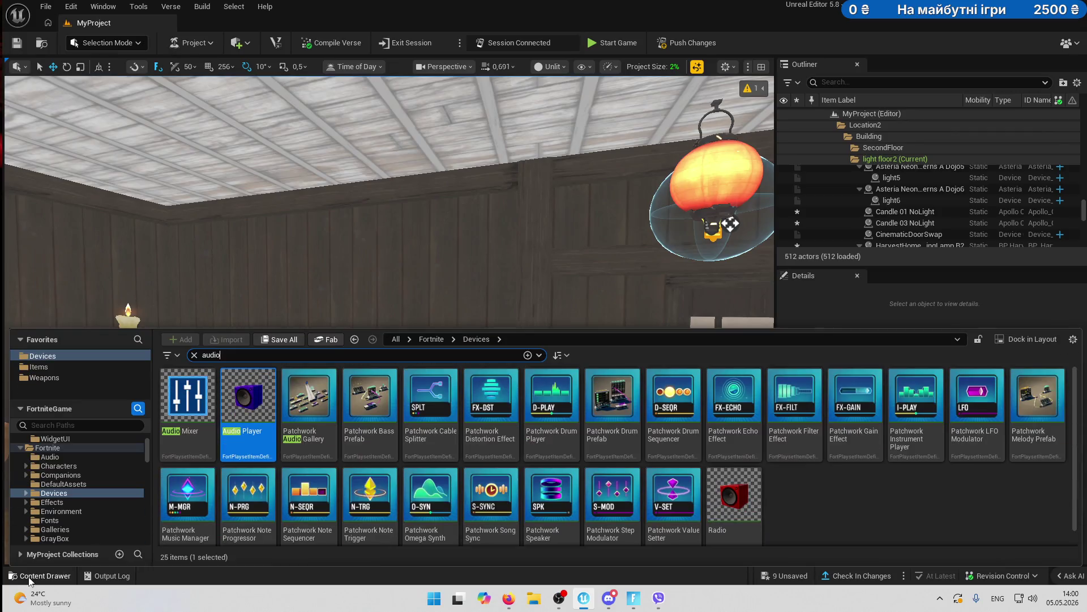
# - Open the Stingers Halloween folder with the 'audio' filter cleared and select a stinger cue
pyautogui.click(39, 575)
pyautogui.click(40, 575)
pyautogui.scroll(-5, 87, 463)
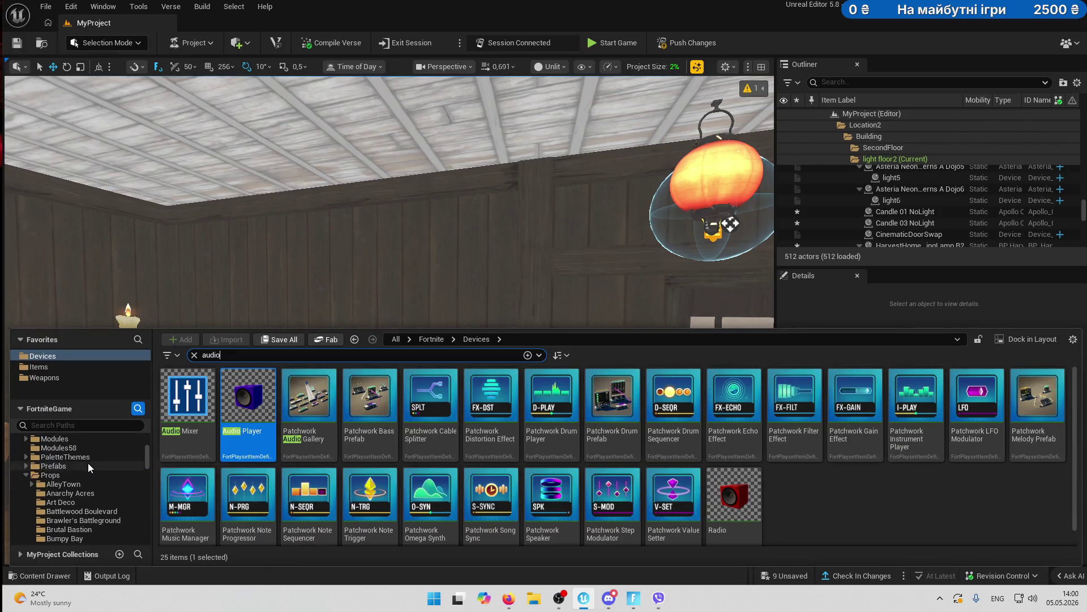
pyautogui.scroll(-8, 93, 475)
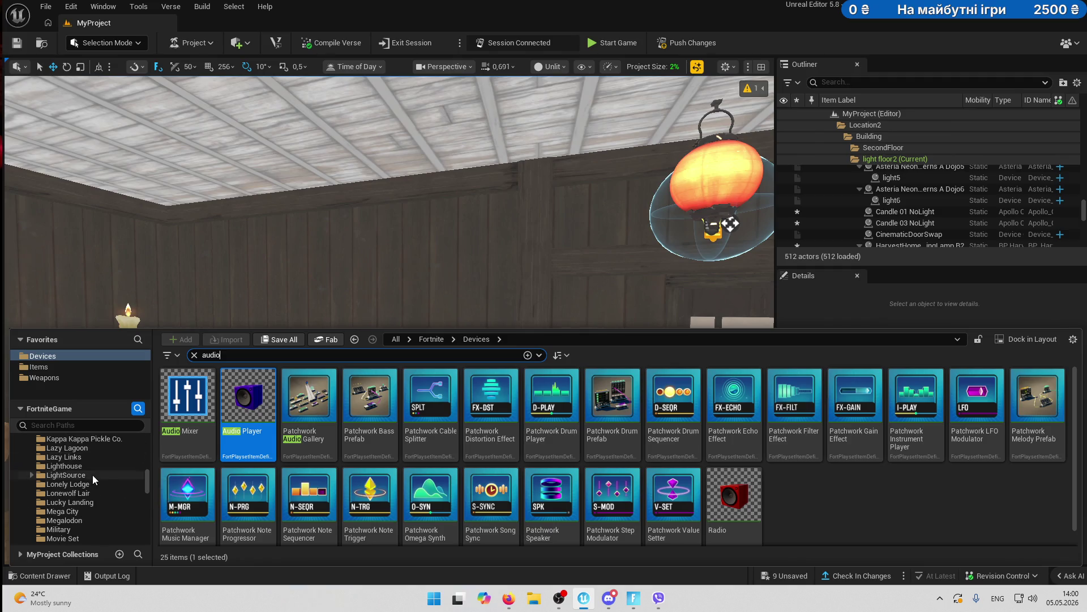
pyautogui.scroll(-10, 93, 475)
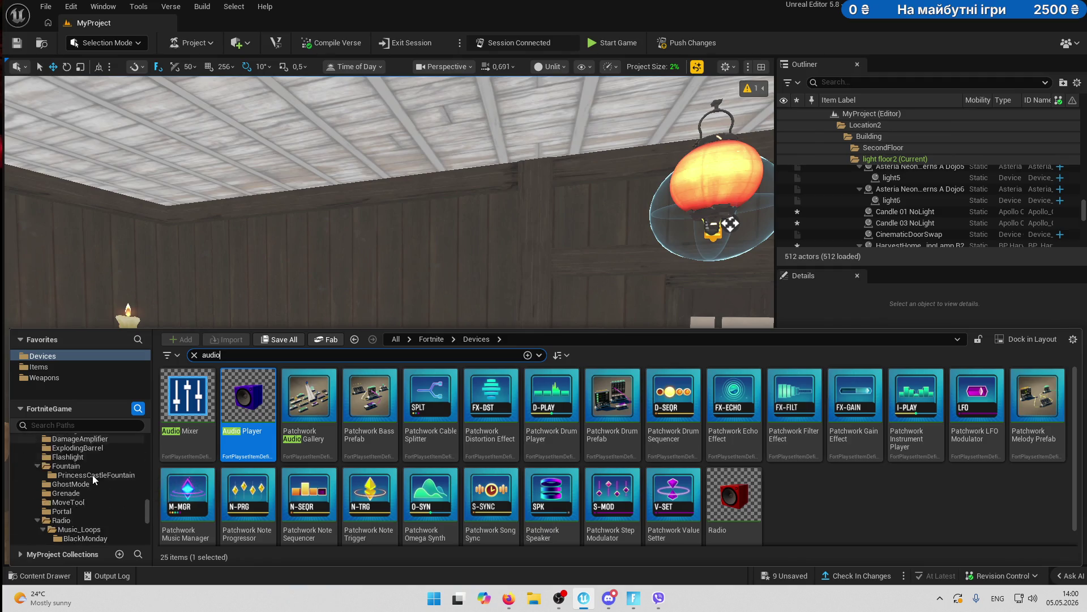
pyautogui.scroll(-3, 110, 498)
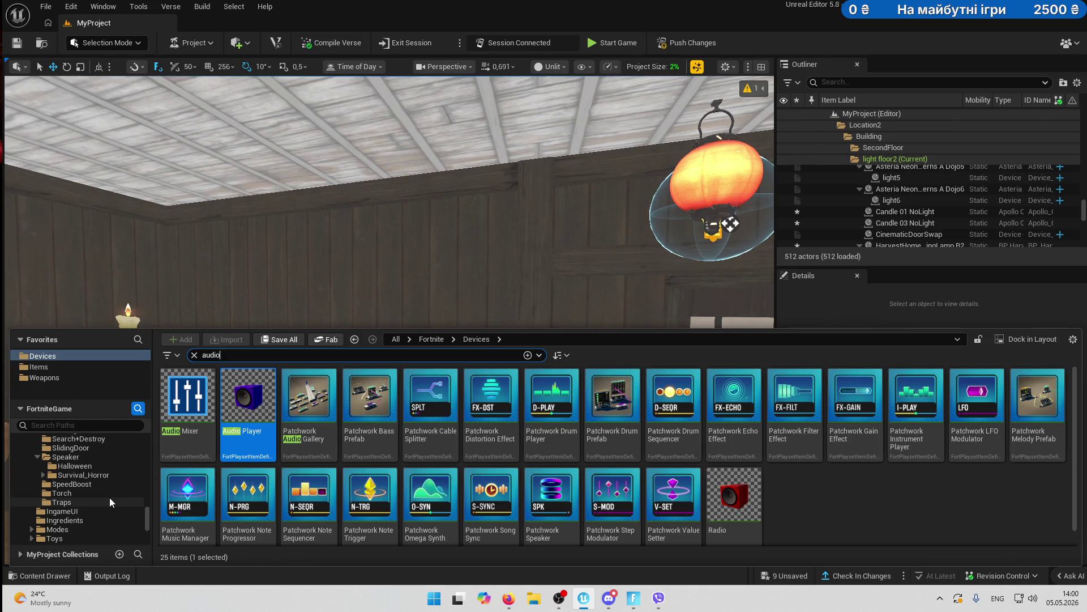
pyautogui.scroll(3, 111, 502)
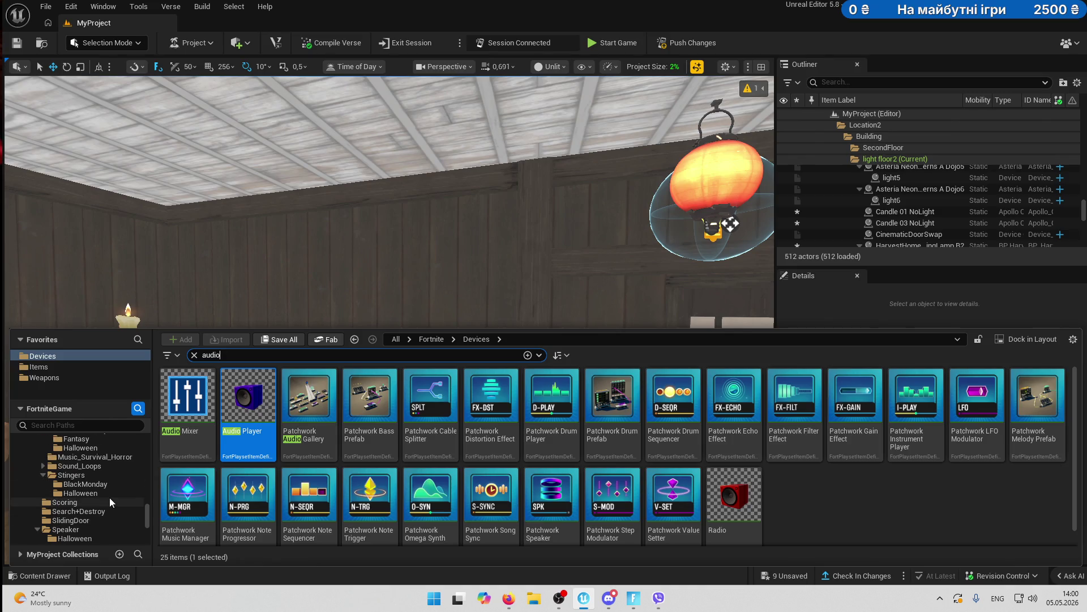
pyautogui.click(90, 493)
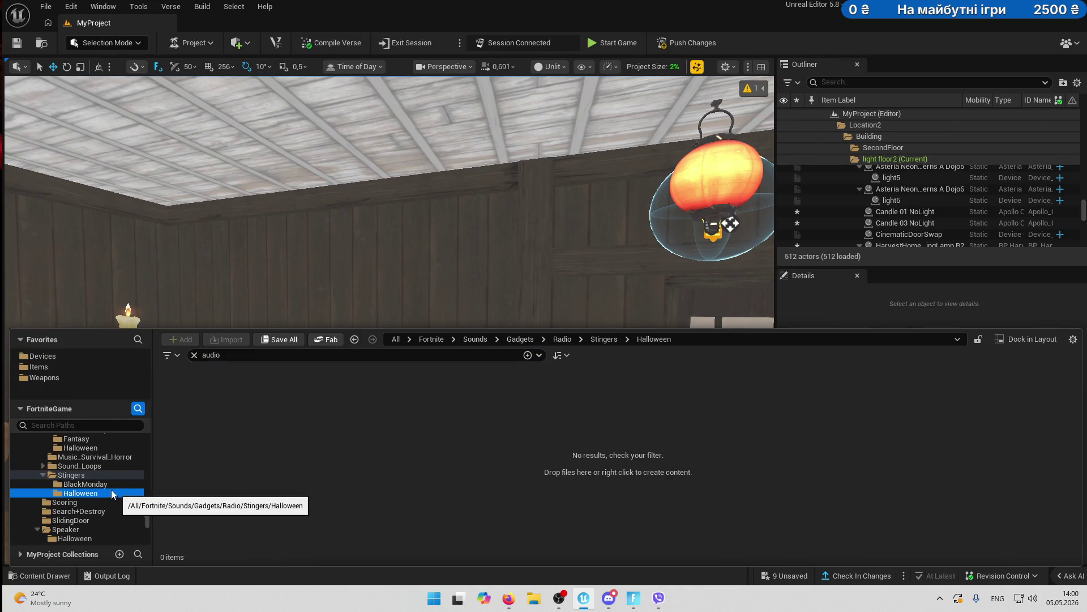
pyautogui.click(194, 354)
pyautogui.click(329, 400)
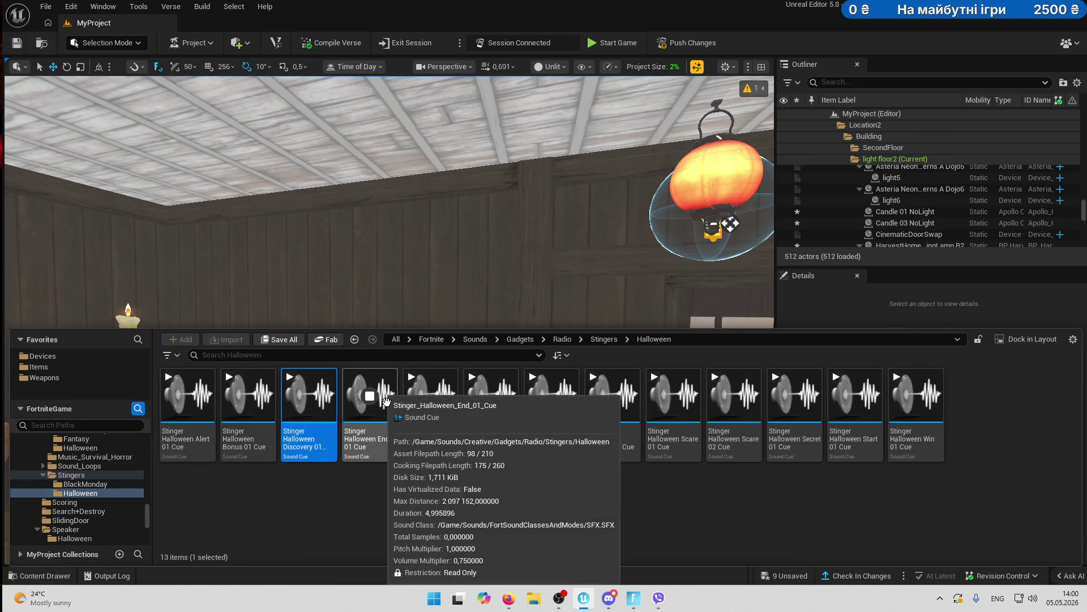
# - Browse Music_Loops, Scoring and Search+Destroy, then select Speaker > Halloween's Laughing Female Cue
pyautogui.scroll(1, 88, 469)
pyautogui.click(80, 465)
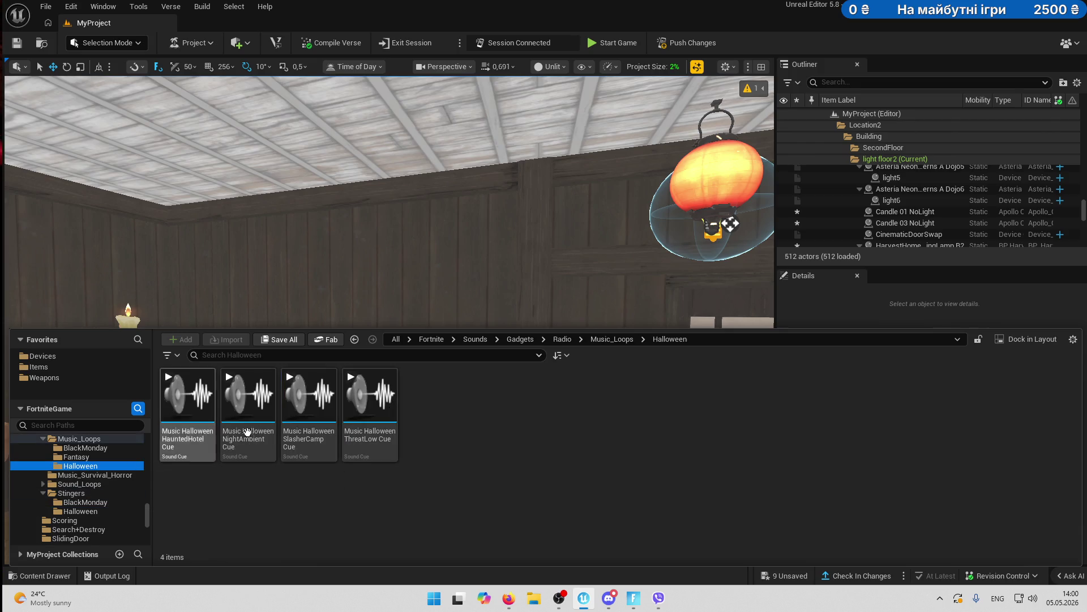
pyautogui.click(78, 511)
pyautogui.click(64, 520)
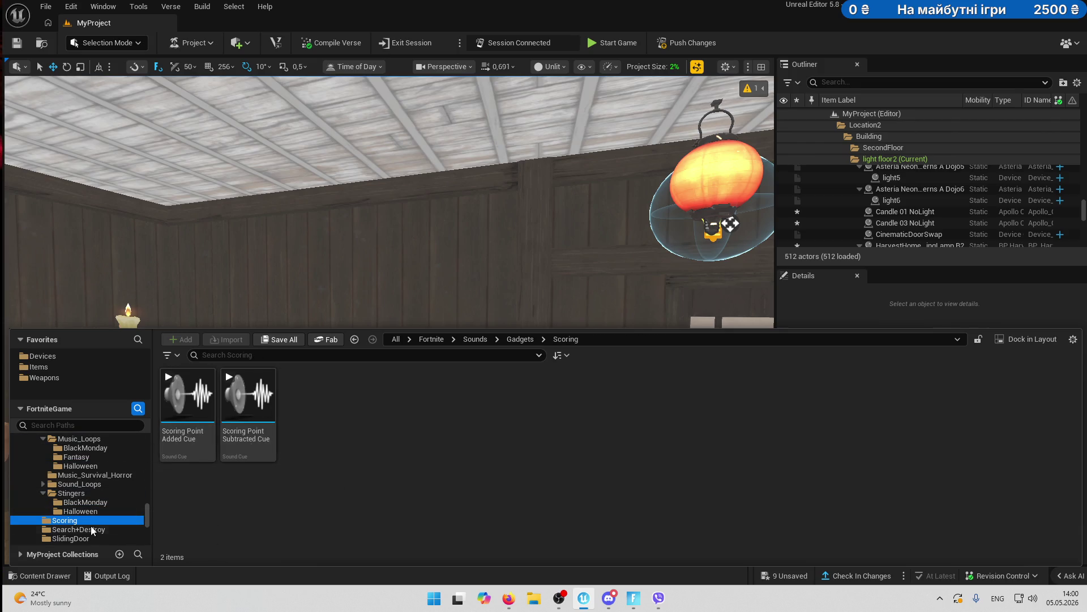
pyautogui.click(78, 529)
pyautogui.scroll(-1, 79, 510)
pyautogui.click(285, 410)
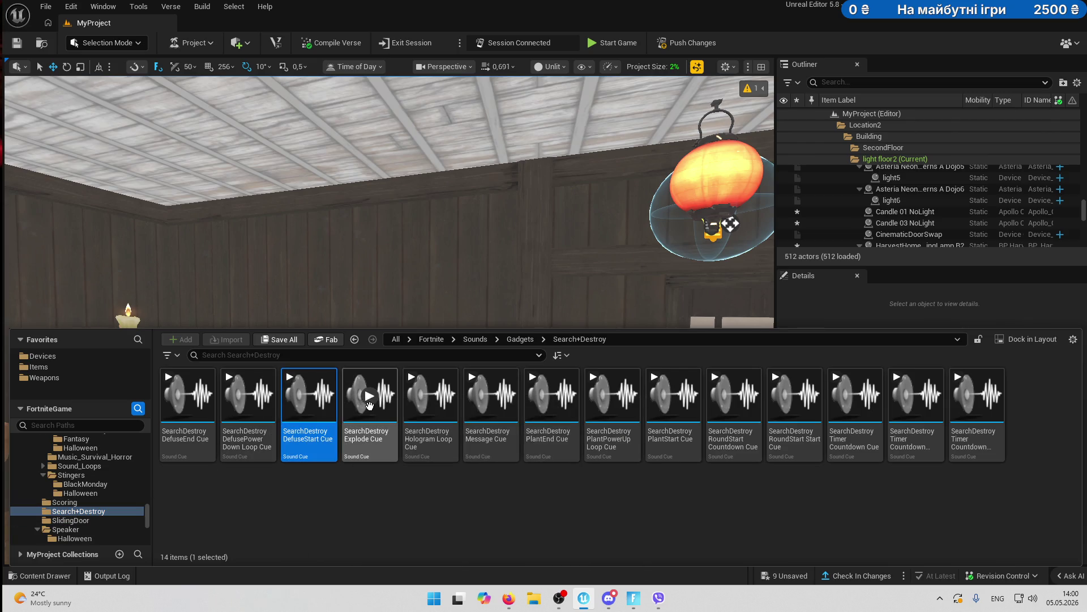
pyautogui.scroll(-2, 109, 504)
pyautogui.click(109, 503)
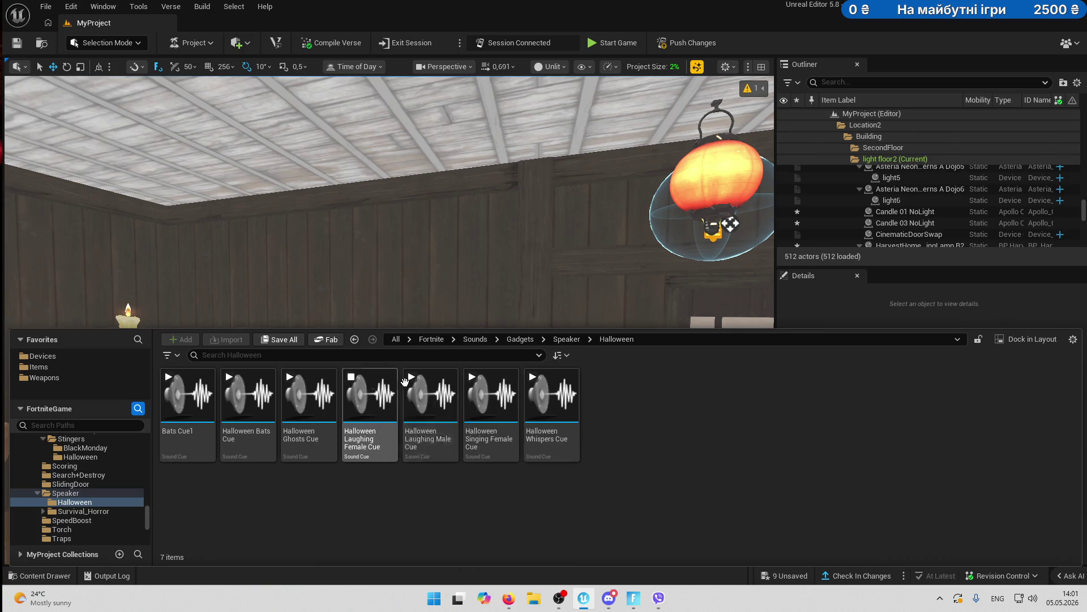
pyautogui.click(370, 400)
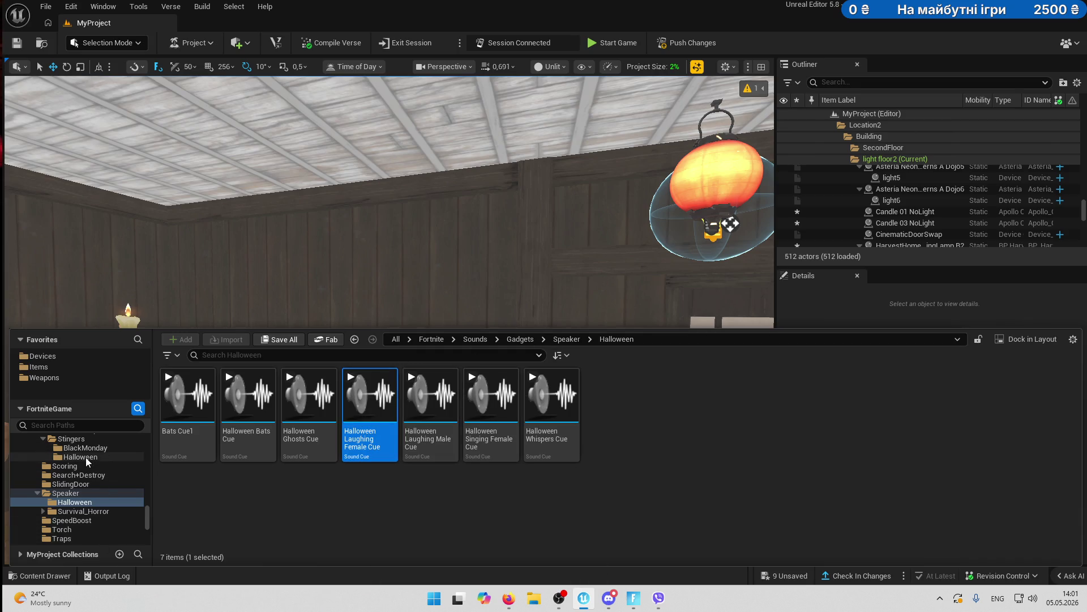
# - Create a level sequence named Seq_FemaleLaught in the Sequences folder
pyautogui.moveTo(145, 518); pyautogui.dragTo(146, 442)
pyautogui.click(77, 505)
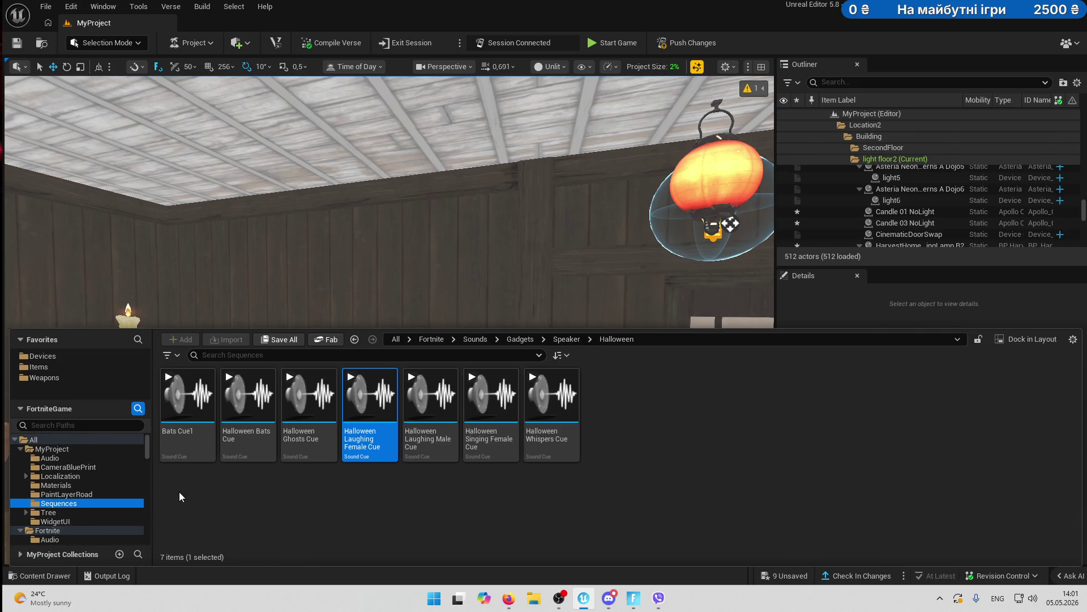
pyautogui.rightClick(292, 499)
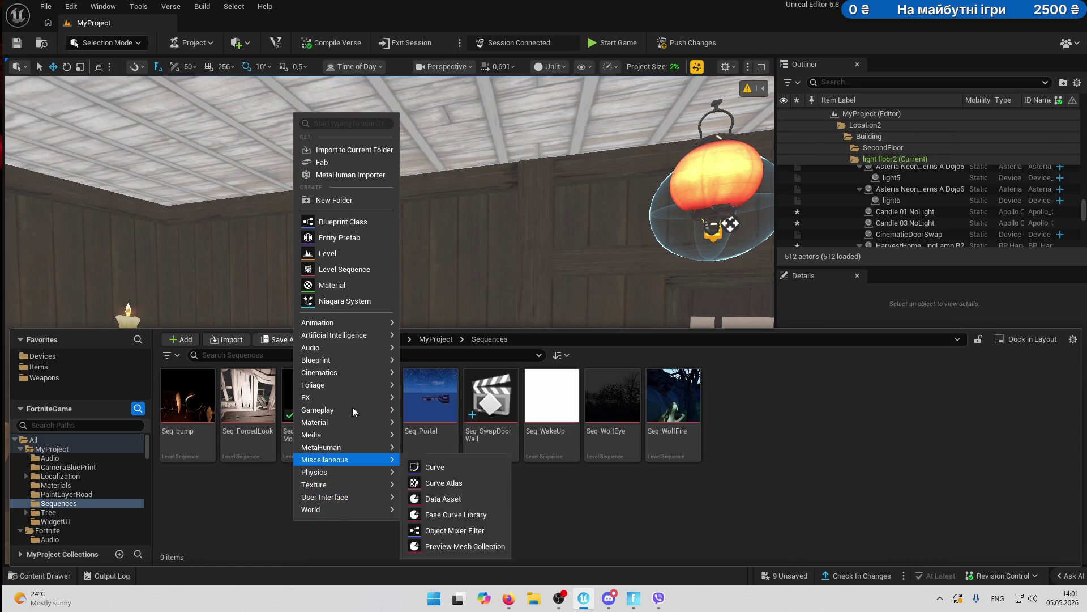
pyautogui.click(352, 270)
pyautogui.write('emaleLaught')
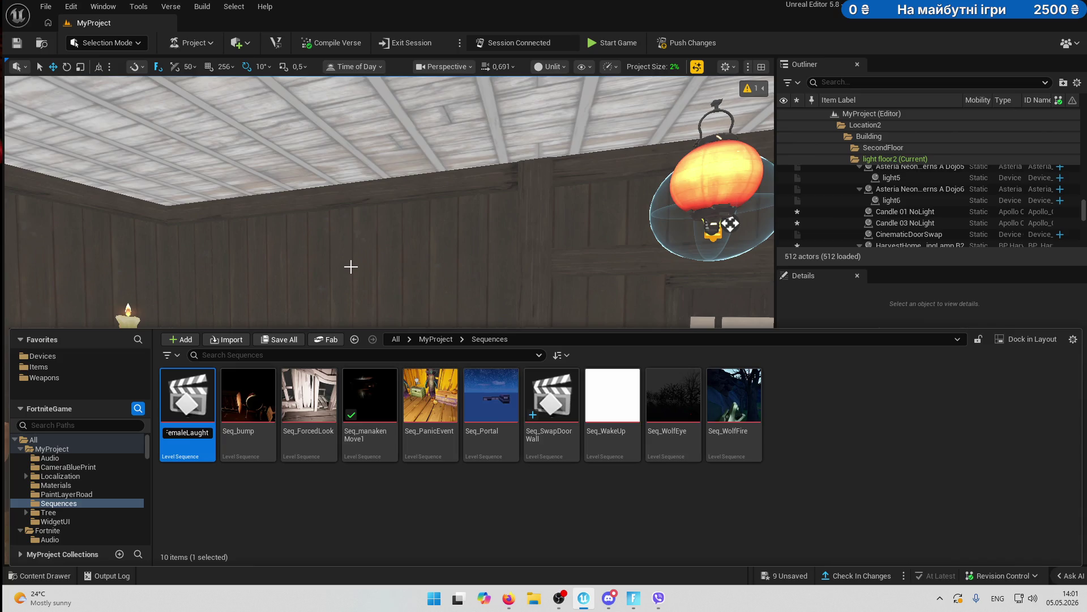
pyautogui.press('Return')
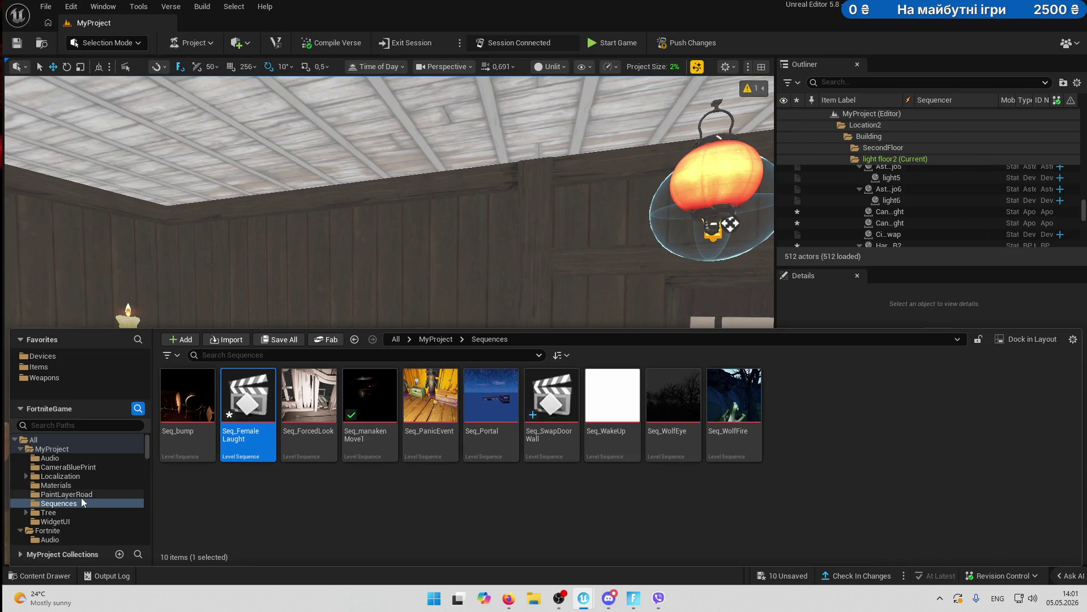
# - Preview the Halloween Laughing Female Cue in Speaker > Halloween
pyautogui.moveTo(148, 440)
pyautogui.mouseDown()
pyautogui.moveTo(148, 534)
pyautogui.moveTo(148, 509)
pyautogui.mouseUp()
pyautogui.scroll(10, 124, 502)
pyautogui.scroll(-8, 124, 502)
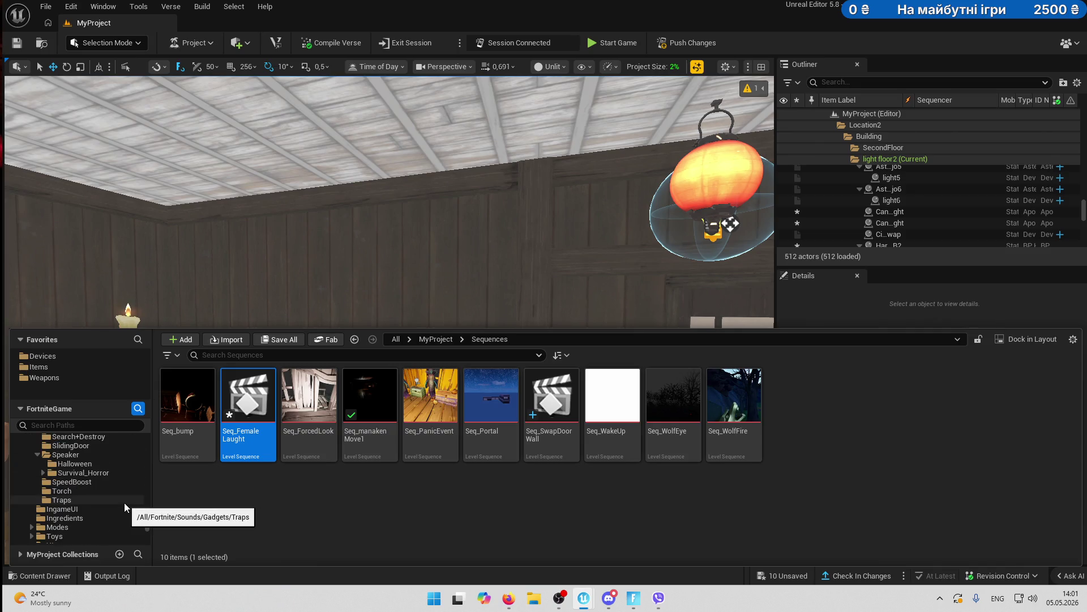
pyautogui.scroll(2, 125, 502)
pyautogui.click(112, 502)
pyautogui.click(368, 403)
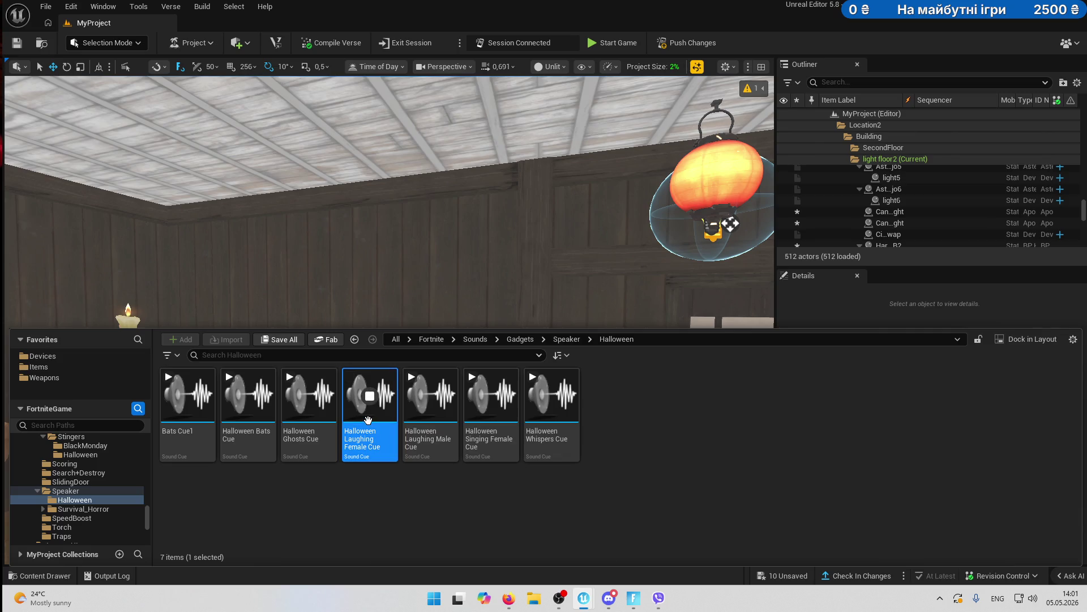
pyautogui.hotkey('ctrl', 'space')
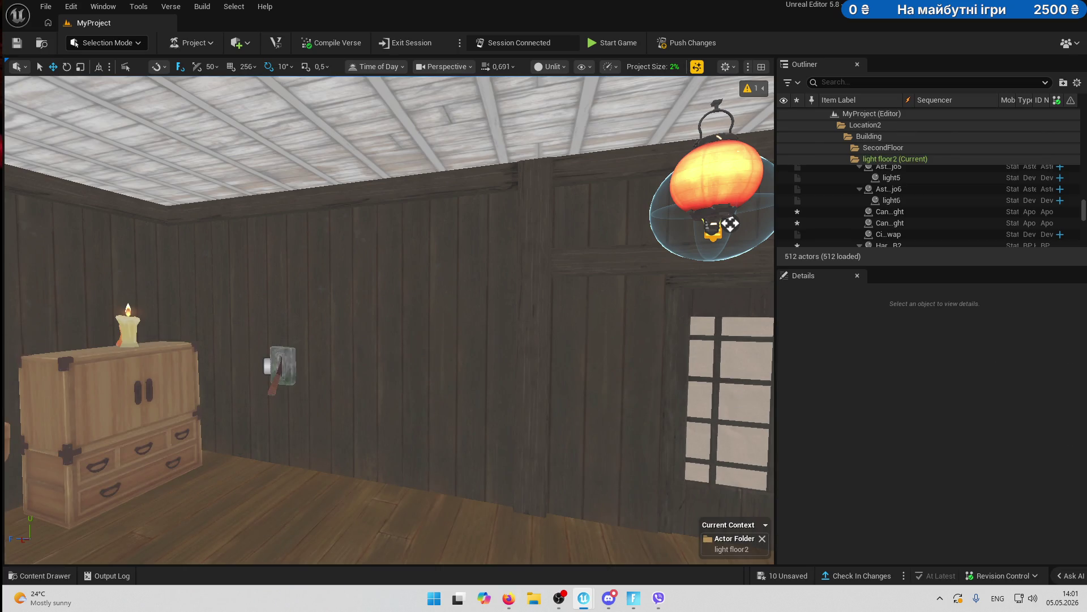
# - Open Seq_FemaleLaught in Sequencer and set the Audio track volume to 5.0
pyautogui.doubleClick(731, 223)
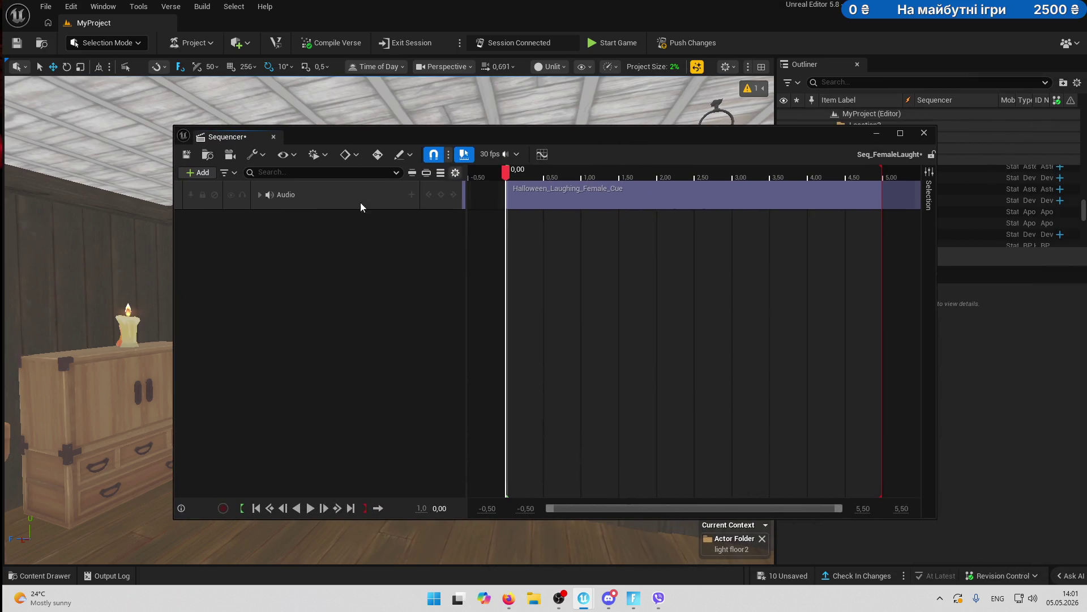
pyautogui.click(261, 195)
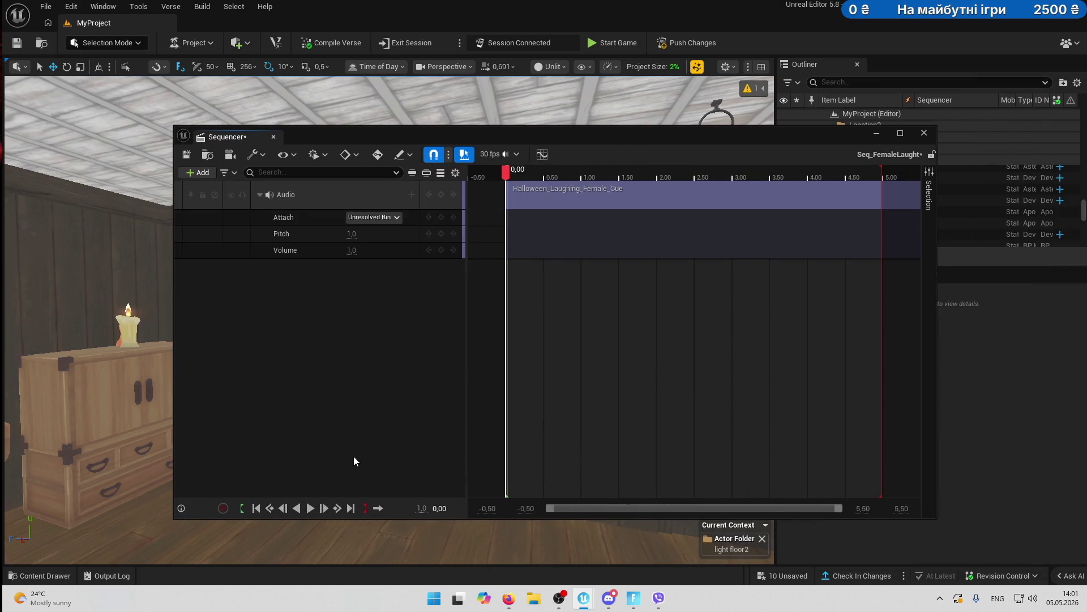
pyautogui.click(352, 250)
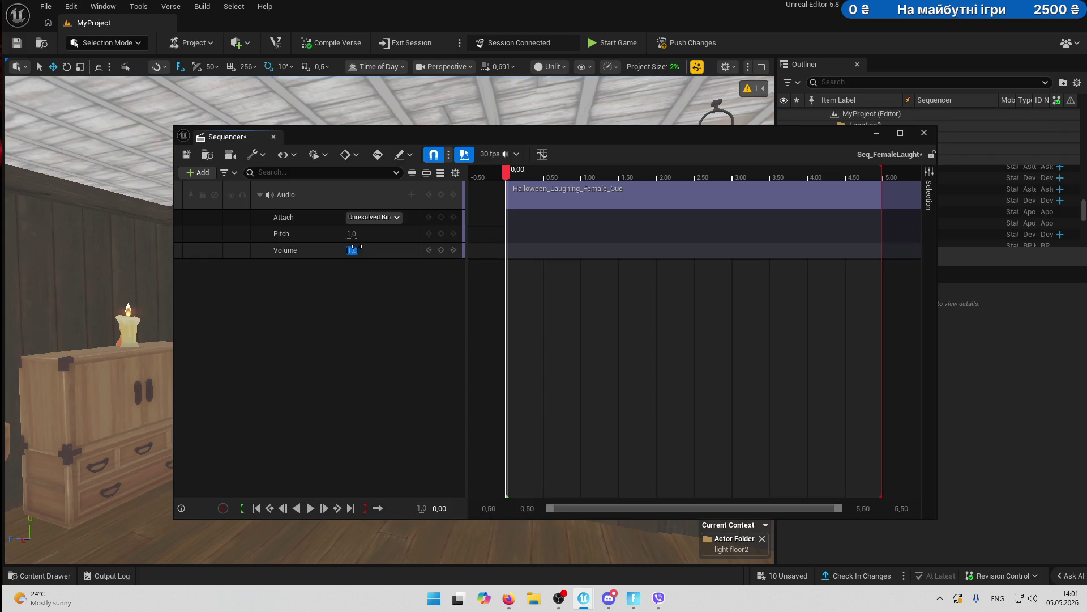
pyautogui.write('5')
# - Play the sequence to hear the laugh, then collapse the audio track rows
pyautogui.click(306, 510)
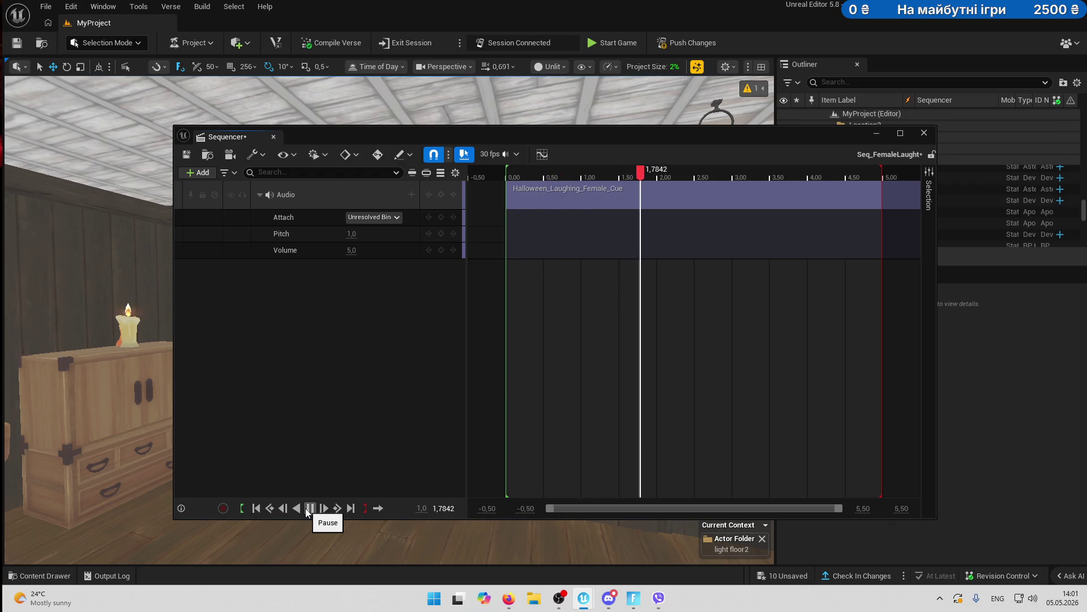
pyautogui.click(310, 508)
pyautogui.click(307, 509)
pyautogui.click(308, 510)
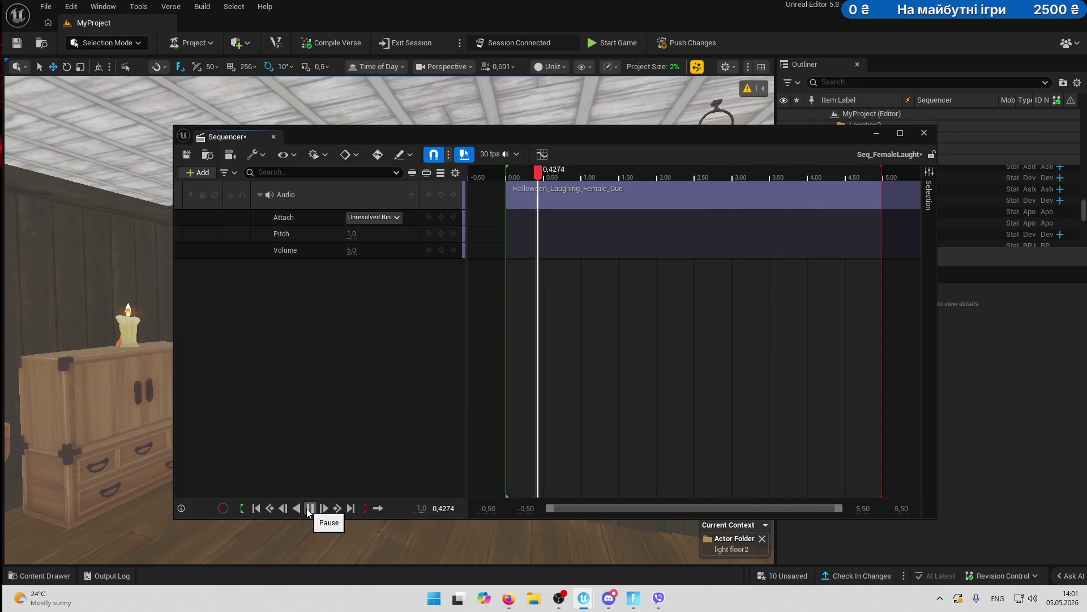
pyautogui.moveTo(591, 134); pyautogui.dragTo(453, 111)
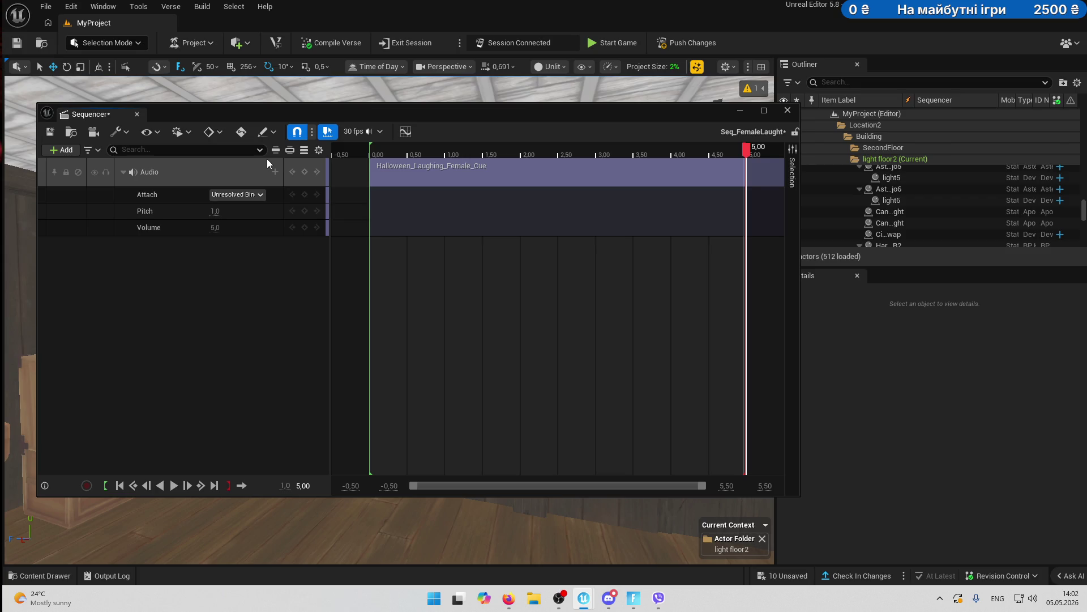
pyautogui.click(123, 172)
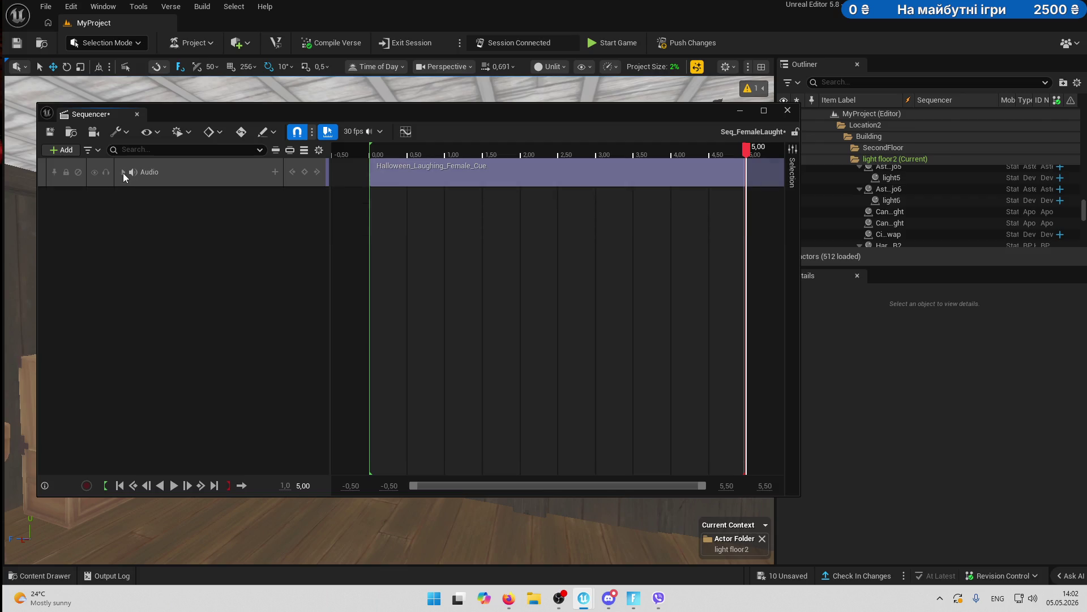
# - Duplicate the laugh Audio track and drag the copied clip later on the timeline
pyautogui.click(191, 171)
pyautogui.hotkey('ctrl', 'c')
pyautogui.hotkey('ctrl', 'v')
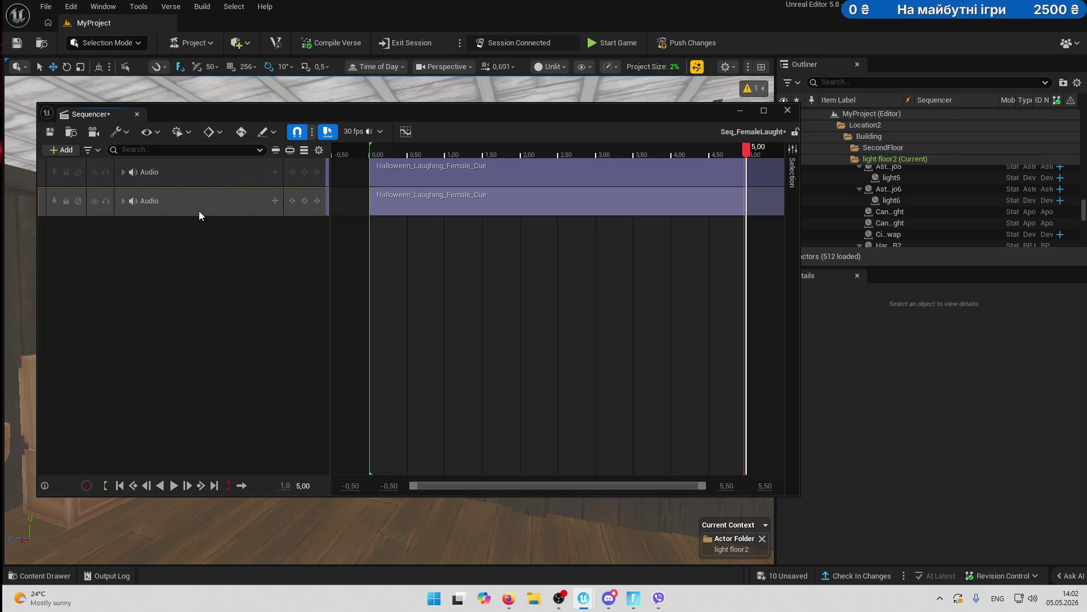
pyautogui.click(440, 203)
pyautogui.moveTo(440, 204); pyautogui.dragTo(663, 204)
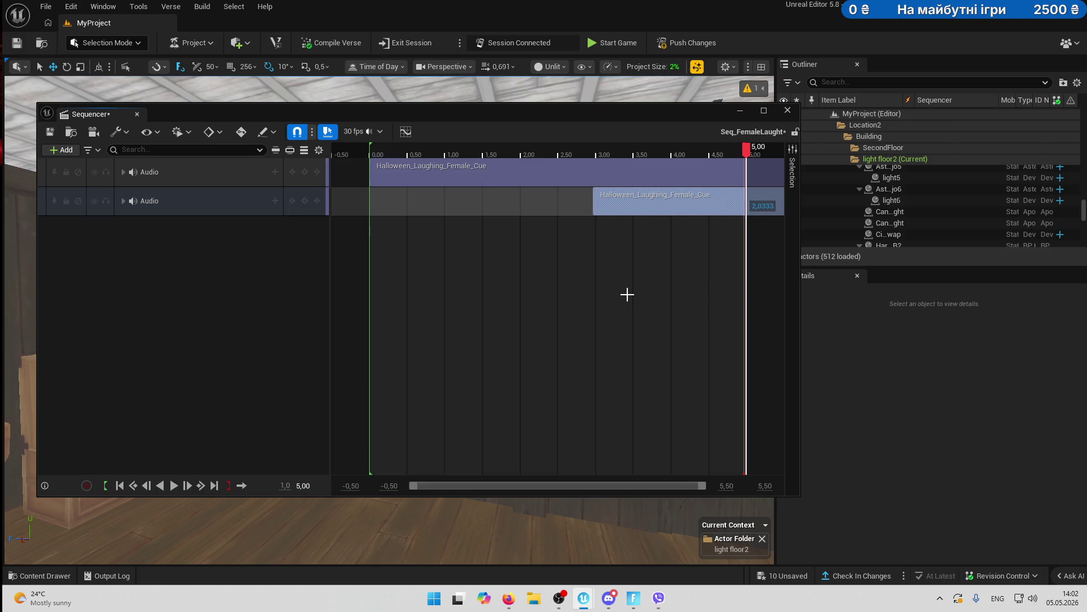
# - Start the second laugh clip at 2 seconds and extend the playback range to about 10
pyautogui.scroll(-3, 627, 294)
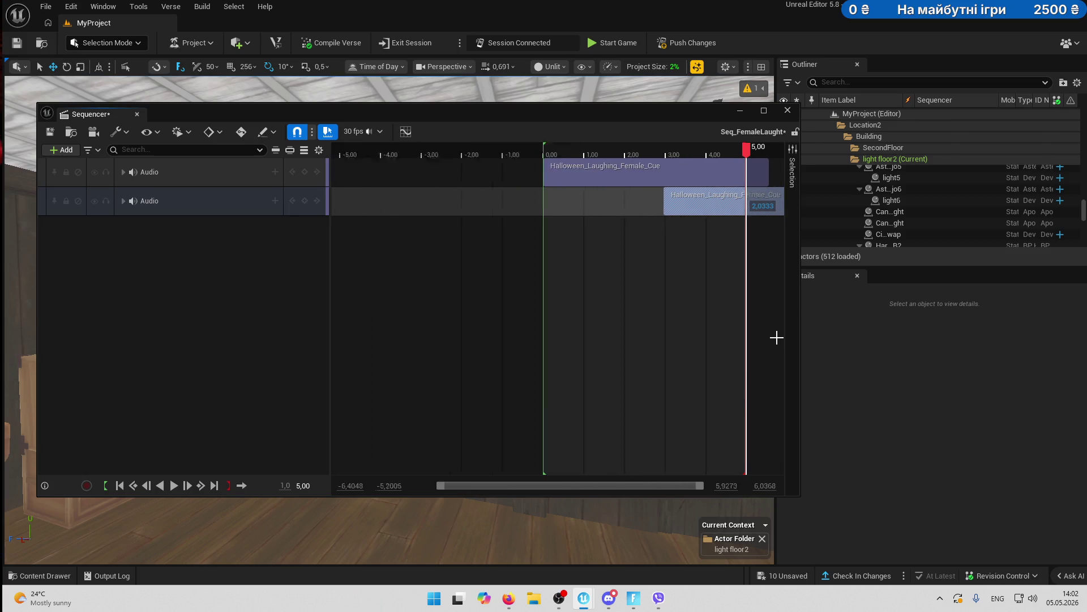
pyautogui.scroll(-1, 777, 338)
pyautogui.scroll(-2, 773, 336)
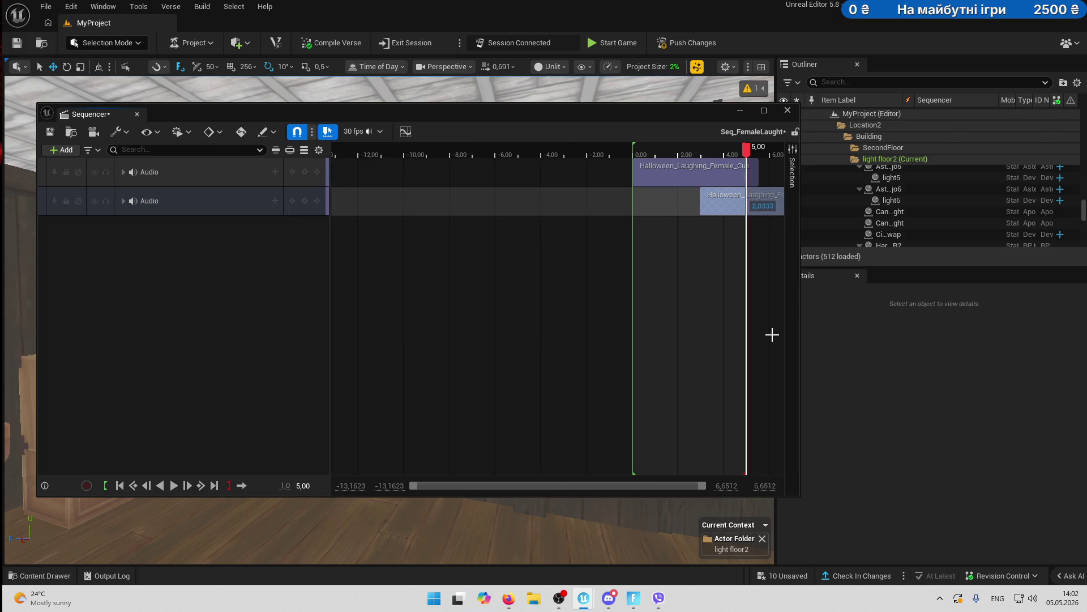
pyautogui.moveTo(770, 333)
pyautogui.mouseDown()
pyautogui.moveTo(478, 339)
pyautogui.moveTo(529, 338)
pyautogui.mouseUp()
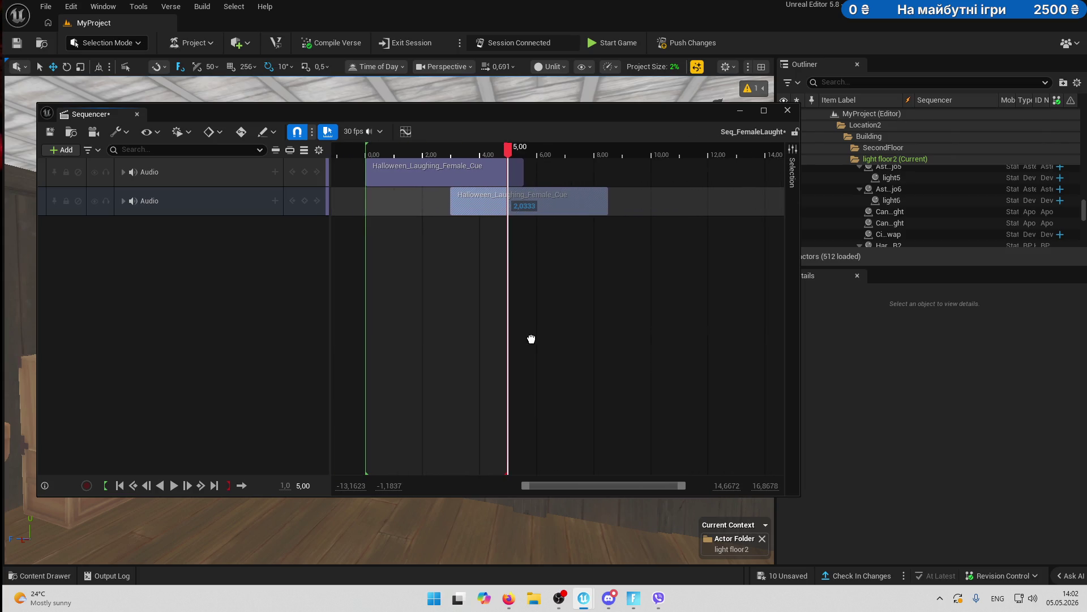
pyautogui.moveTo(507, 150)
pyautogui.mouseDown()
pyautogui.moveTo(460, 152)
pyautogui.moveTo(595, 148)
pyautogui.moveTo(538, 149)
pyautogui.mouseUp()
pyautogui.click(498, 206)
pyautogui.moveTo(497, 207)
pyautogui.mouseDown()
pyautogui.moveTo(459, 206)
pyautogui.moveTo(476, 208)
pyautogui.mouseUp()
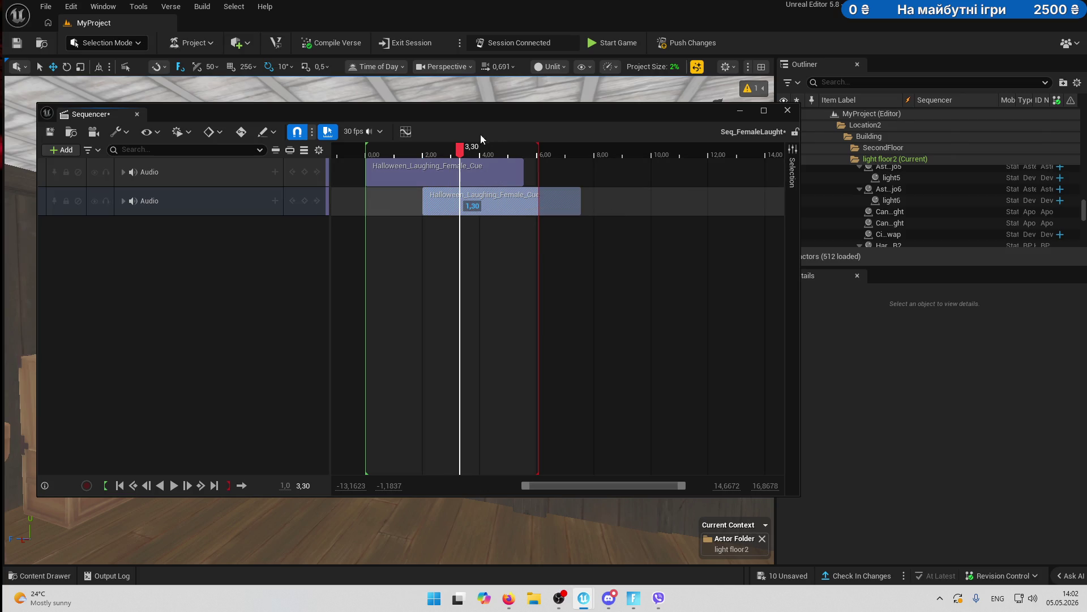
pyautogui.moveTo(538, 149); pyautogui.dragTo(666, 148)
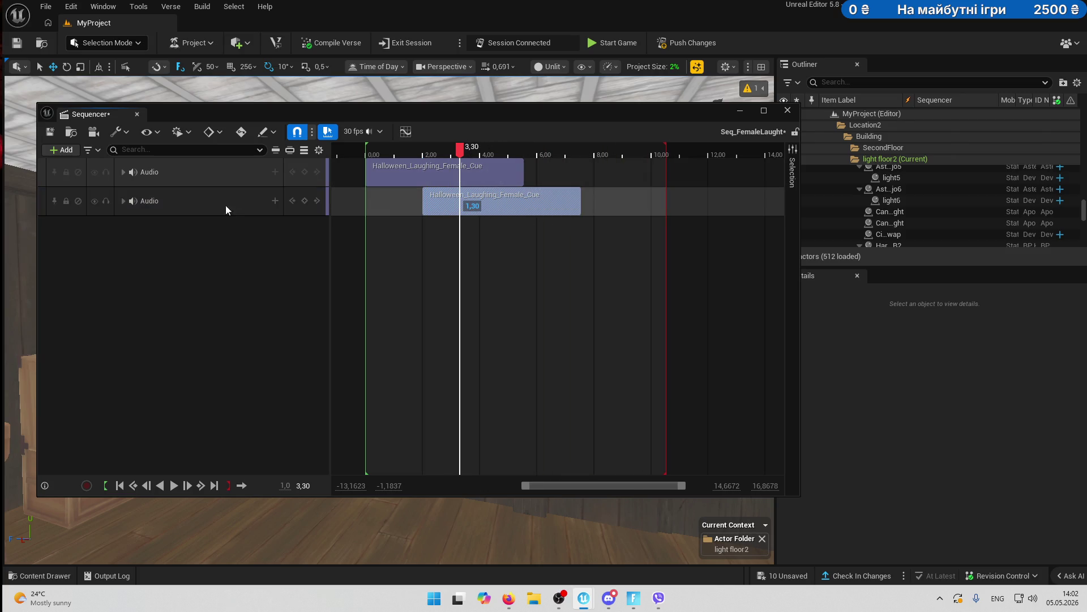
pyautogui.click(223, 209)
# - Add a third laugh track and stagger clips at 0, 2, 4 s, ending near 8 s, with looping on
pyautogui.hotkey('ctrl', 'd')
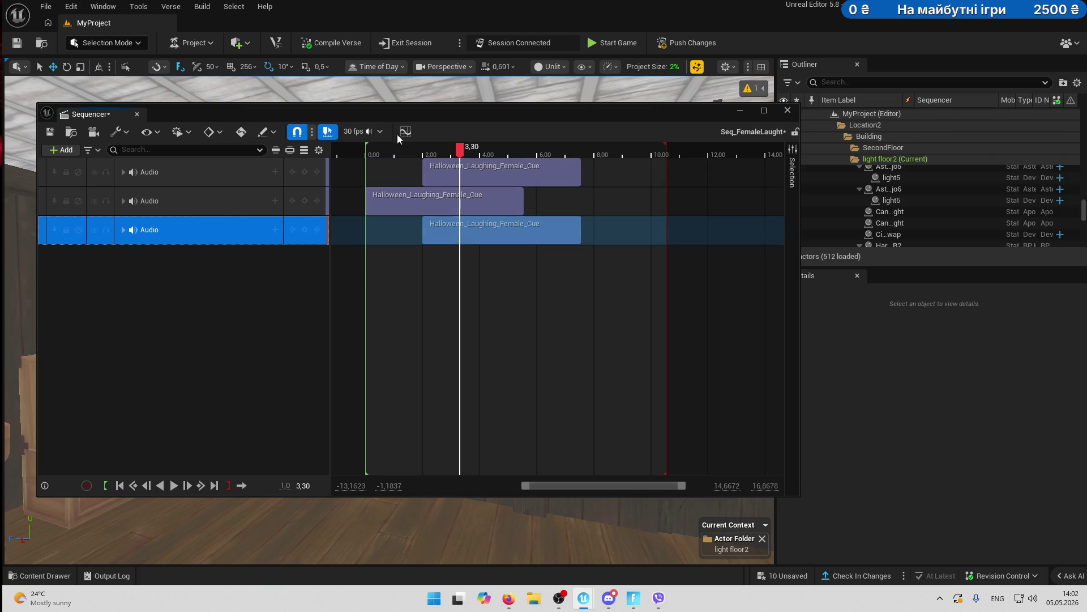
pyautogui.moveTo(479, 201); pyautogui.dragTo(650, 201)
pyautogui.moveTo(511, 176); pyautogui.dragTo(439, 175)
pyautogui.moveTo(567, 207)
pyautogui.mouseDown()
pyautogui.moveTo(455, 214)
pyautogui.moveTo(541, 234)
pyautogui.mouseUp()
pyautogui.moveTo(664, 146); pyautogui.dragTo(598, 151)
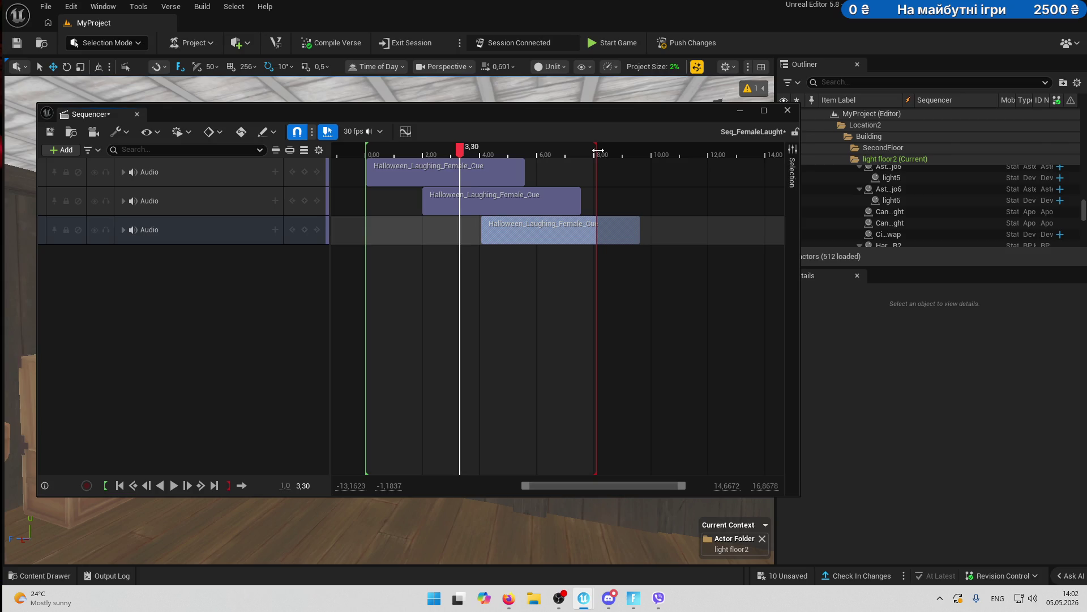
pyautogui.click(241, 486)
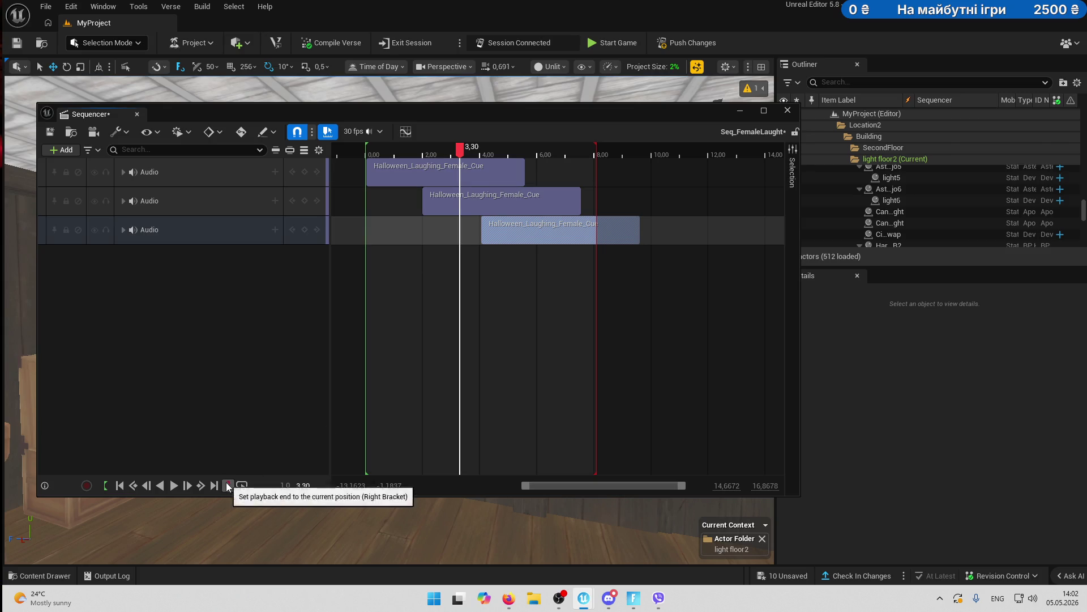
# - Preview the layered laughs and end the playback range at 6.63 seconds
pyautogui.click(175, 486)
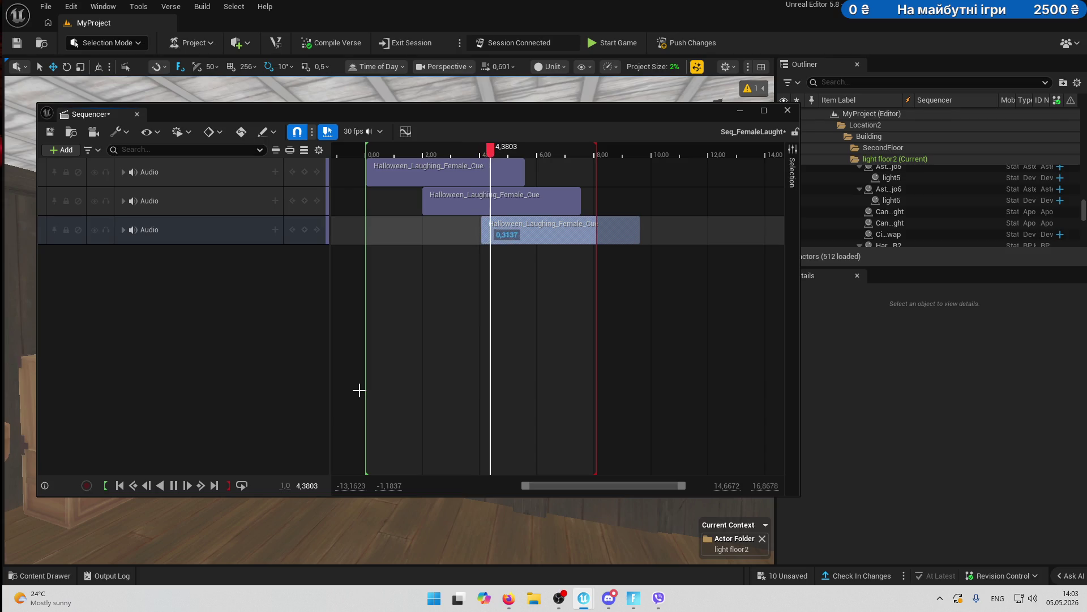
pyautogui.click(174, 486)
pyautogui.moveTo(596, 145); pyautogui.dragTo(454, 148)
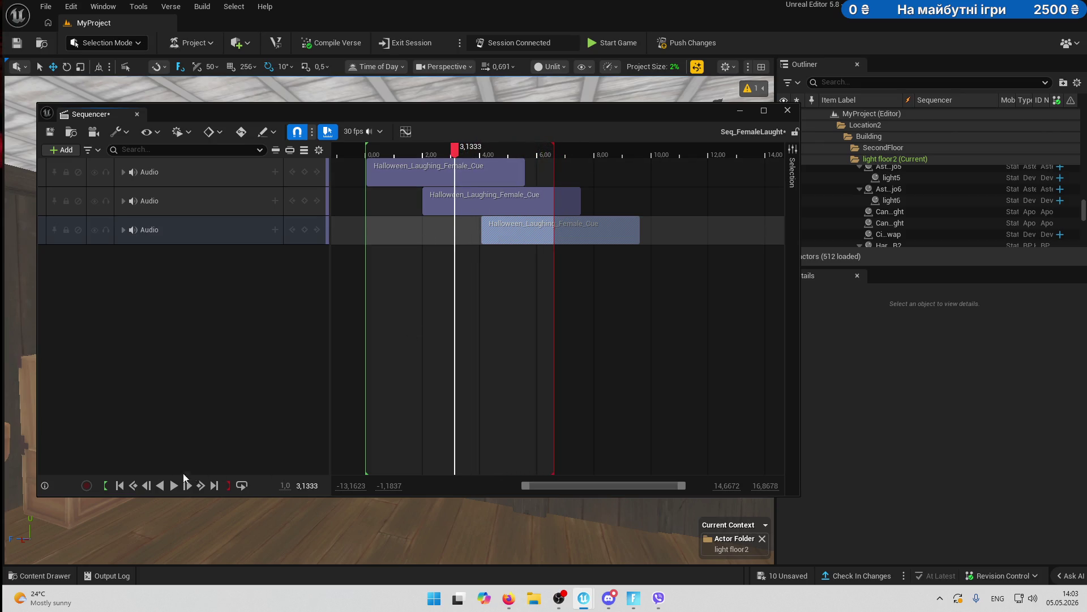
pyautogui.click(173, 486)
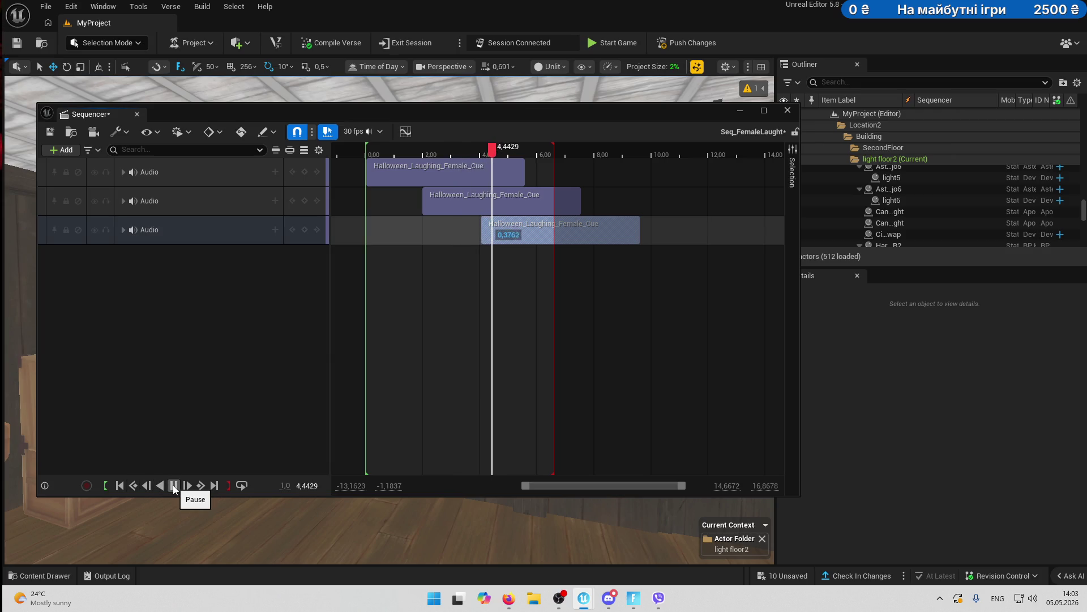
pyautogui.click(173, 486)
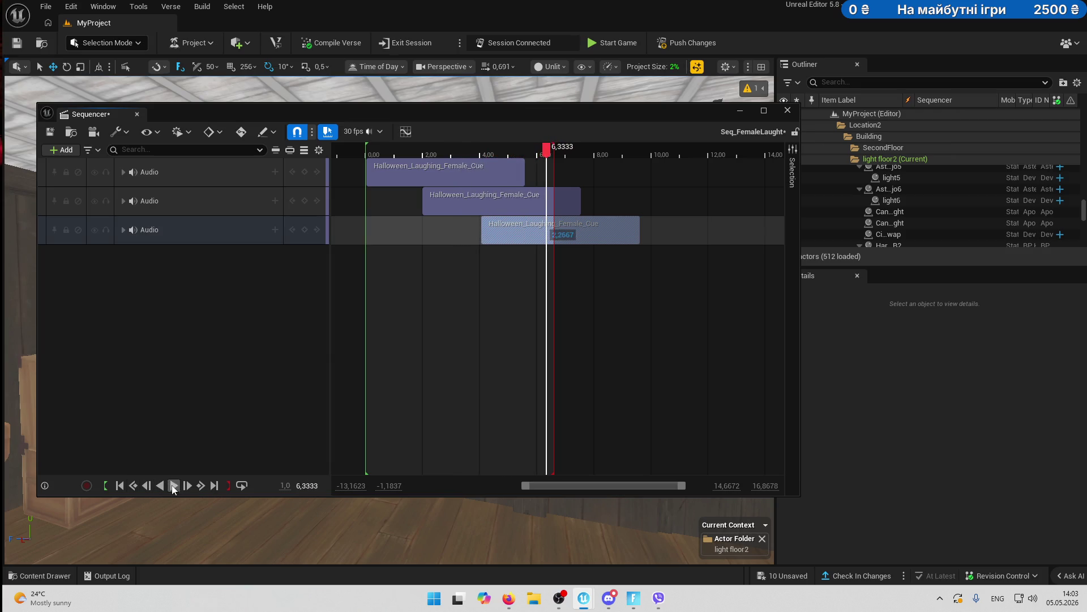
pyautogui.moveTo(547, 149)
pyautogui.mouseDown()
pyautogui.moveTo(502, 148)
pyautogui.moveTo(540, 143)
pyautogui.mouseUp()
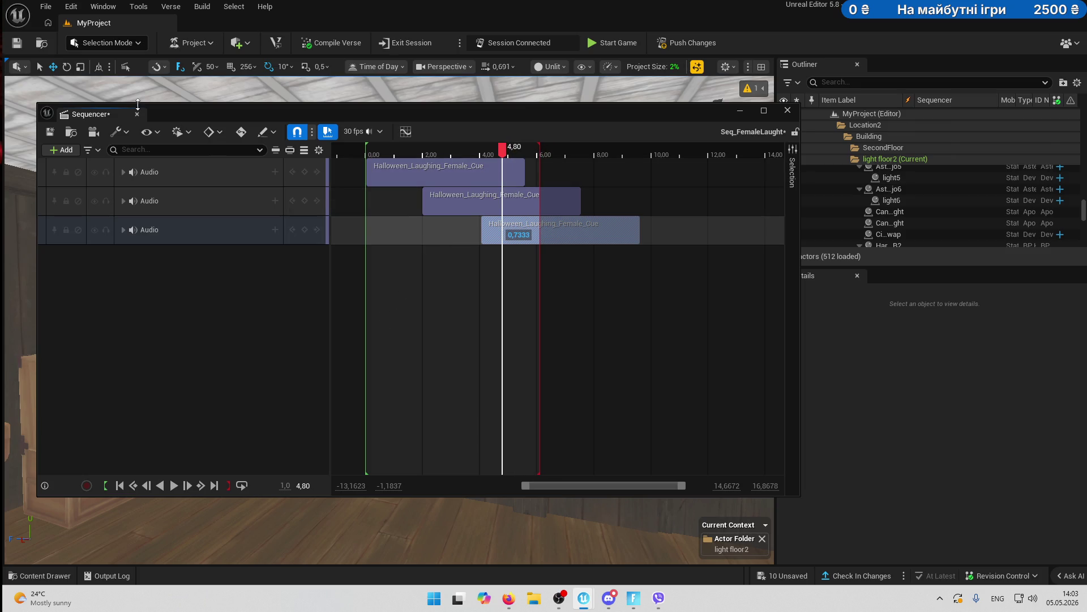
pyautogui.press('Up')
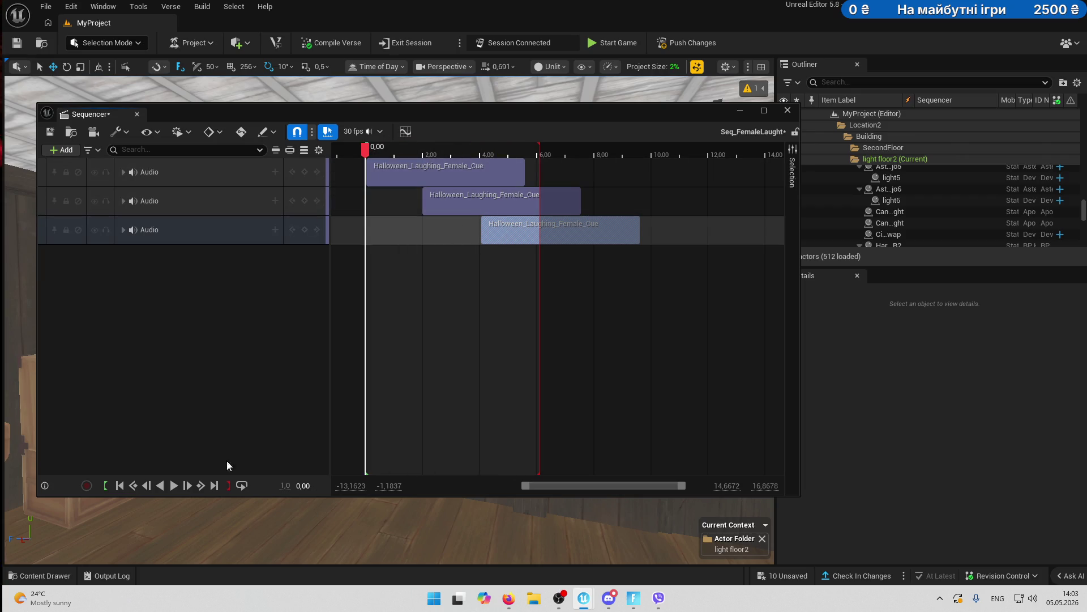
pyautogui.click(169, 482)
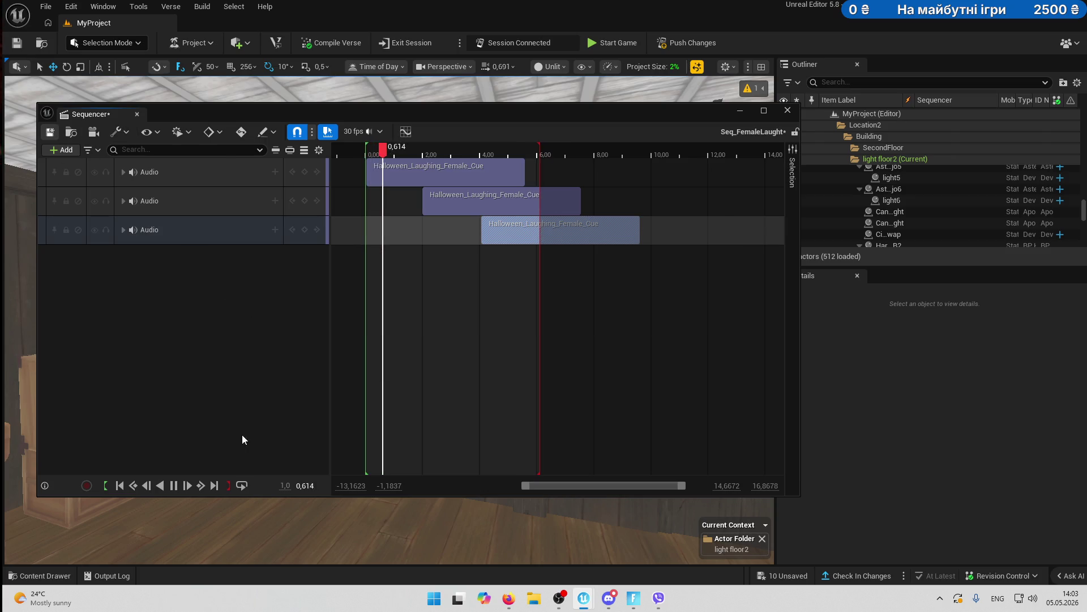
# - Save Seq_FemaleLaught, turn looping off, replay it, and close the sequence
pyautogui.hotkey('ctrl', 's')
pyautogui.click(243, 486)
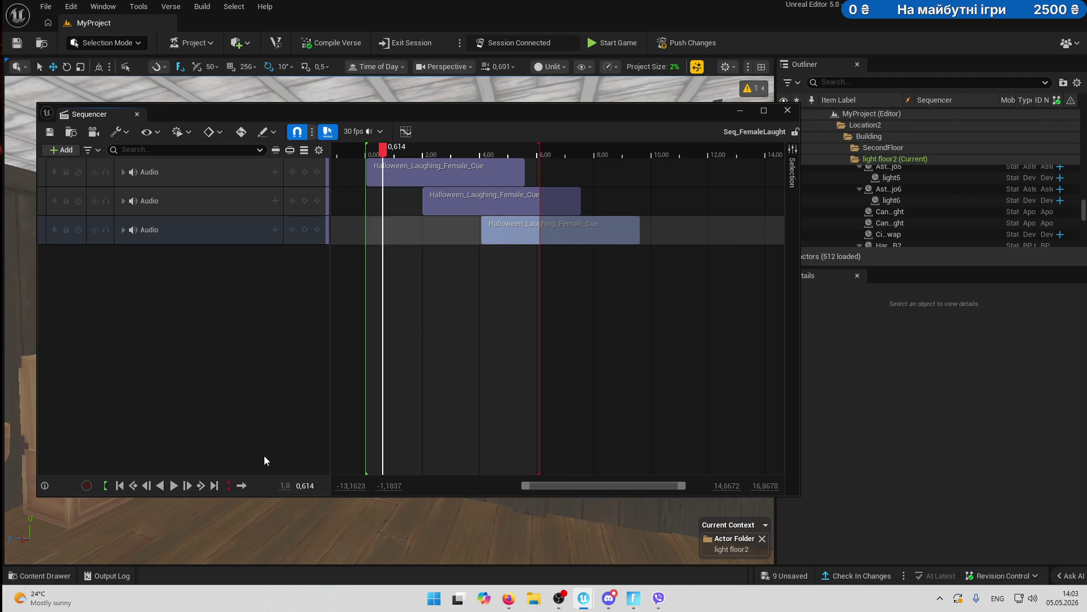
pyautogui.click(175, 485)
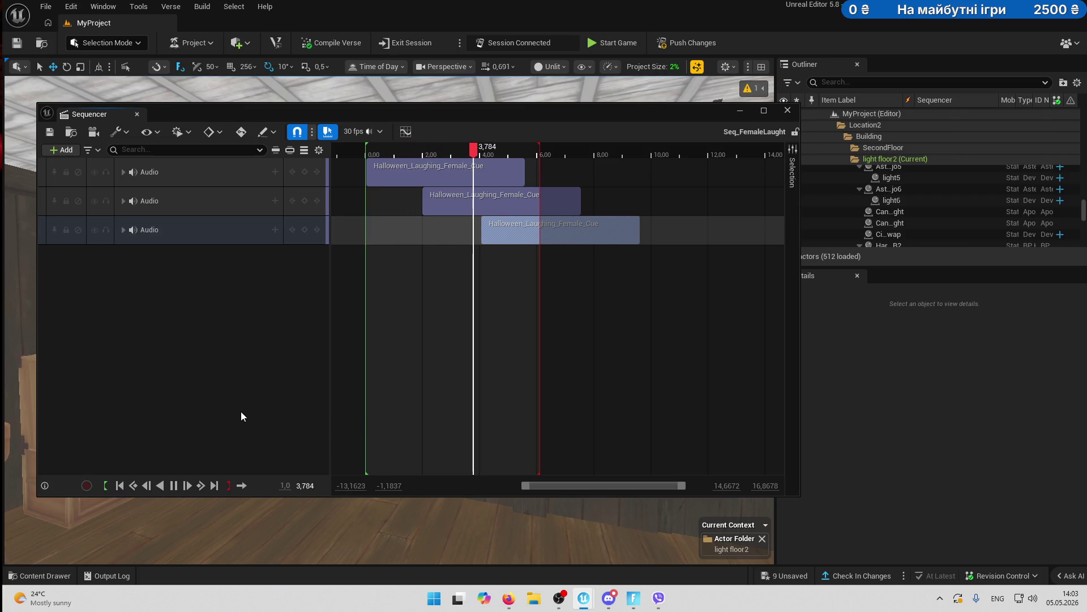
pyautogui.click(789, 110)
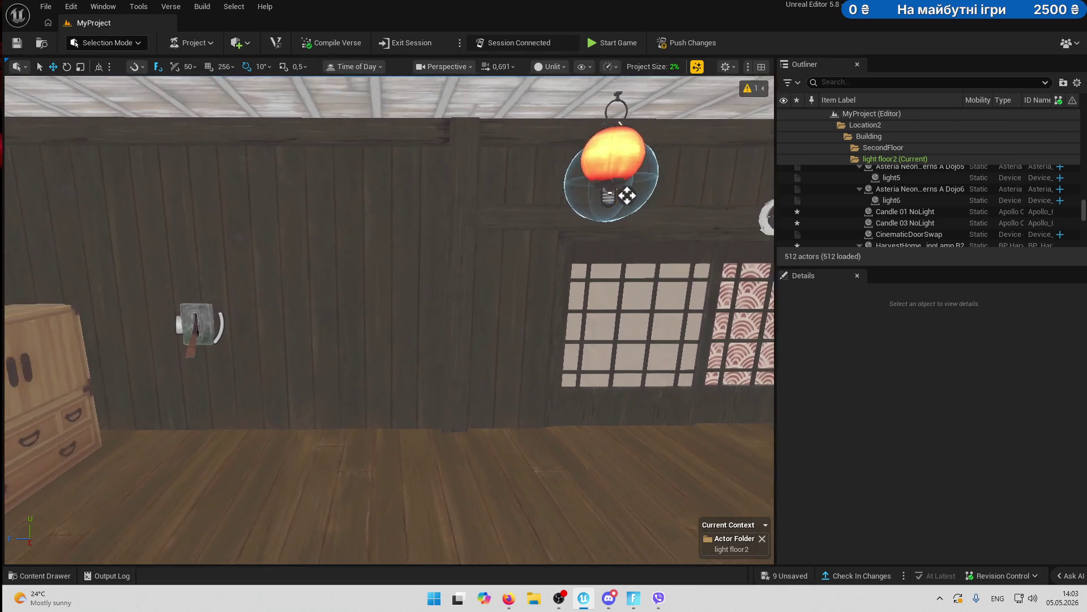
# - Place a Cinematic Sequence Device from the Devices folder beside the bedroom cabinet
pyautogui.click(39, 575)
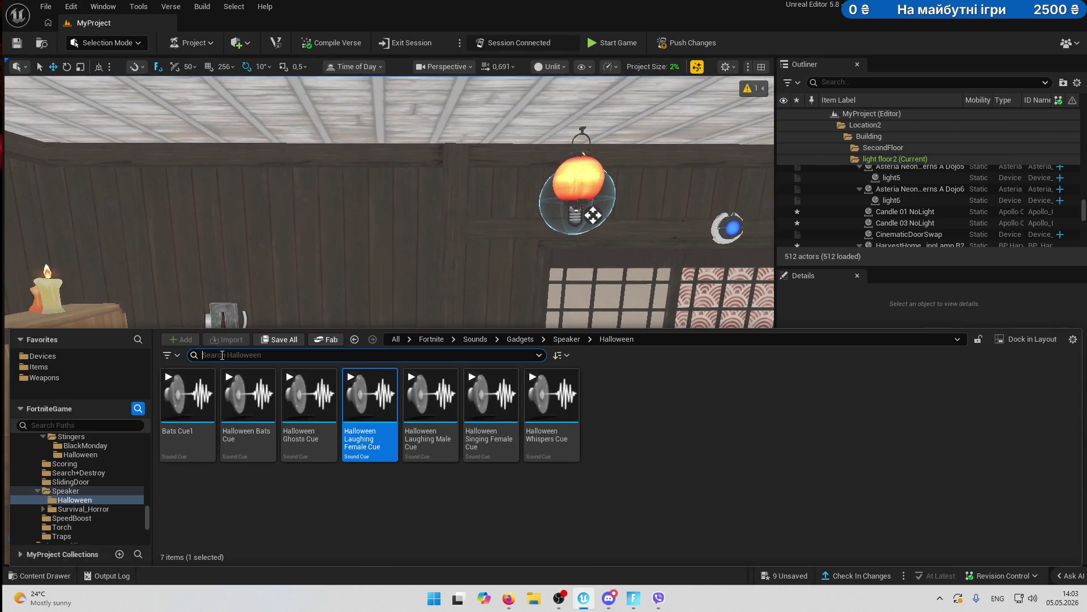
pyautogui.write('cine')
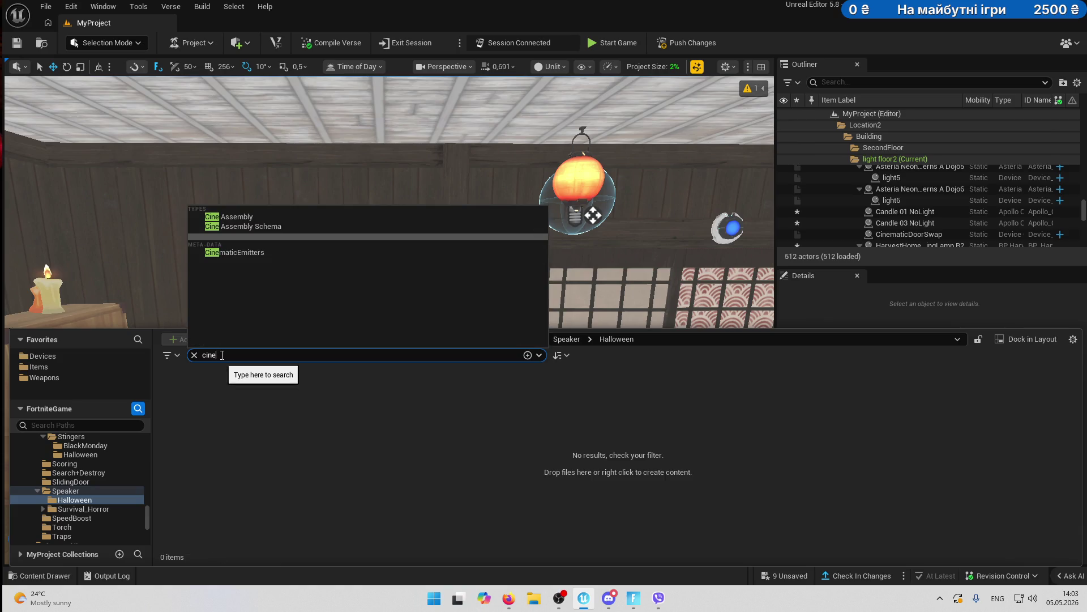
pyautogui.click(251, 443)
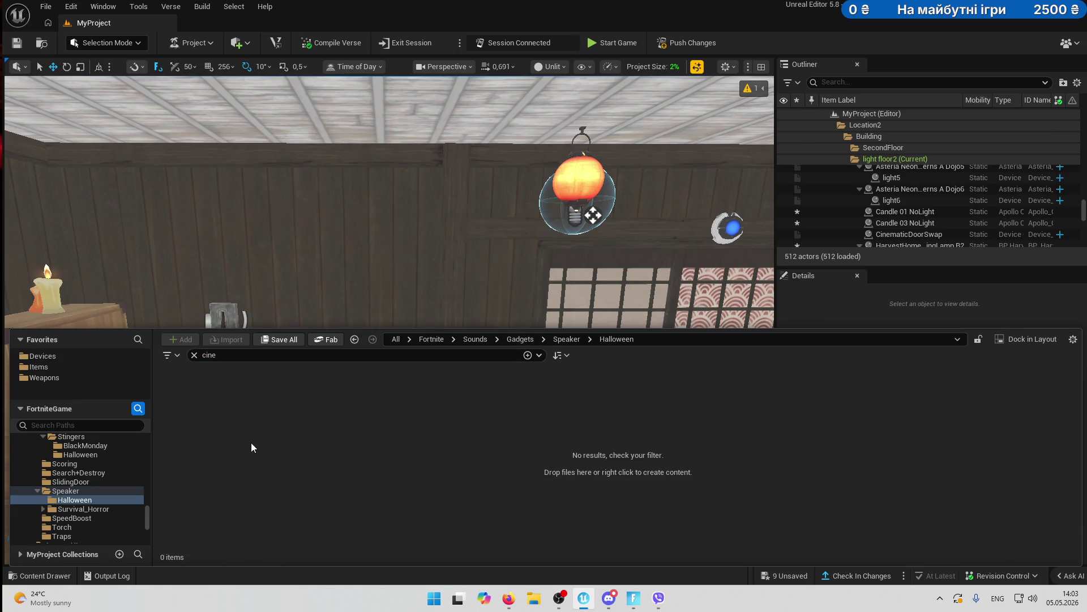
pyautogui.click(41, 356)
pyautogui.moveTo(187, 408)
pyautogui.mouseDown()
pyautogui.moveTo(230, 359)
pyautogui.moveTo(332, 361)
pyautogui.moveTo(263, 445)
pyautogui.moveTo(278, 445)
pyautogui.moveTo(264, 256)
pyautogui.moveTo(146, 330)
pyautogui.moveTo(194, 305)
pyautogui.moveTo(187, 260)
pyautogui.moveTo(190, 283)
pyautogui.moveTo(195, 258)
pyautogui.moveTo(216, 266)
pyautogui.moveTo(170, 283)
pyautogui.moveTo(187, 294)
pyautogui.moveTo(178, 312)
pyautogui.moveTo(136, 309)
pyautogui.mouseUp()
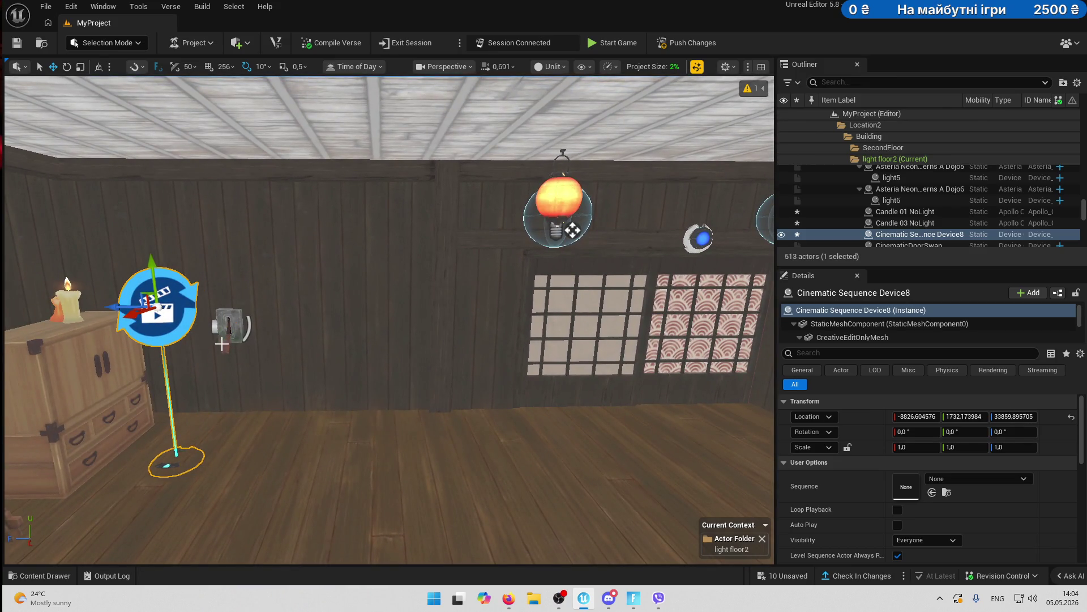
# - Assign Seq_SwapDoorWall from the Sequences folder as the device's sequence, then select the lock device
pyautogui.click(946, 491)
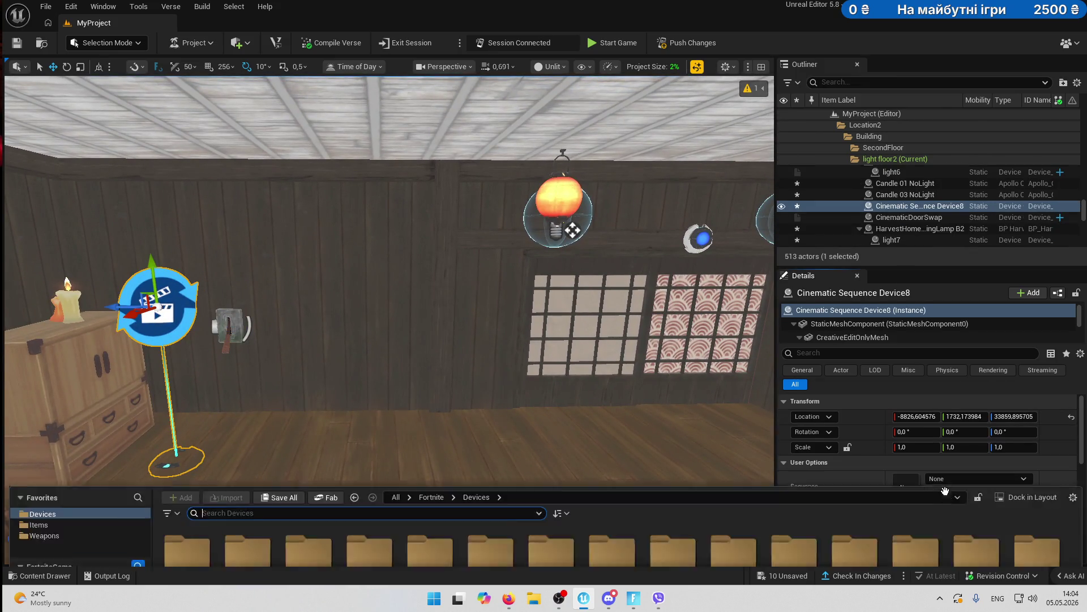
pyautogui.scroll(3, 79, 485)
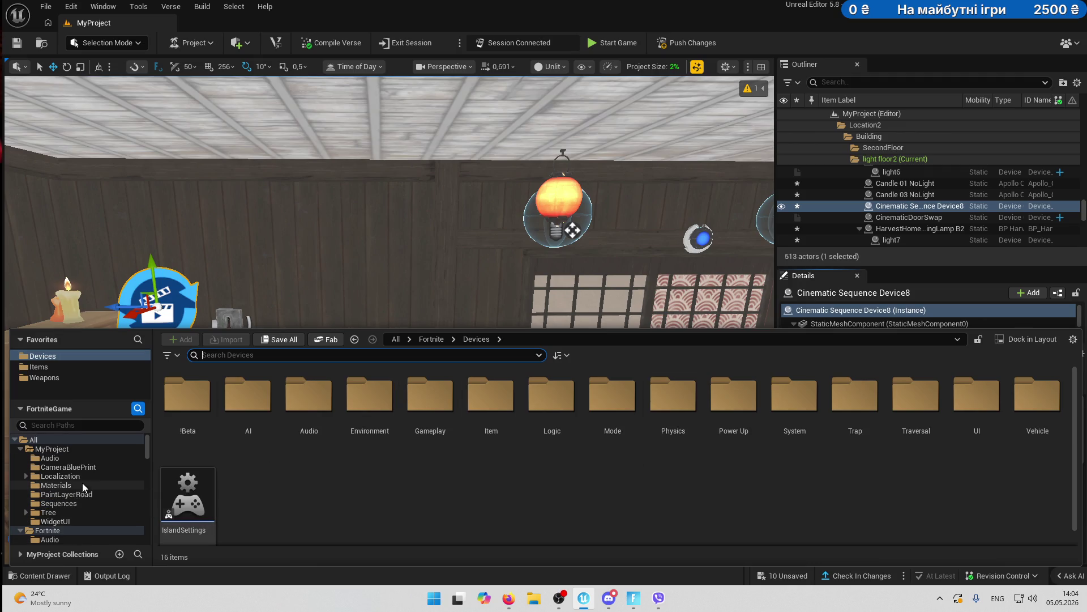
pyautogui.click(72, 503)
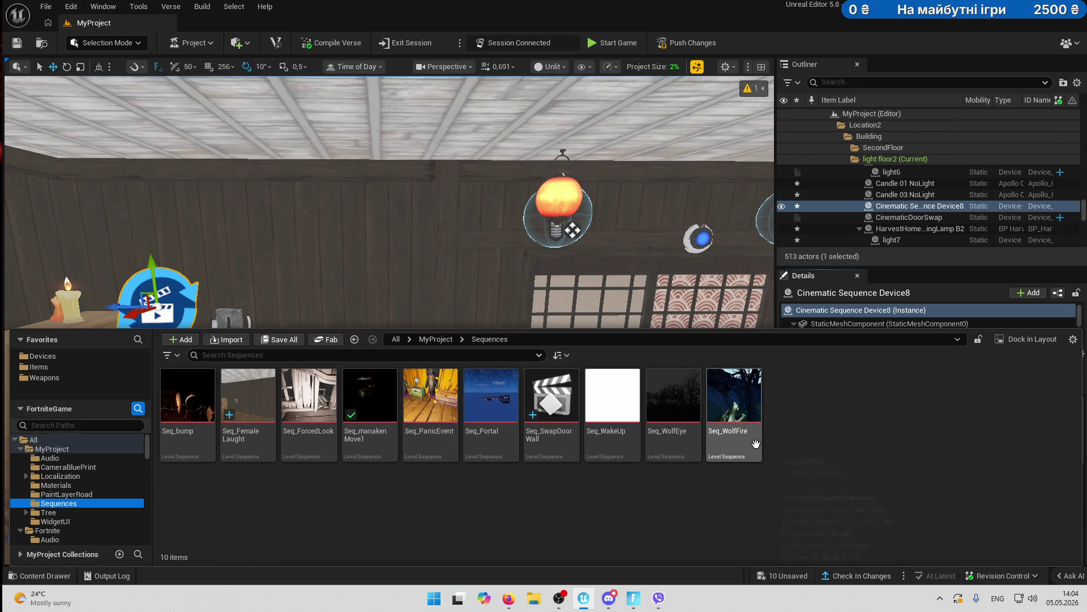
pyautogui.moveTo(553, 408)
pyautogui.mouseDown()
pyautogui.moveTo(545, 357)
pyautogui.moveTo(519, 315)
pyautogui.moveTo(946, 455)
pyautogui.moveTo(906, 486)
pyautogui.mouseUp()
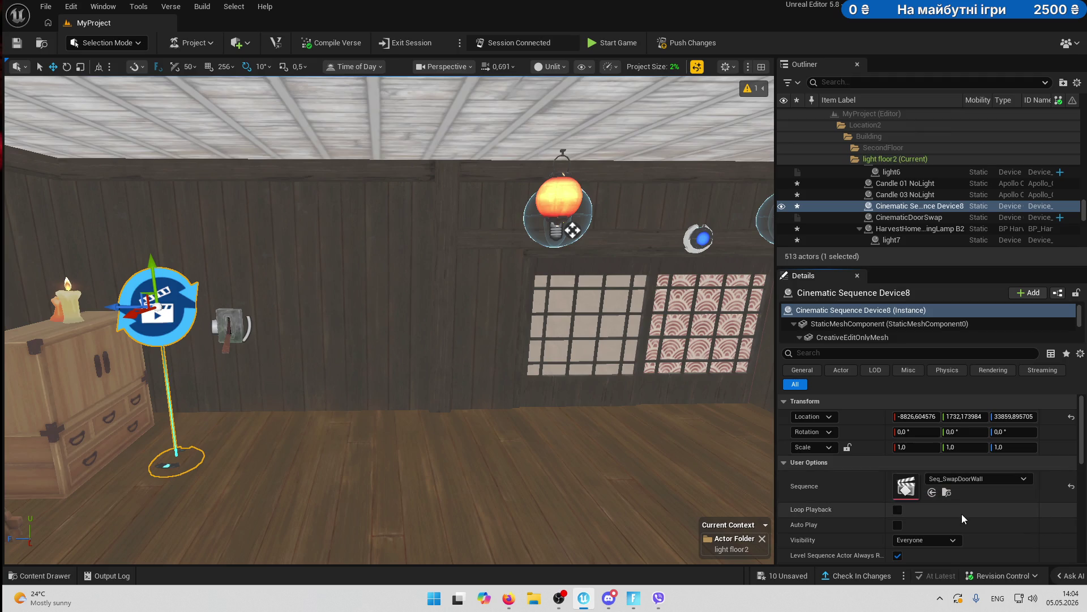
pyautogui.click(701, 239)
pyautogui.scroll(-5, 875, 493)
# - Make Lock Device3 open on Cinematic Sequence Device8's On Stopped event
pyautogui.click(946, 522)
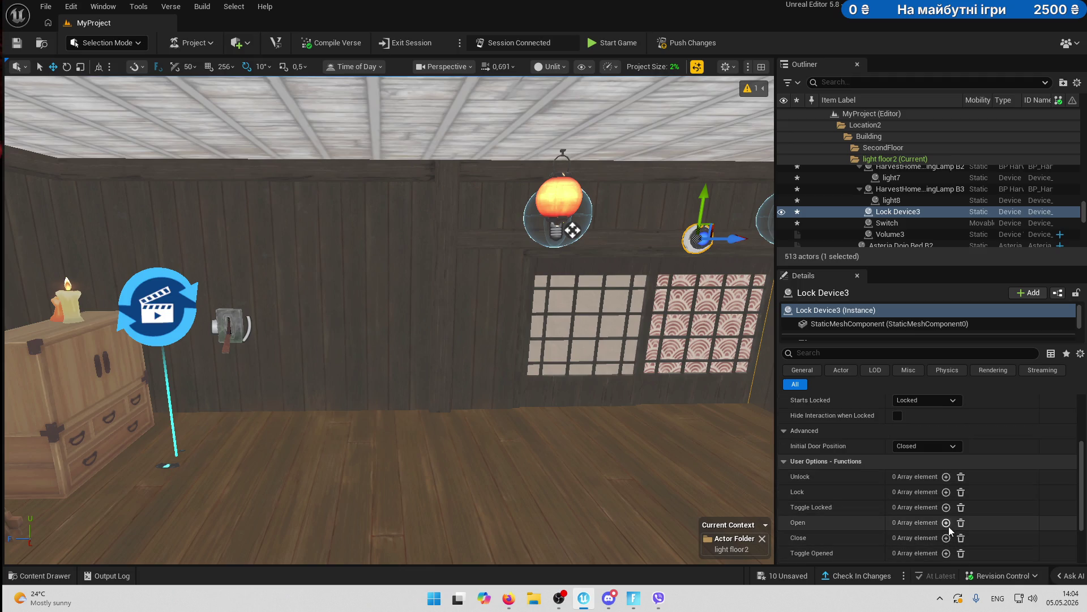
pyautogui.click(1009, 537)
pyautogui.click(180, 318)
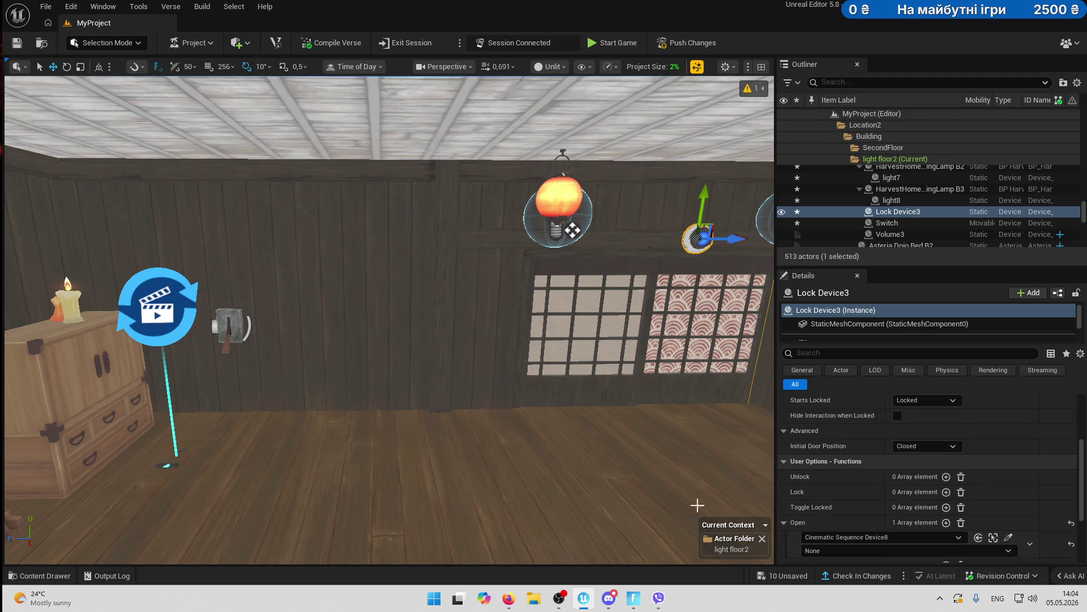
pyautogui.click(844, 550)
pyautogui.click(840, 569)
# - Set Cinematic Sequence Device8 to play on the Switch's On Turned On event
pyautogui.click(994, 537)
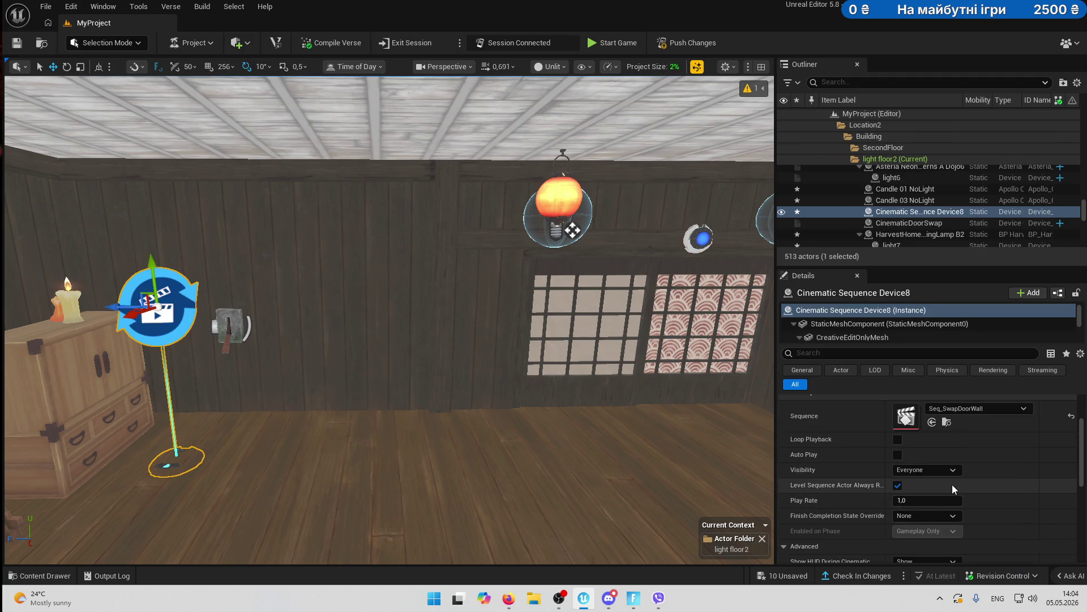
pyautogui.scroll(-5, 956, 508)
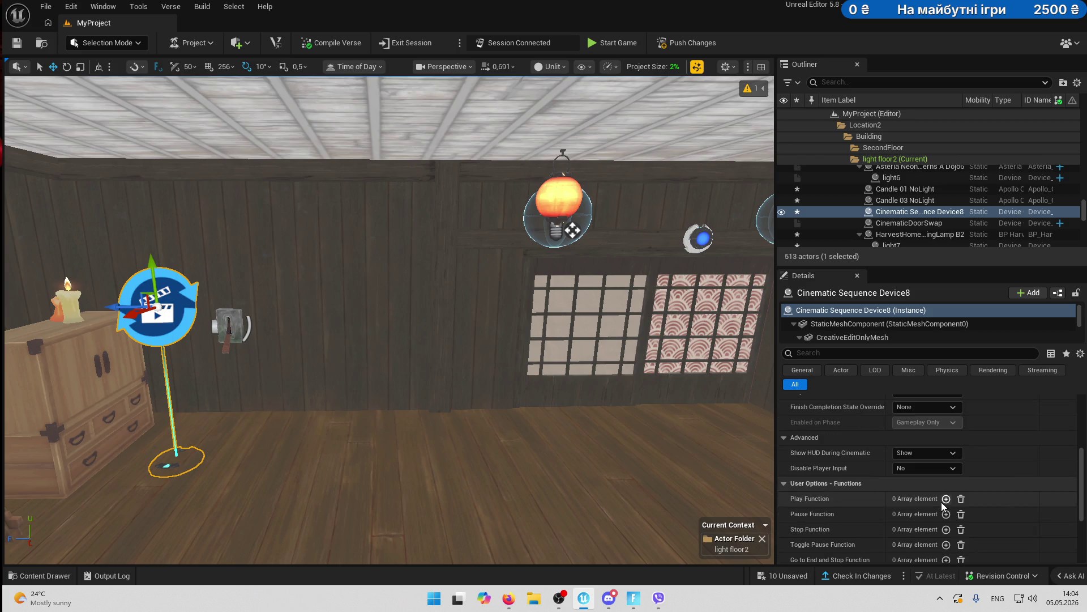
pyautogui.click(946, 498)
pyautogui.click(1009, 513)
pyautogui.click(232, 326)
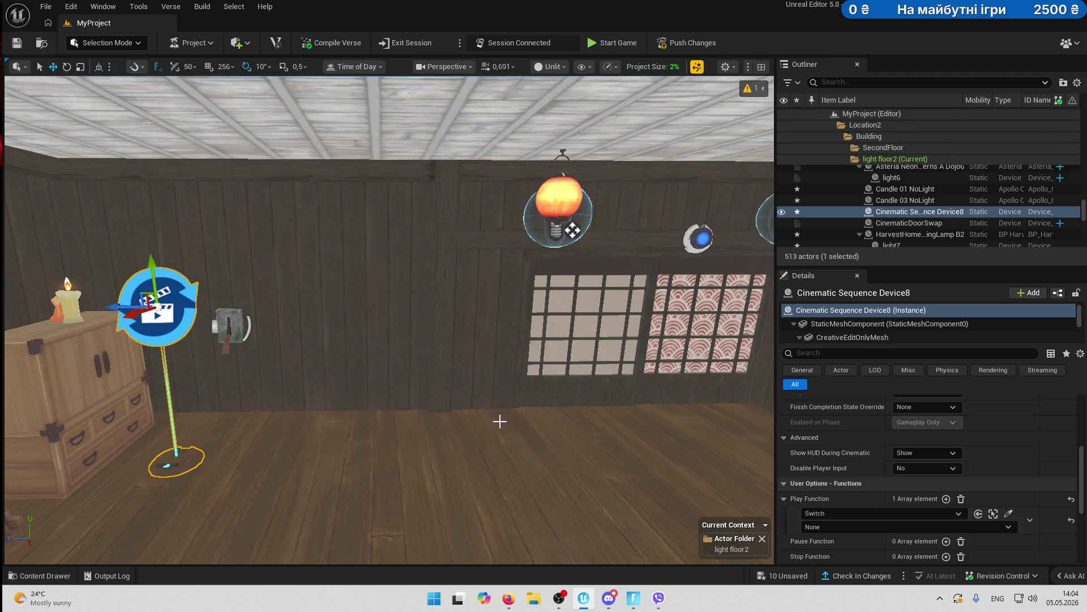
pyautogui.click(836, 529)
pyautogui.click(852, 439)
pyautogui.click(38, 576)
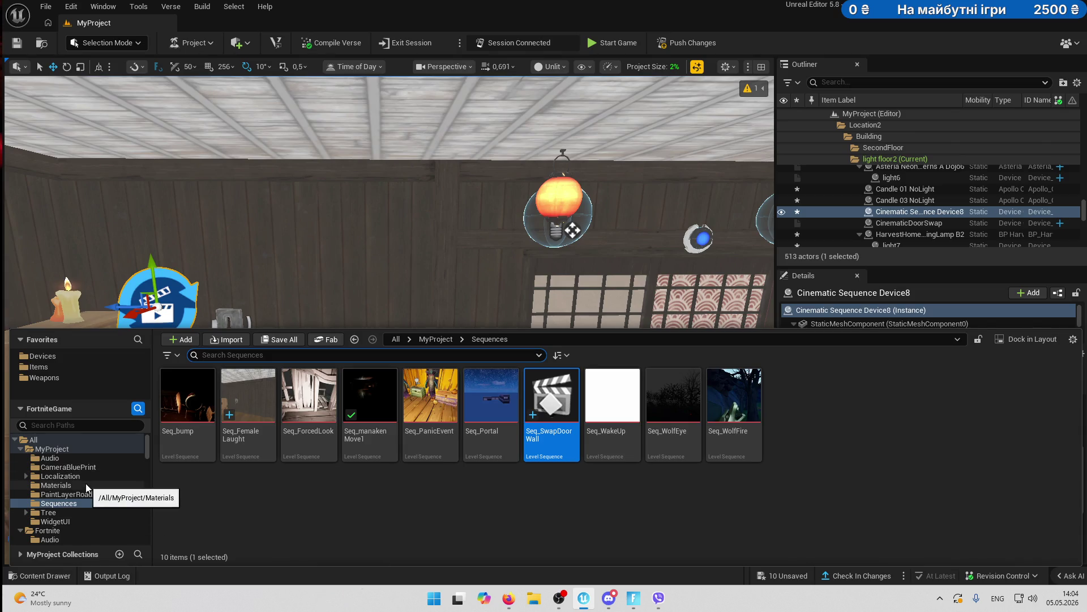
pyautogui.click(554, 401)
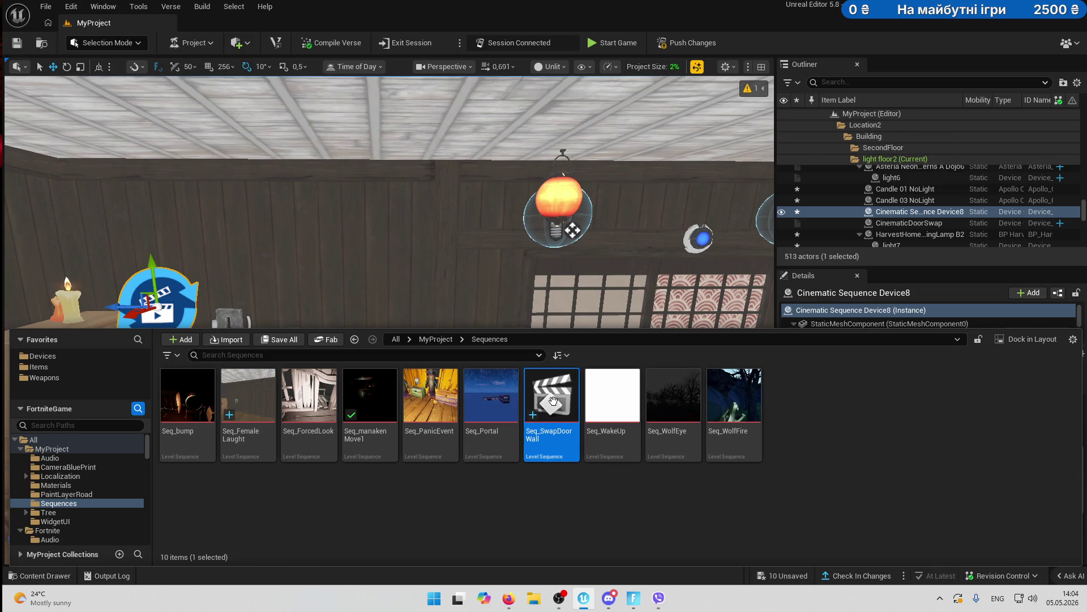
# - Open Seq_SwapDoorWall, collapse its SlidingDoor and Interior Wall tracks, and close it
pyautogui.doubleClick(564, 428)
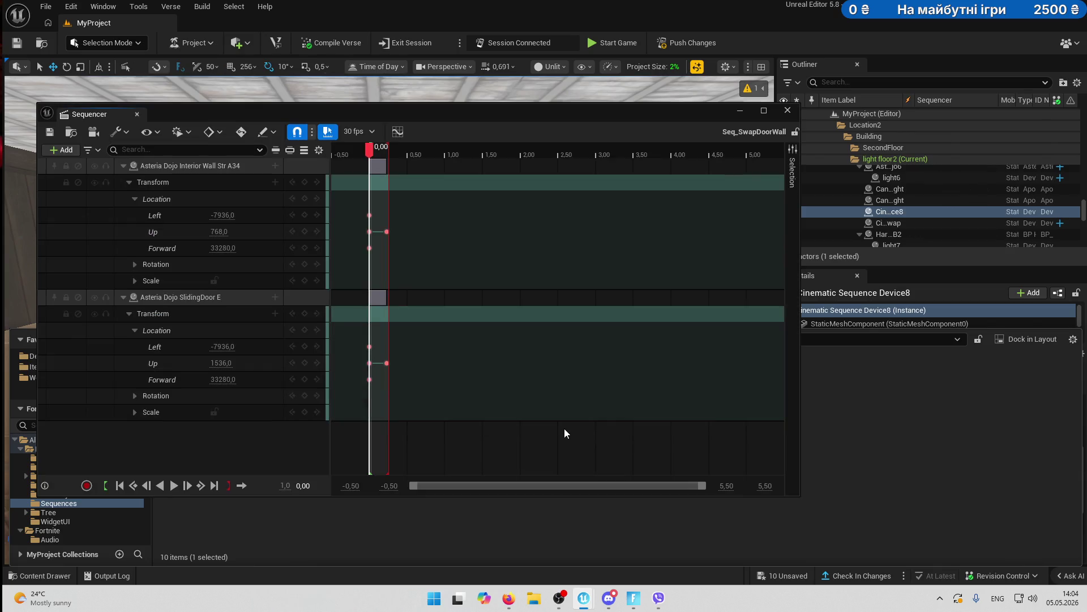
pyautogui.click(122, 297)
pyautogui.click(122, 165)
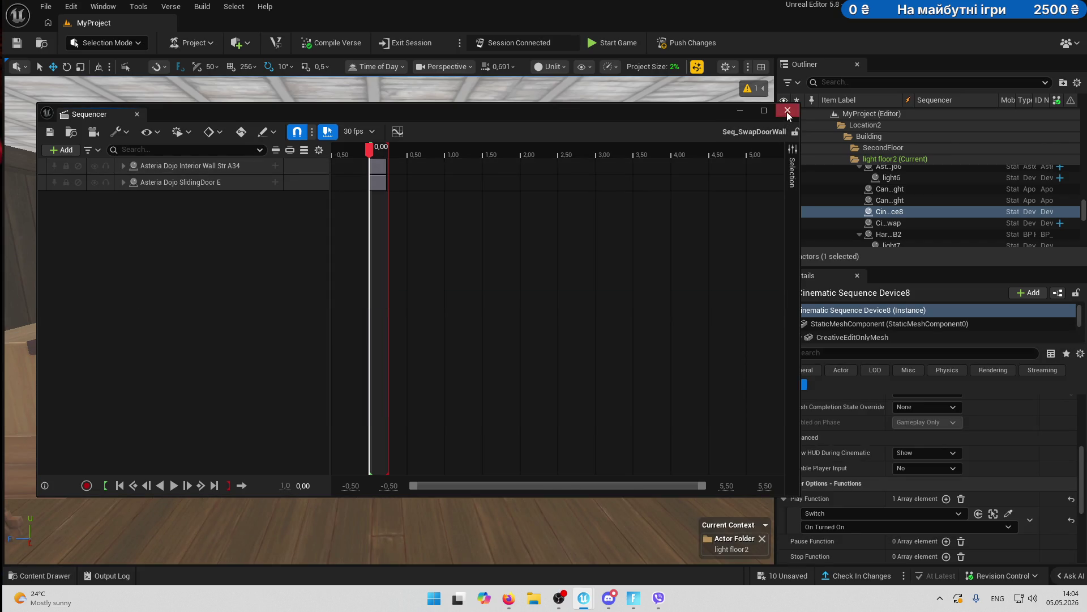
pyautogui.click(787, 111)
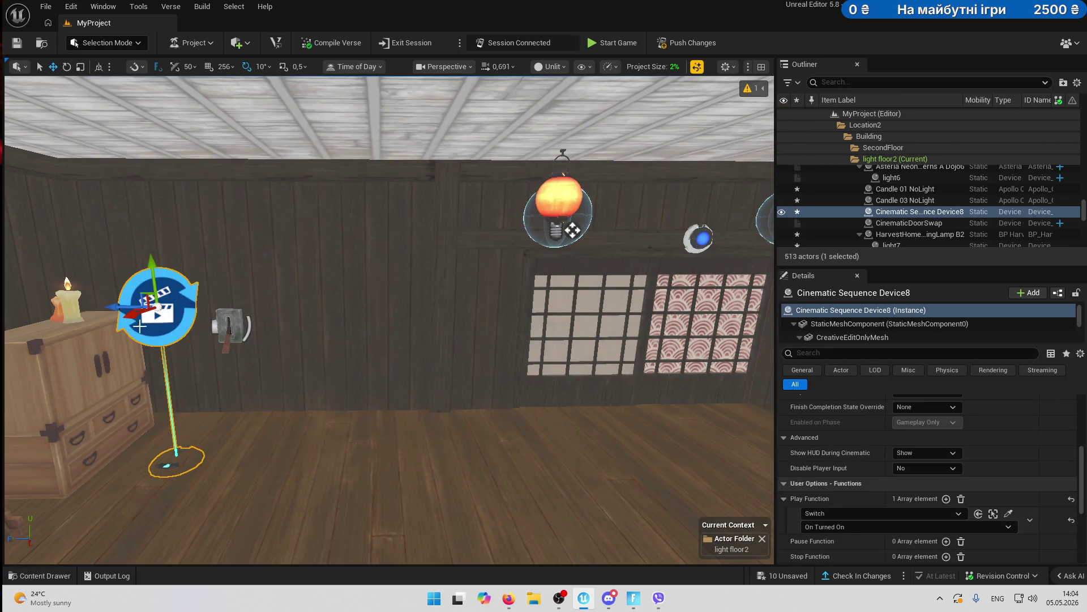
# - Locate and open Seq_FemaleLaught with its three staggered laugh clips
pyautogui.scroll(5, 889, 451)
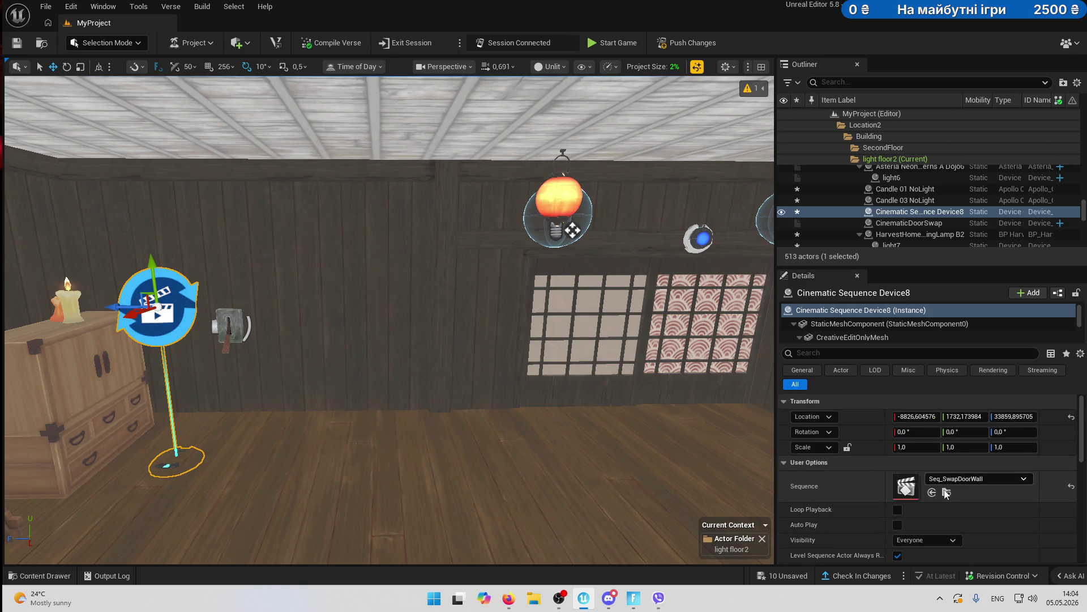
pyautogui.click(946, 493)
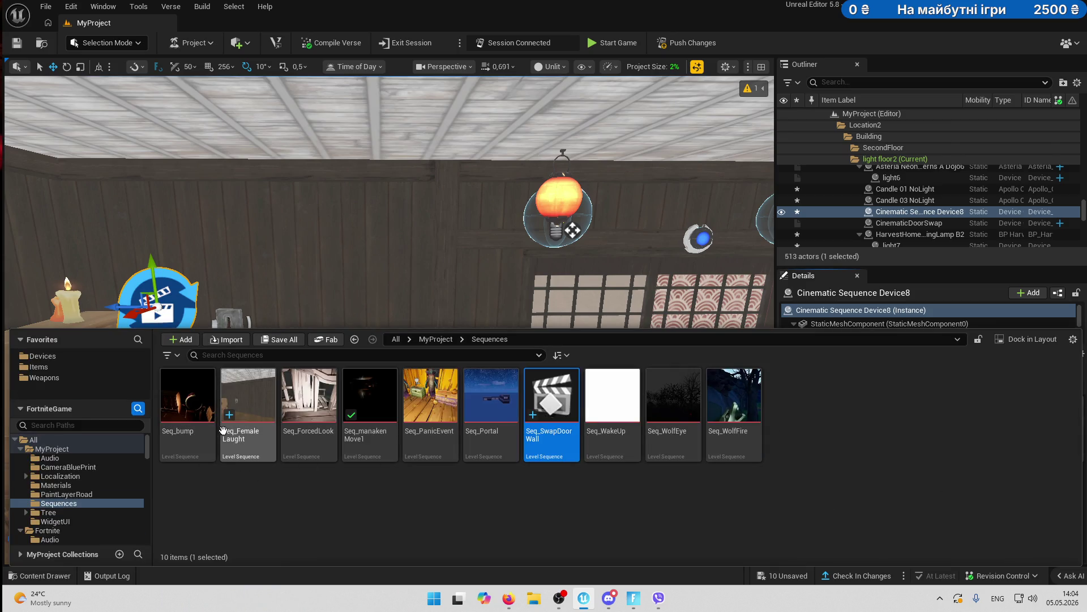
pyautogui.click(258, 411)
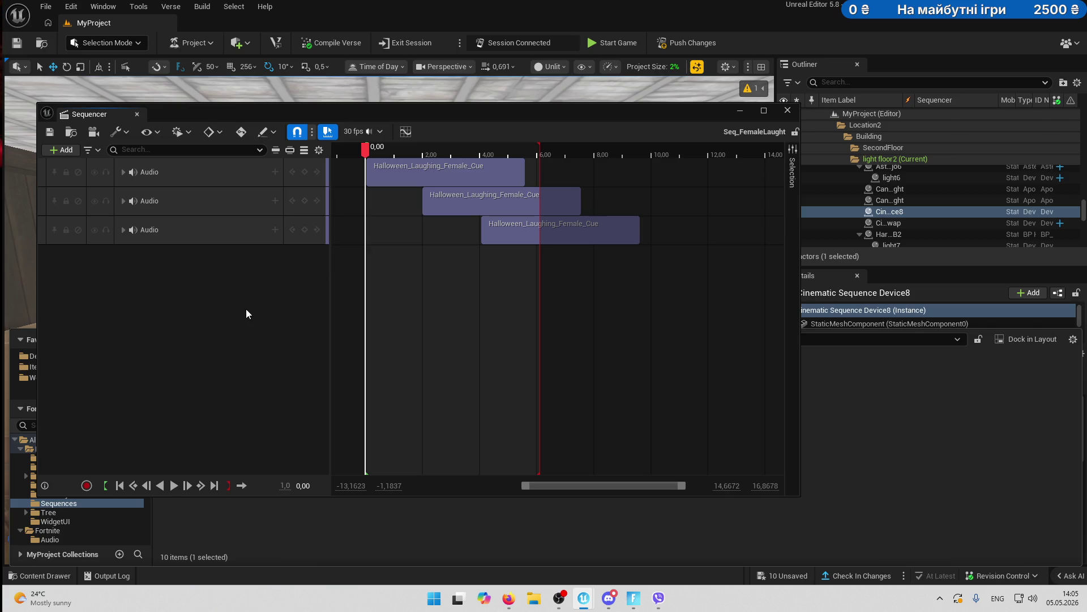
pyautogui.hotkey('alt', 'Tab')
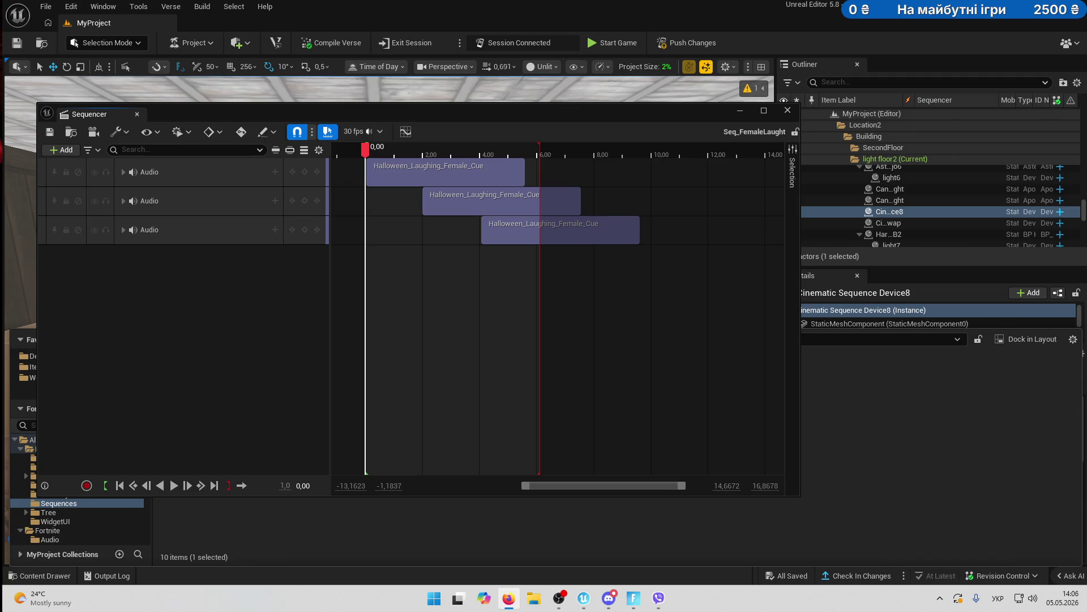
# - Filter the Outliner for 'post' and drag PostProcessVolumeLocation2 into the Sequencer track list
pyautogui.click(315, 308)
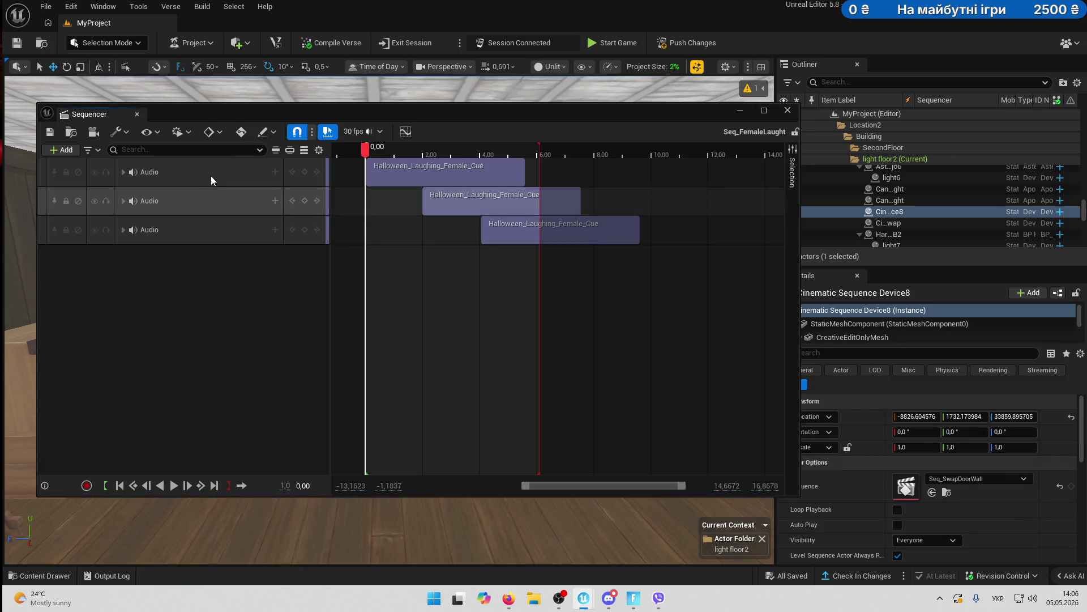
pyautogui.click(853, 82)
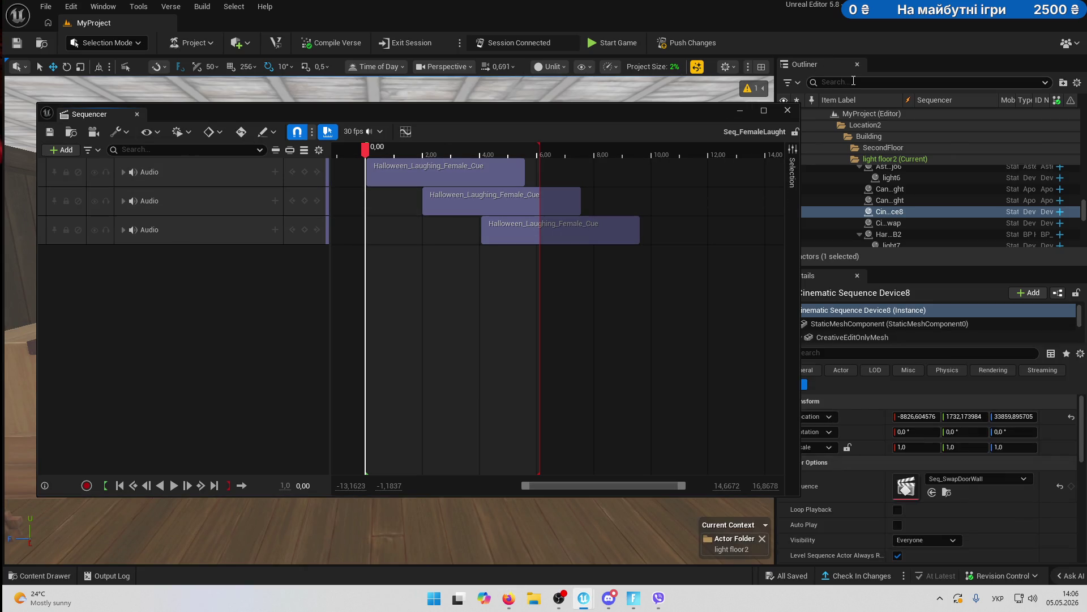
pyautogui.write('зщі')
pyautogui.press('BackSpace')
pyautogui.press('BackSpace')
pyautogui.press('BackSpace')
pyautogui.hotkey('alt', 'shift')
pyautogui.write('post')
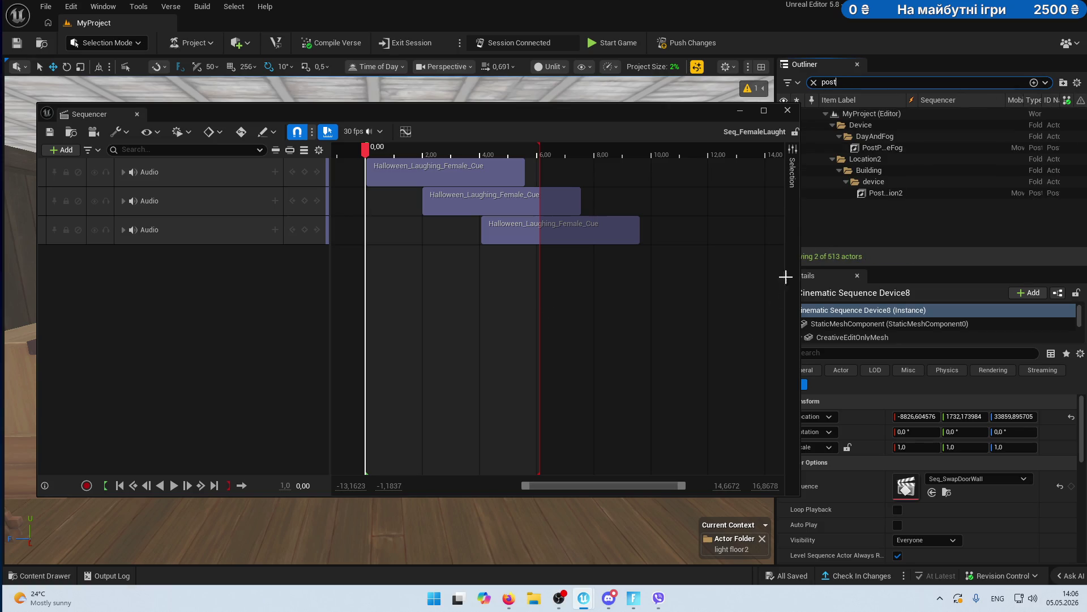
pyautogui.moveTo(892, 193)
pyautogui.mouseDown()
pyautogui.moveTo(153, 328)
pyautogui.moveTo(191, 300)
pyautogui.mouseUp()
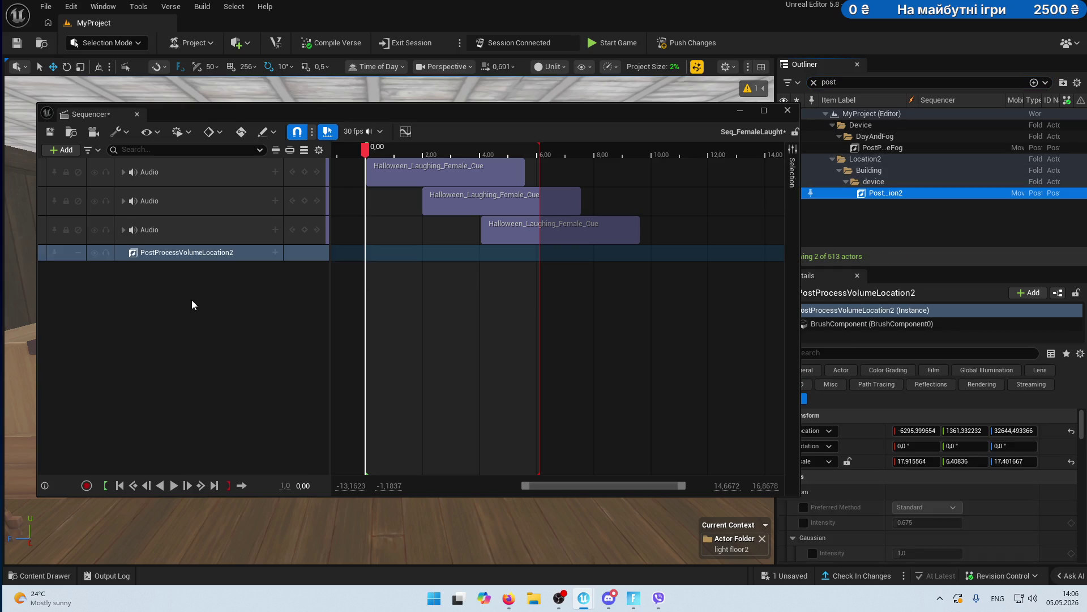
# - Browse the volume's Settings property list, trying the searches 'ab' and 'ch' and clearing them
pyautogui.click(274, 253)
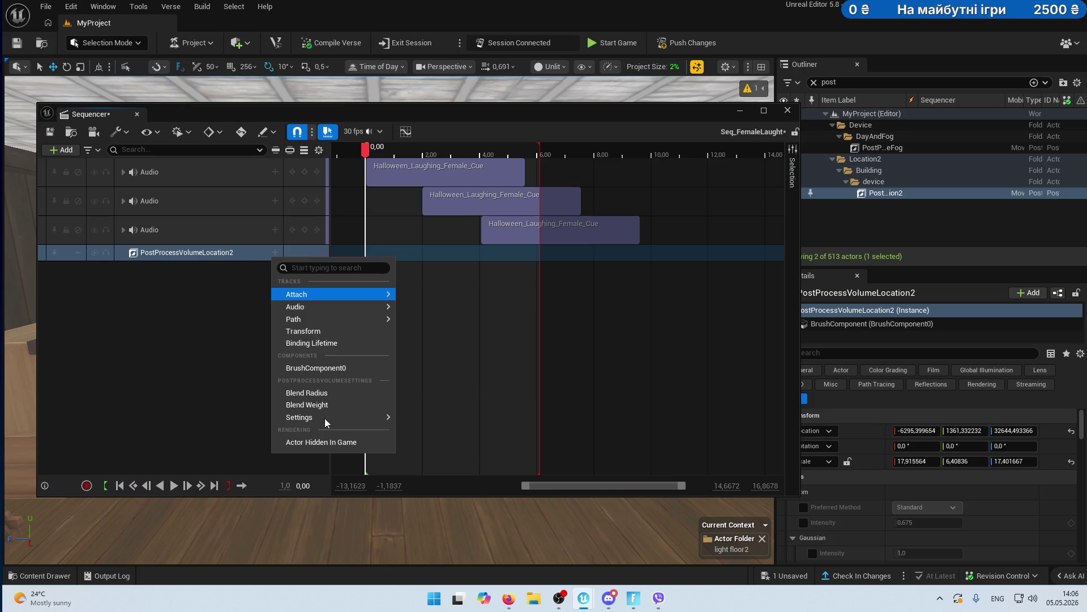
pyautogui.moveTo(334, 418)
pyautogui.write('ab')
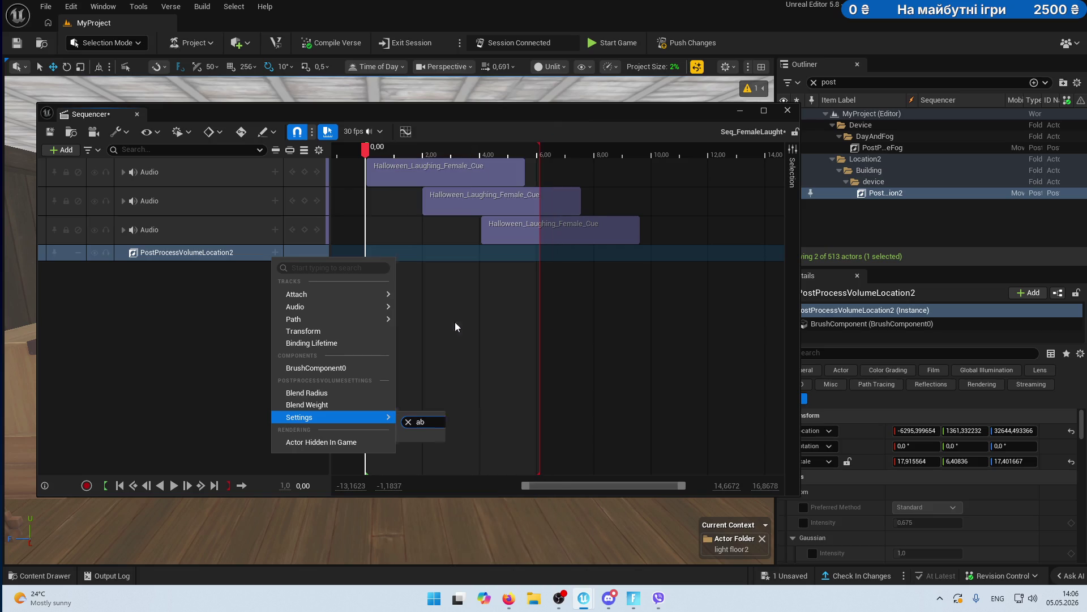
pyautogui.press('BackSpace')
pyautogui.press('BackSpace')
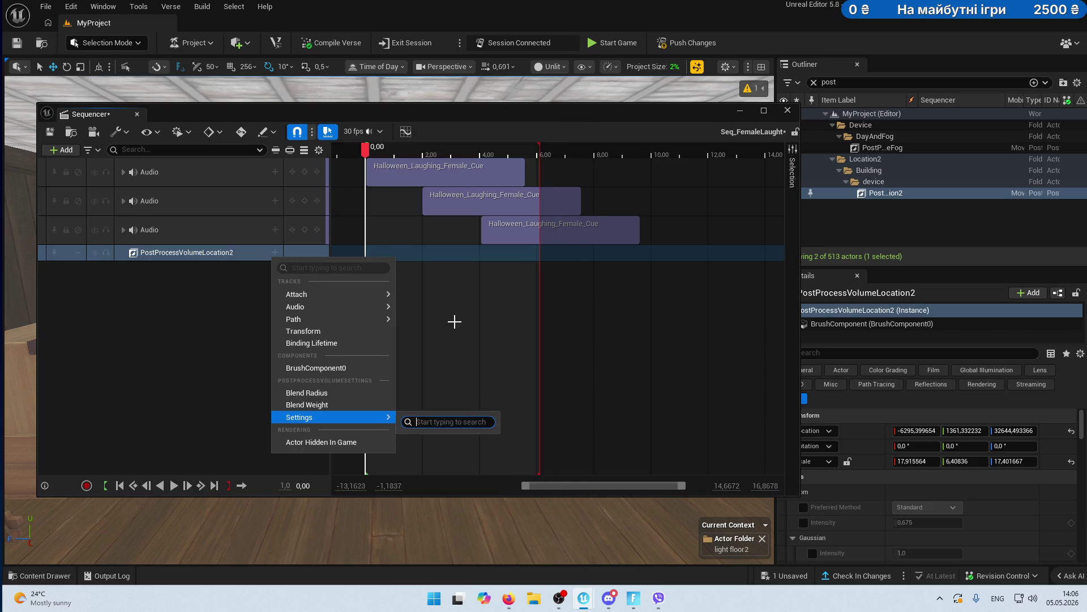
pyautogui.write('ch')
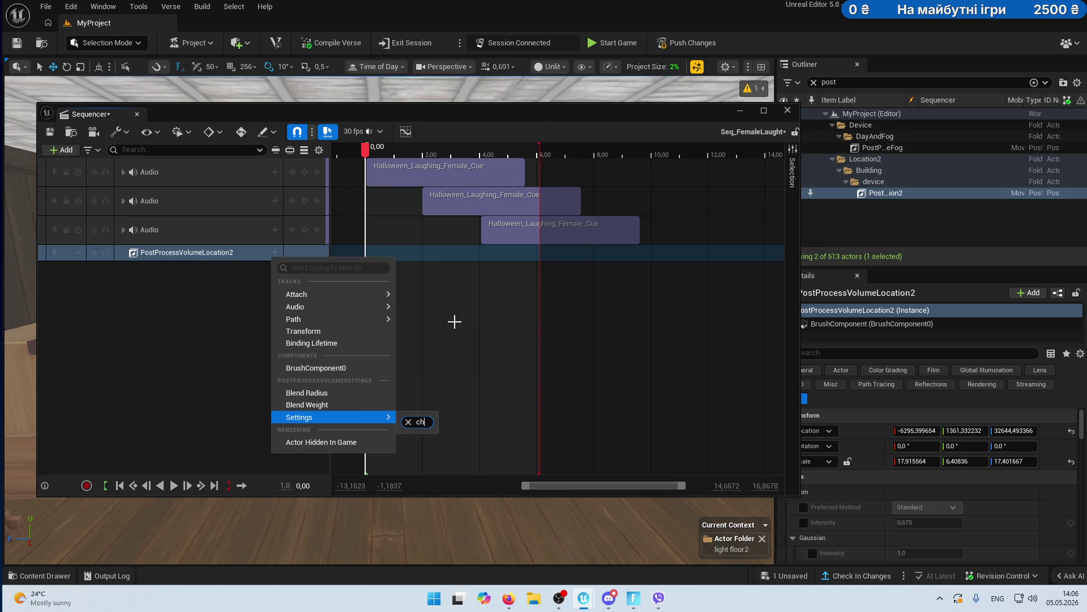
pyautogui.press('BackSpace')
pyautogui.press('BackSpace')
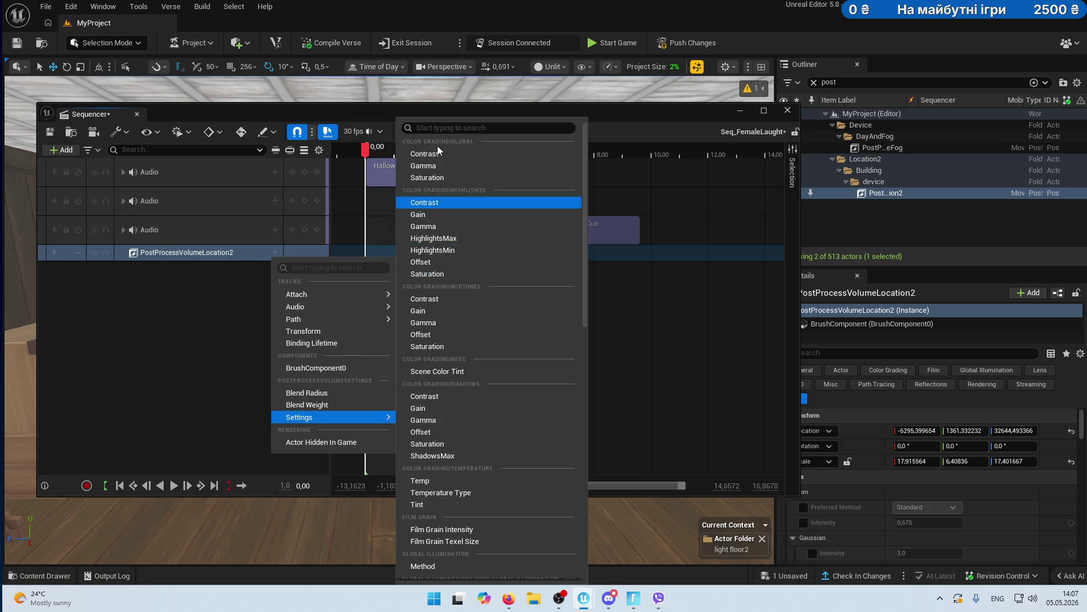
pyautogui.write('ab')
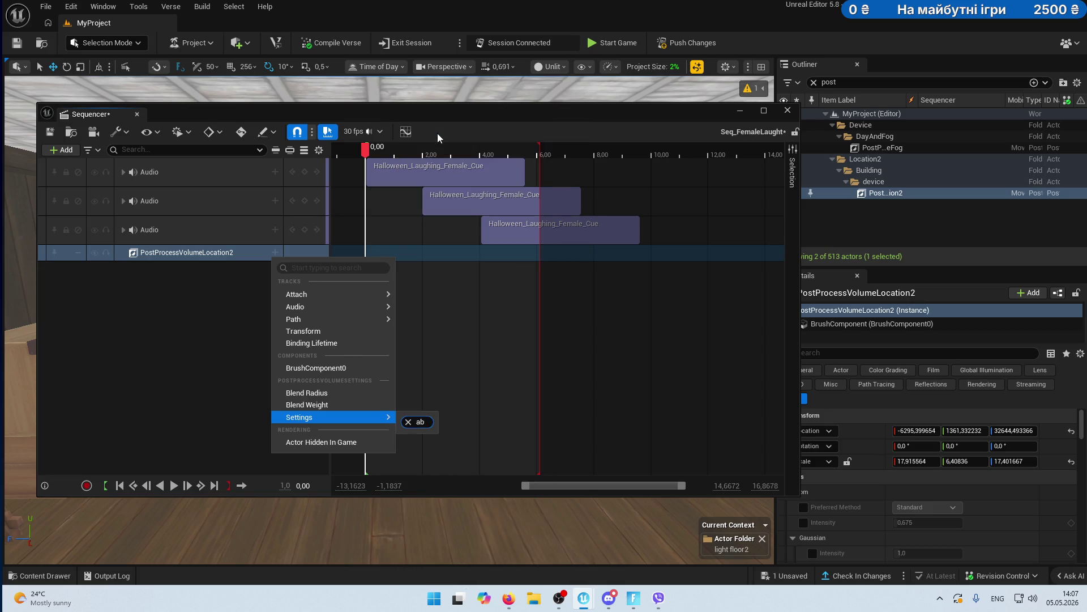
pyautogui.press('BackSpace')
pyautogui.press('BackSpace')
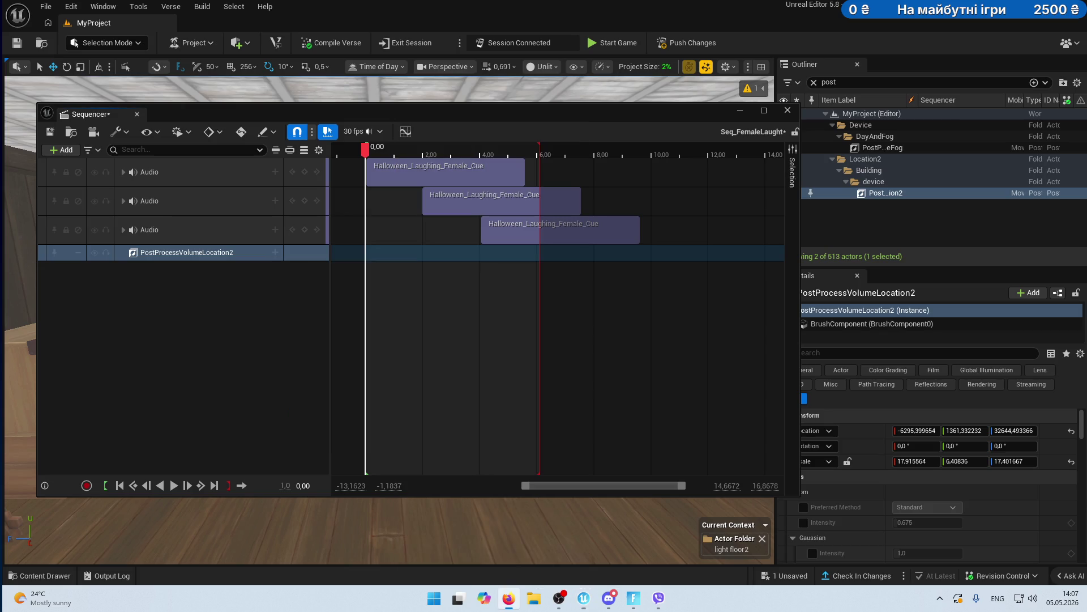
# - Search the track's properties for 'Chromatic', then close the menus without adding a track
pyautogui.rightClick(274, 253)
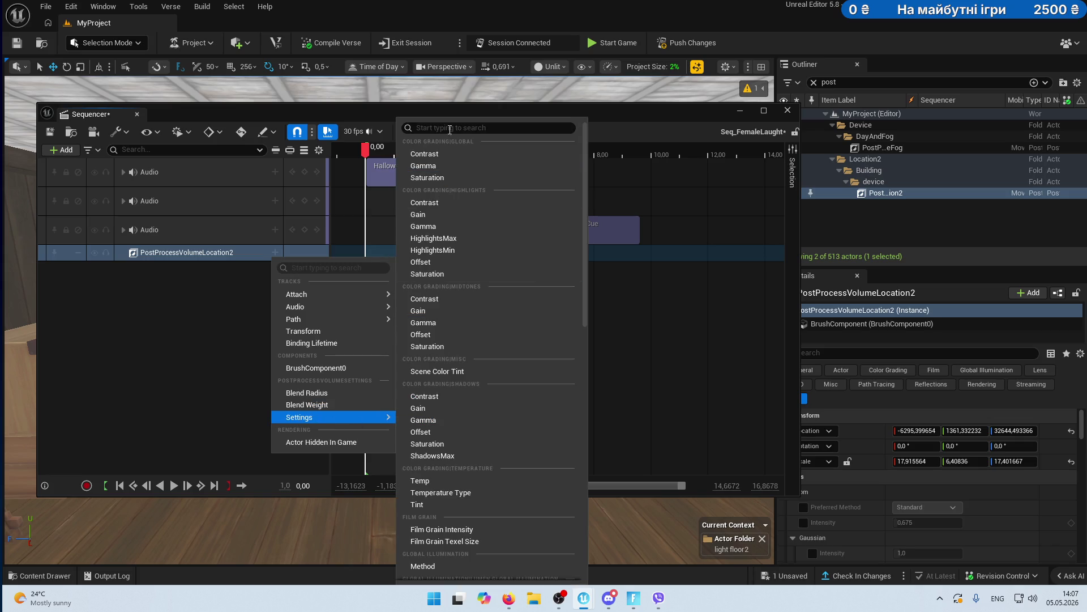
pyautogui.write('Chromatic')
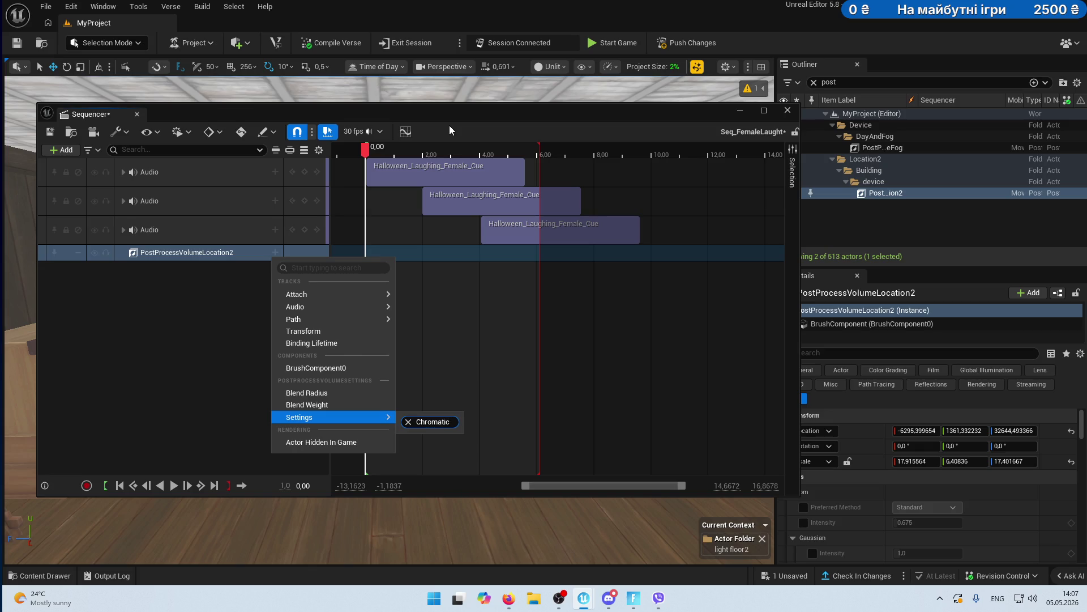
pyautogui.press('BackSpace')
pyautogui.press('BackSpace')
pyautogui.press('BackSpace')
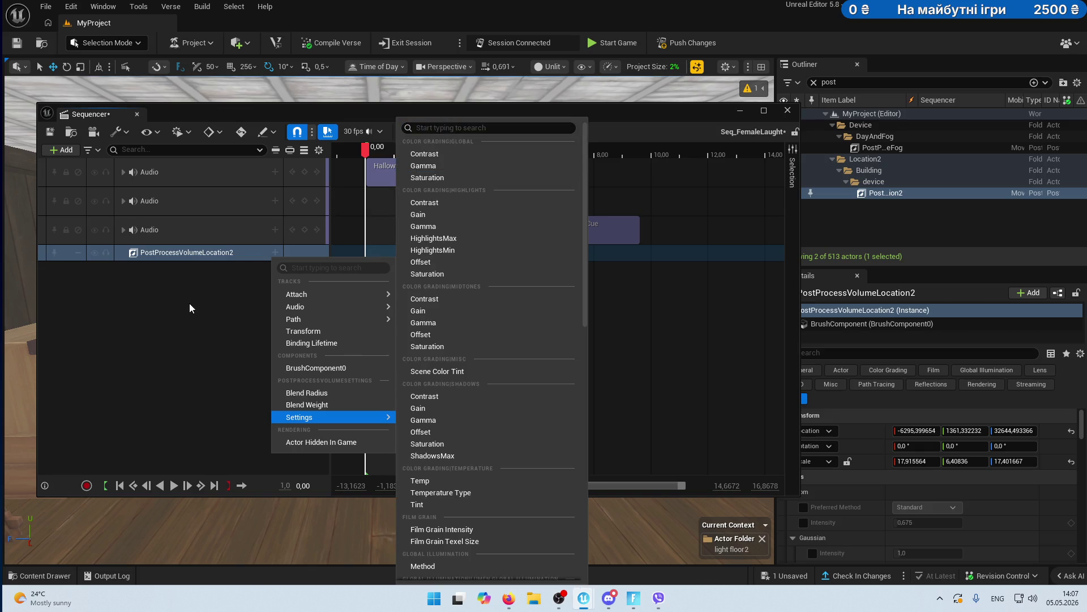
pyautogui.click(190, 307)
pyautogui.click(892, 195)
pyautogui.click(814, 82)
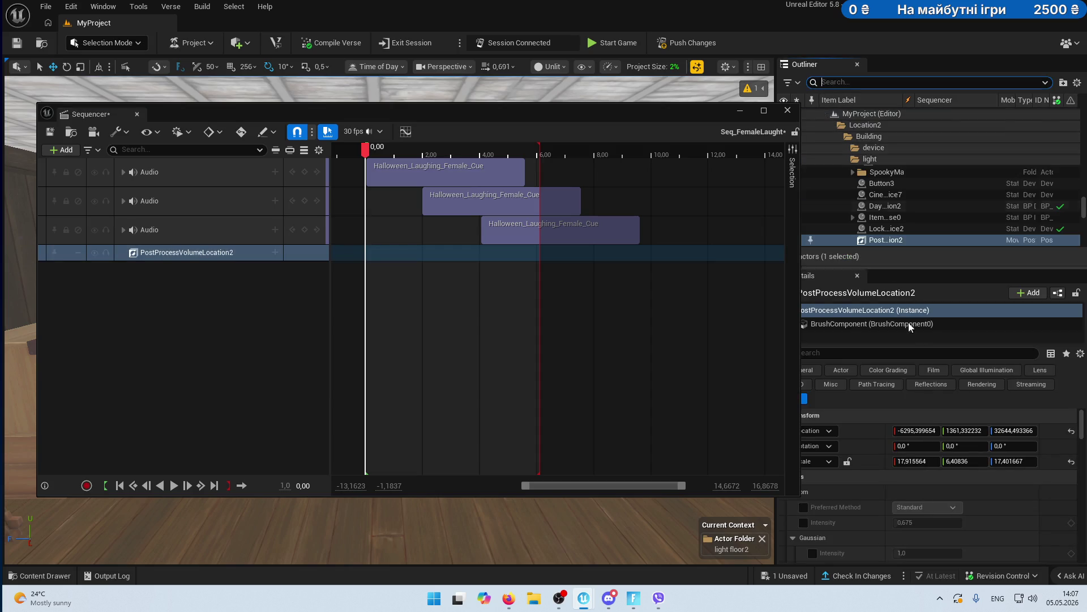
# - Move the Sequencer aside and browse the volume's Settings track list, briefly searching 'inte'
pyautogui.moveTo(606, 117); pyautogui.dragTo(565, 102)
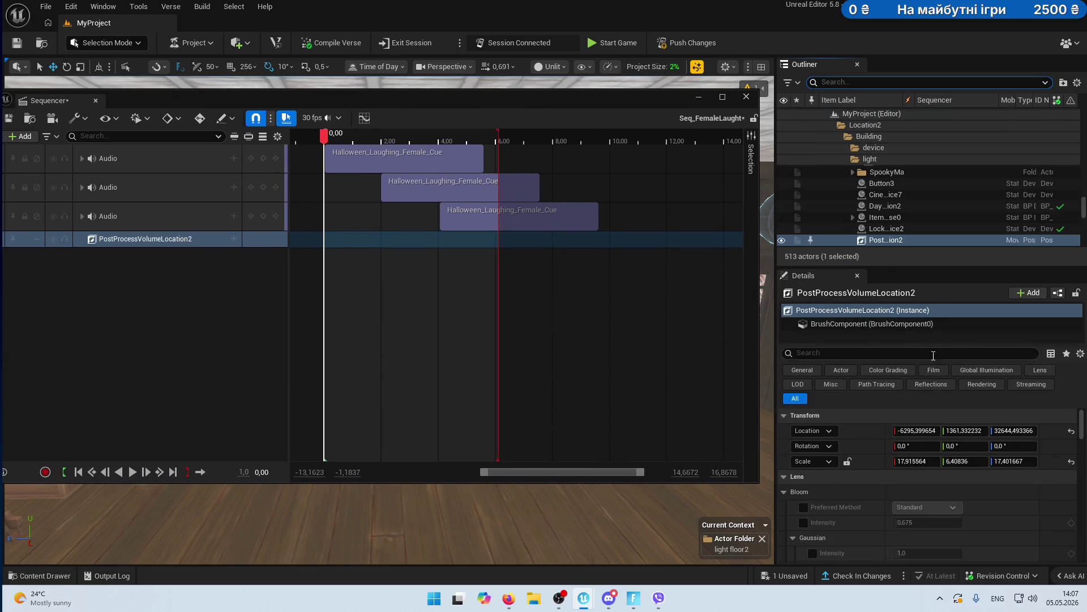
pyautogui.scroll(-5, 924, 469)
pyautogui.scroll(-8, 923, 465)
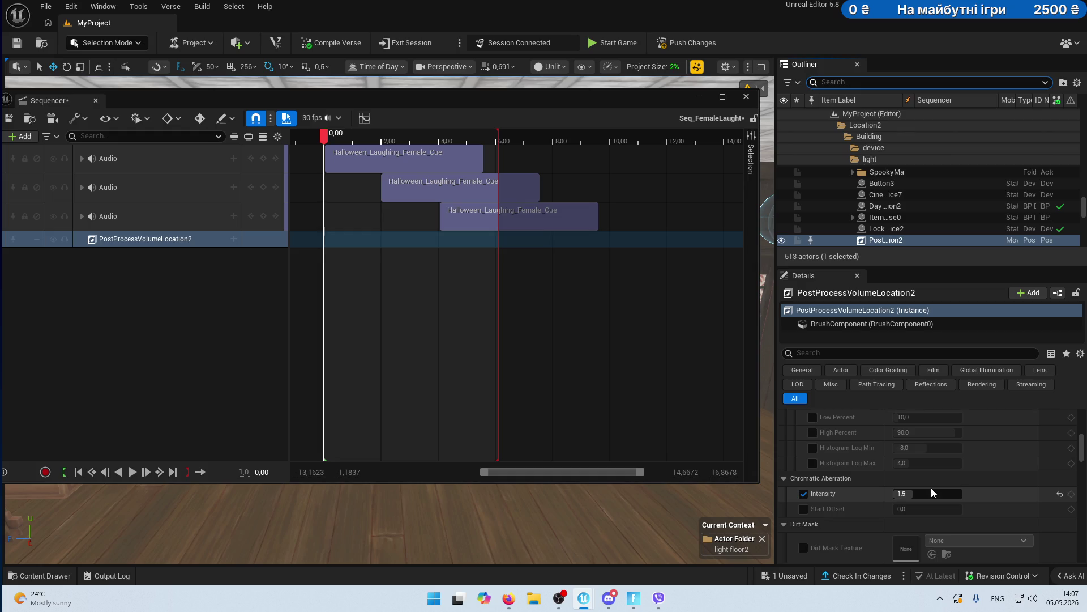
pyautogui.click(234, 239)
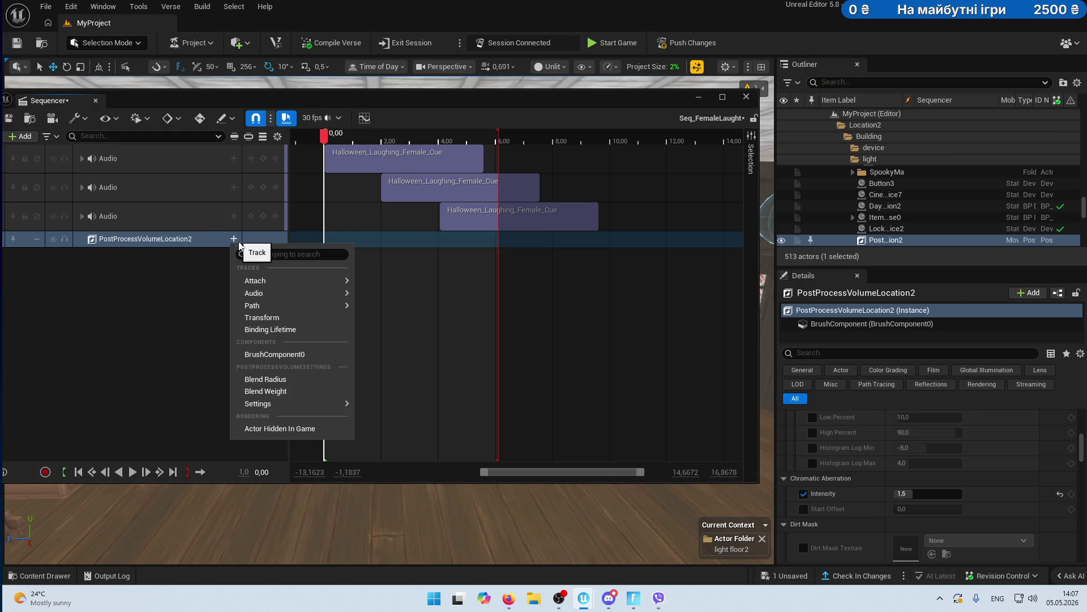
pyautogui.moveTo(289, 403)
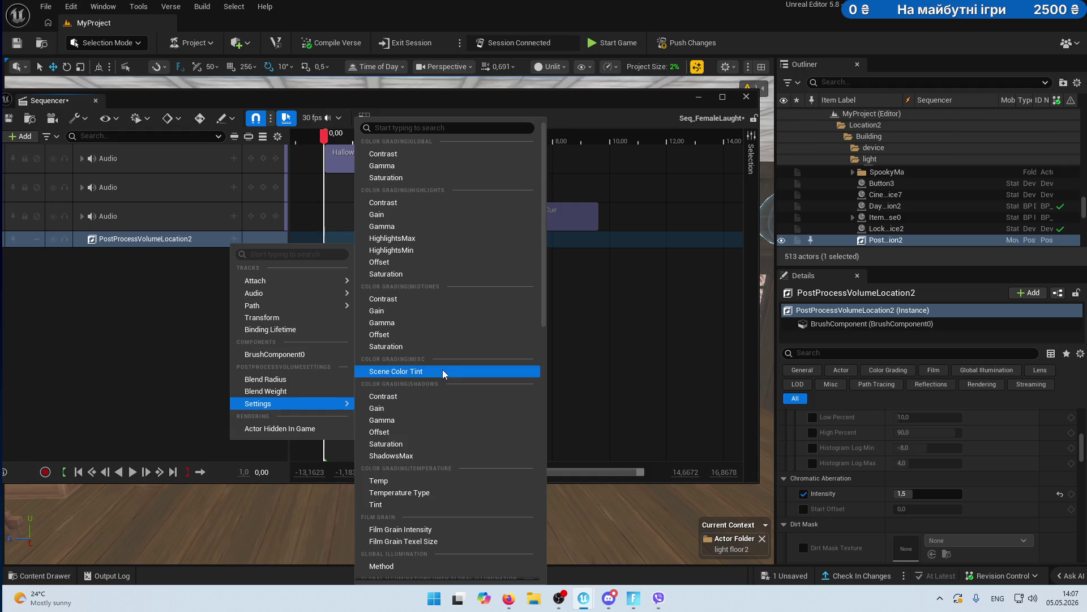
pyautogui.scroll(-2, 434, 397)
pyautogui.scroll(-6, 434, 397)
pyautogui.scroll(-2, 445, 439)
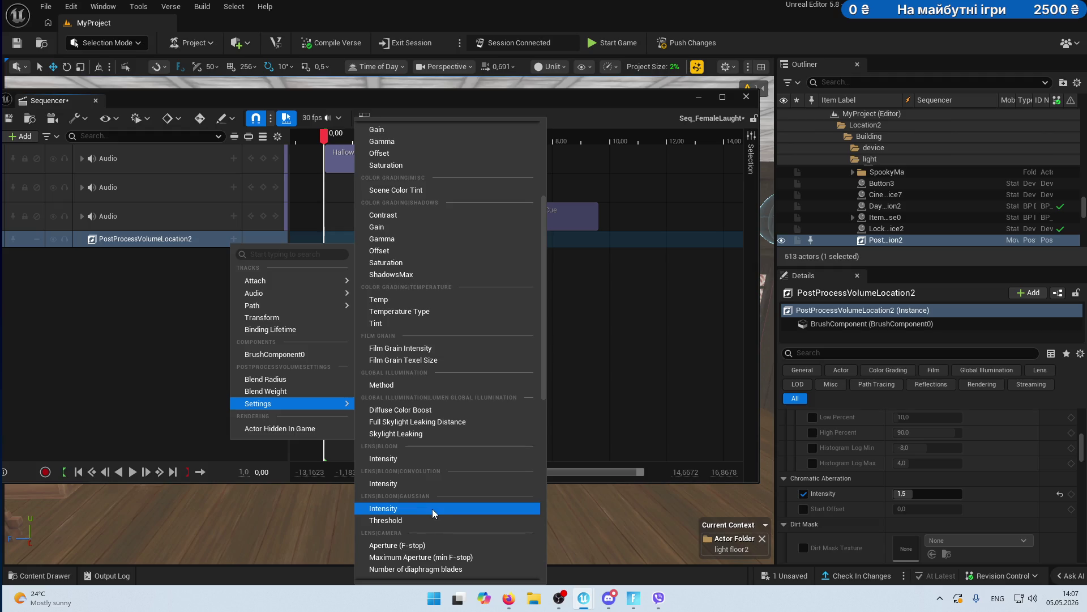
pyautogui.scroll(-6, 444, 507)
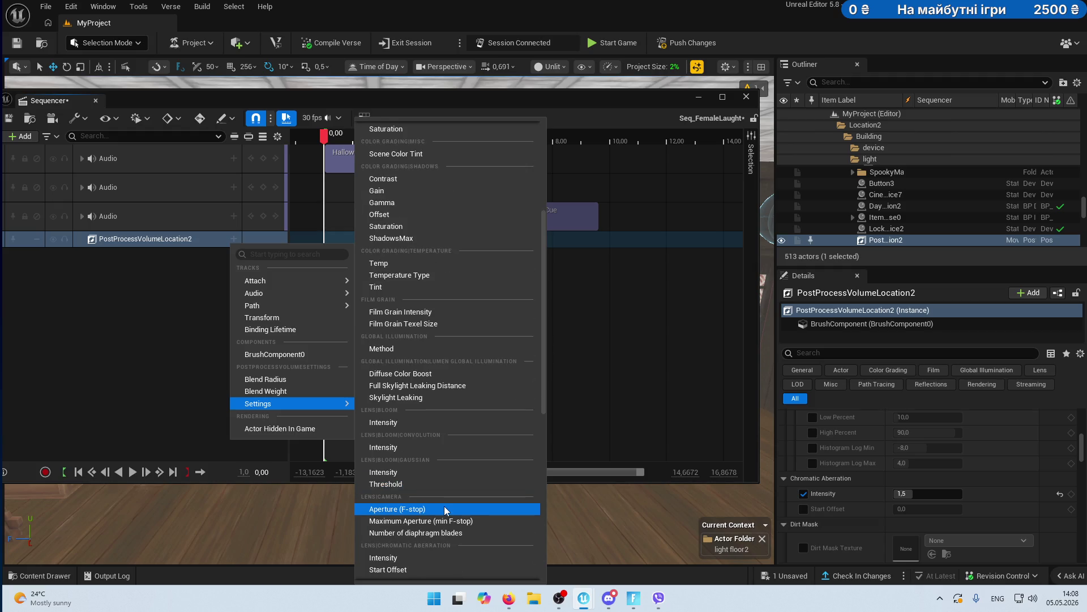
pyautogui.scroll(-3, 444, 505)
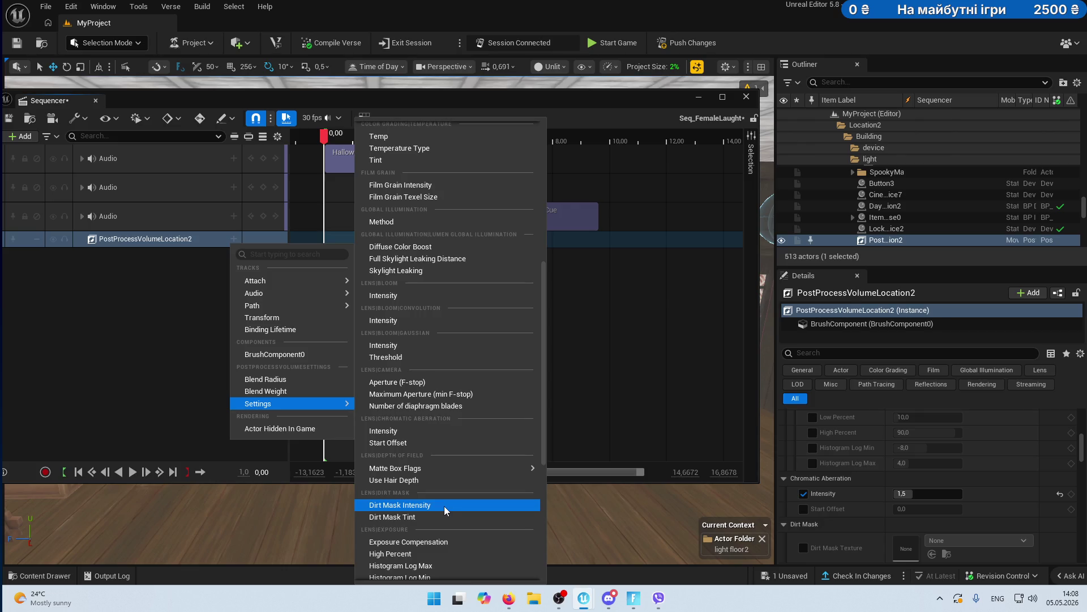
pyautogui.scroll(-4, 444, 505)
pyautogui.scroll(20, 450, 409)
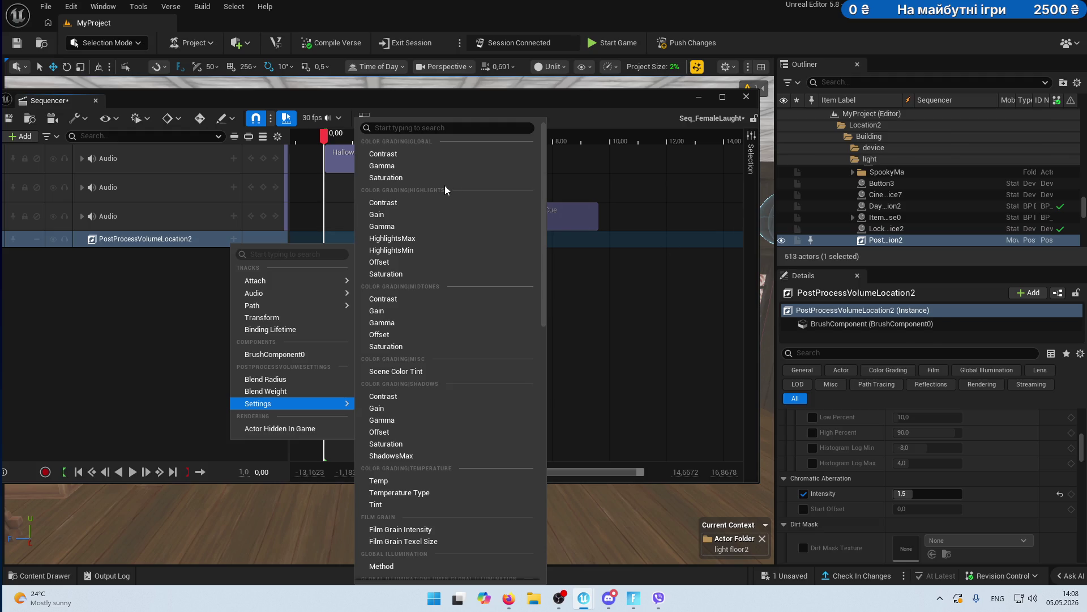
pyautogui.write('in')
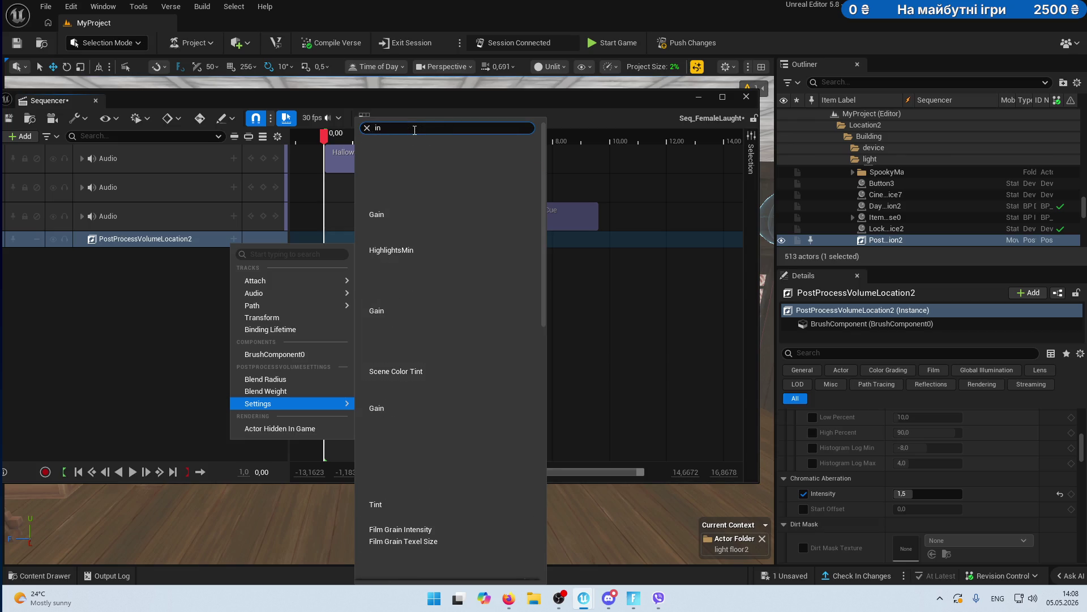
pyautogui.write('te')
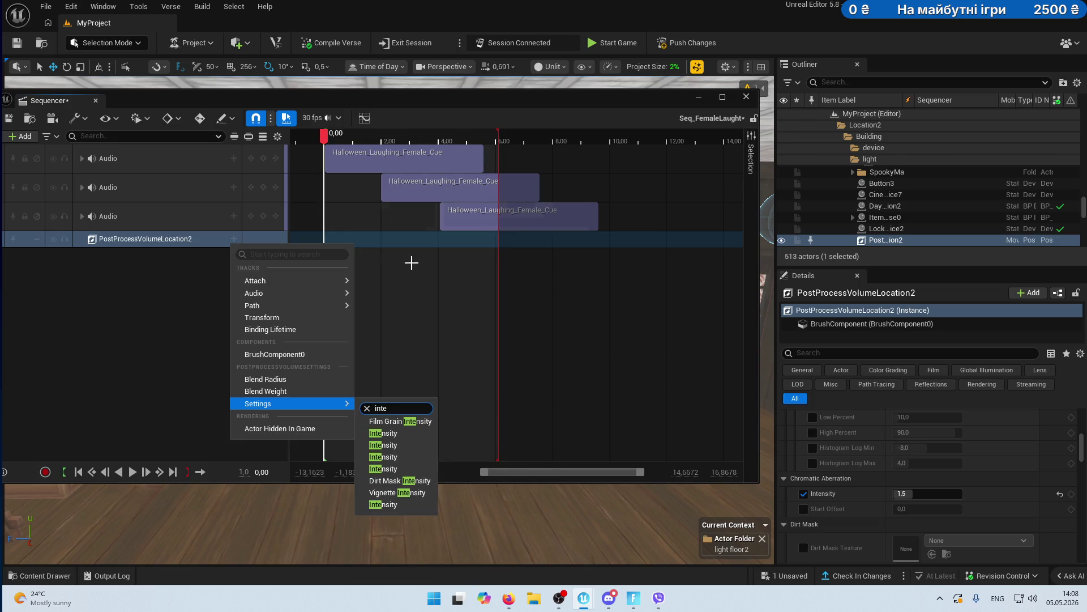
pyautogui.press('BackSpace')
pyautogui.press('BackSpace')
pyautogui.press('BackSpace')
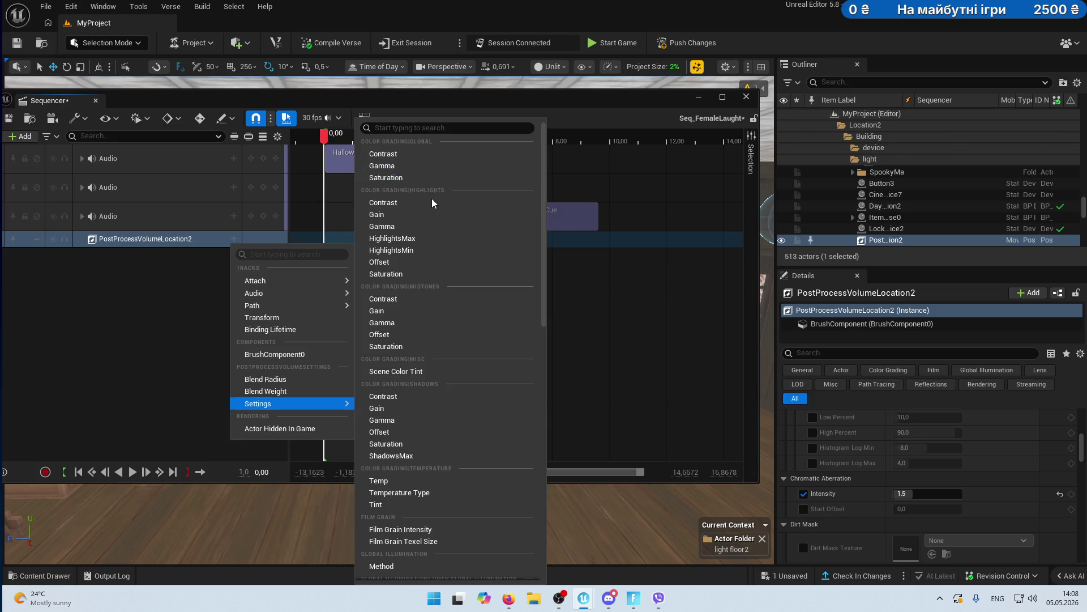
# - Add the Lens | Chromatic Aberration Intensity track to PostProcessVolumeLocation2, starting at 0.0
pyautogui.scroll(-1, 450, 325)
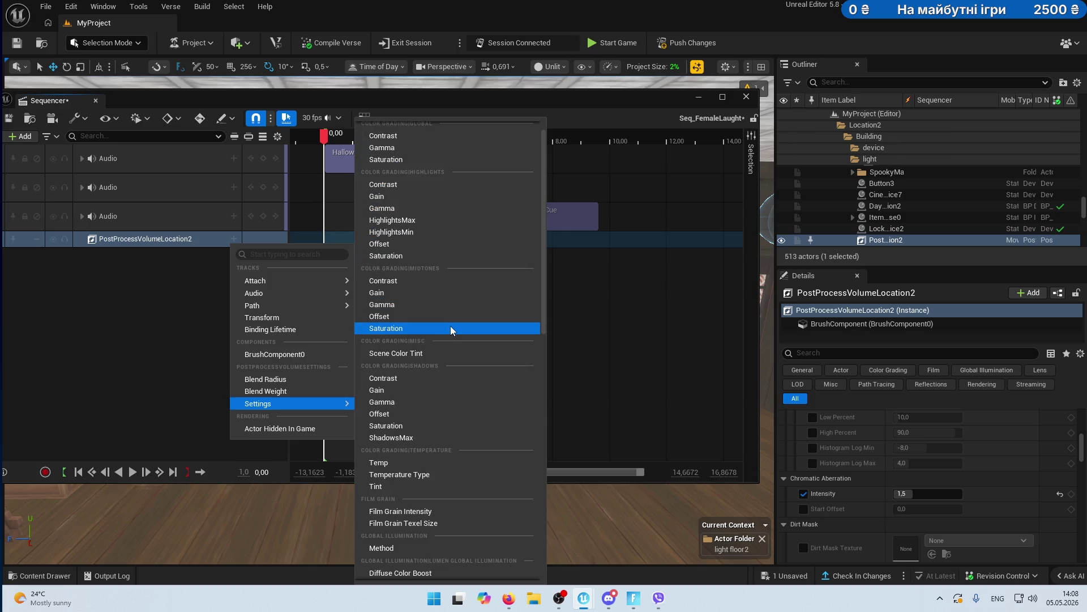
pyautogui.scroll(-2, 427, 355)
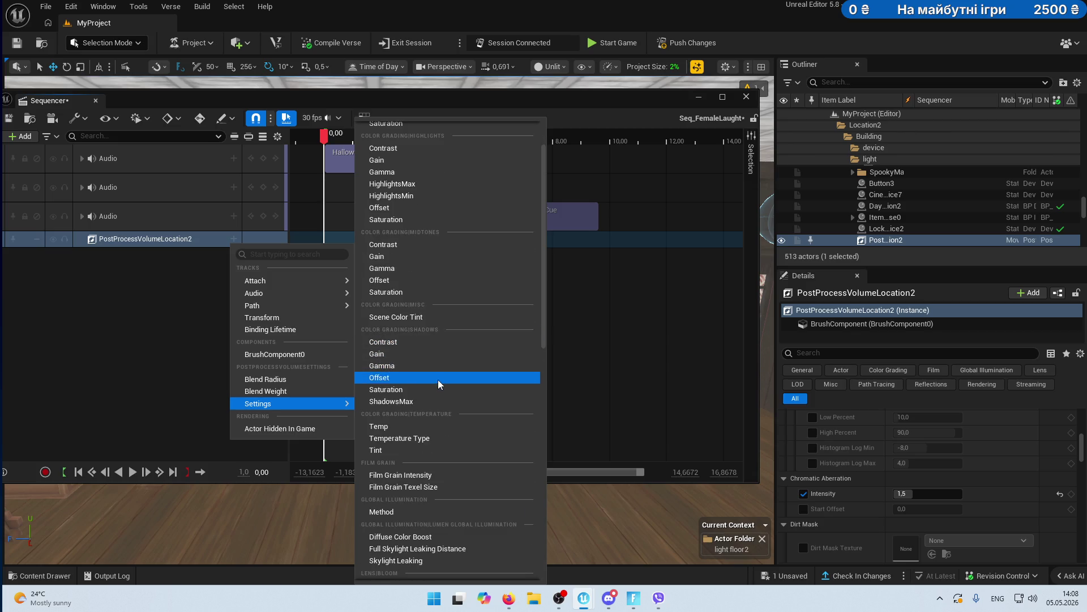
pyautogui.scroll(-1, 438, 391)
pyautogui.scroll(-1, 453, 427)
pyautogui.scroll(-1, 453, 429)
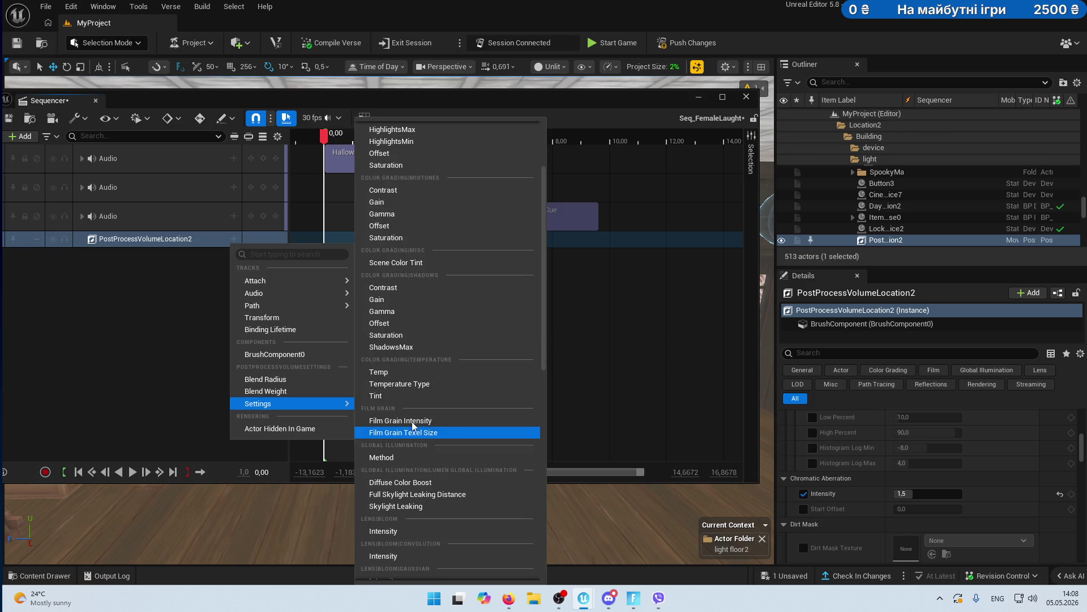
pyautogui.scroll(-1, 418, 423)
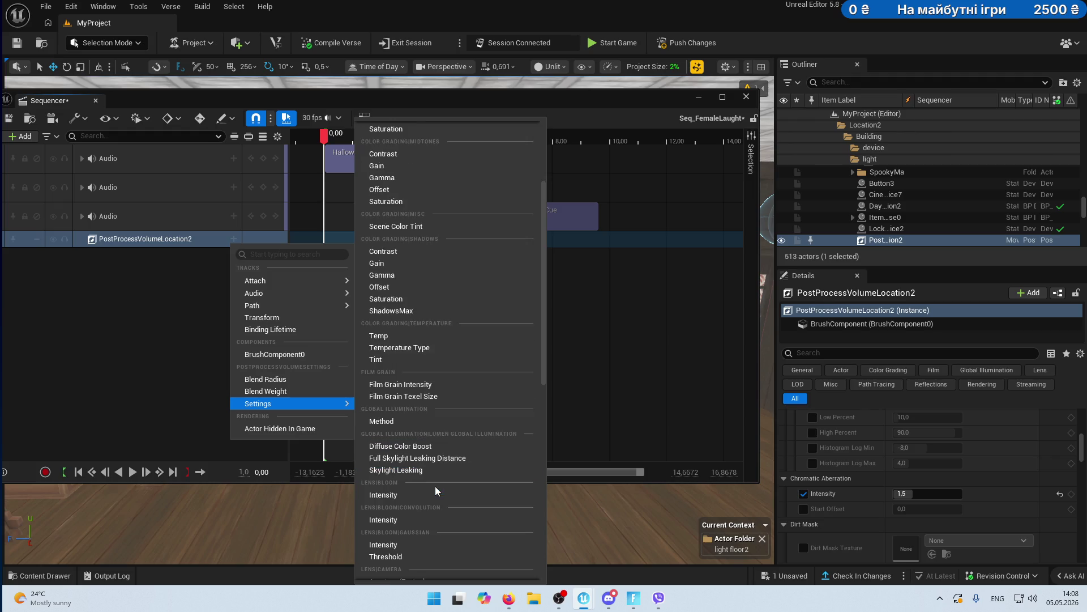
pyautogui.scroll(-2, 421, 498)
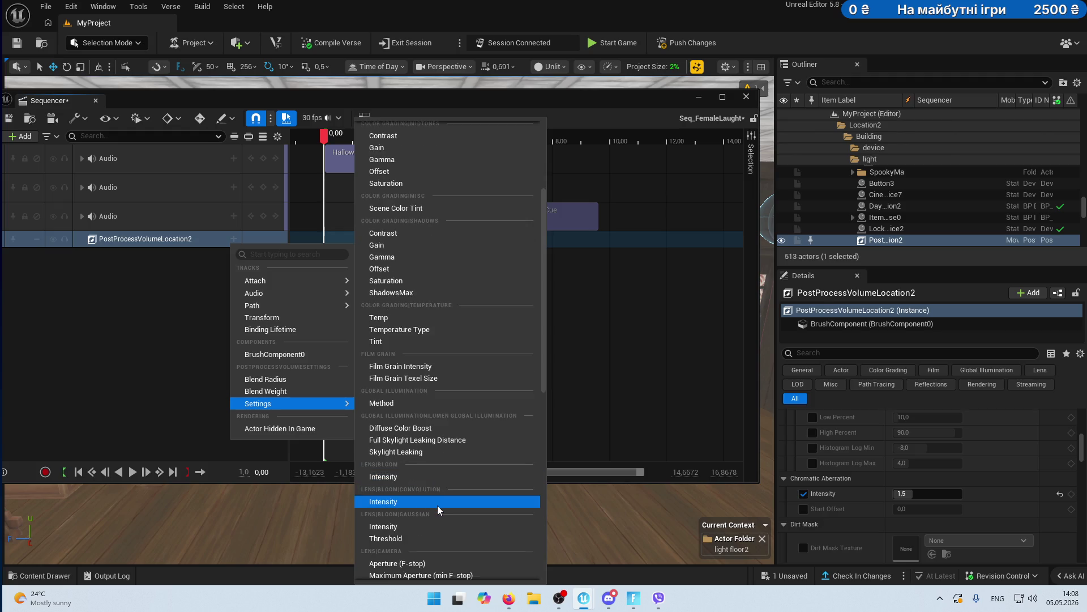
pyautogui.scroll(-1, 431, 523)
pyautogui.scroll(-1, 430, 524)
pyautogui.scroll(-1, 430, 525)
pyautogui.scroll(-1, 439, 508)
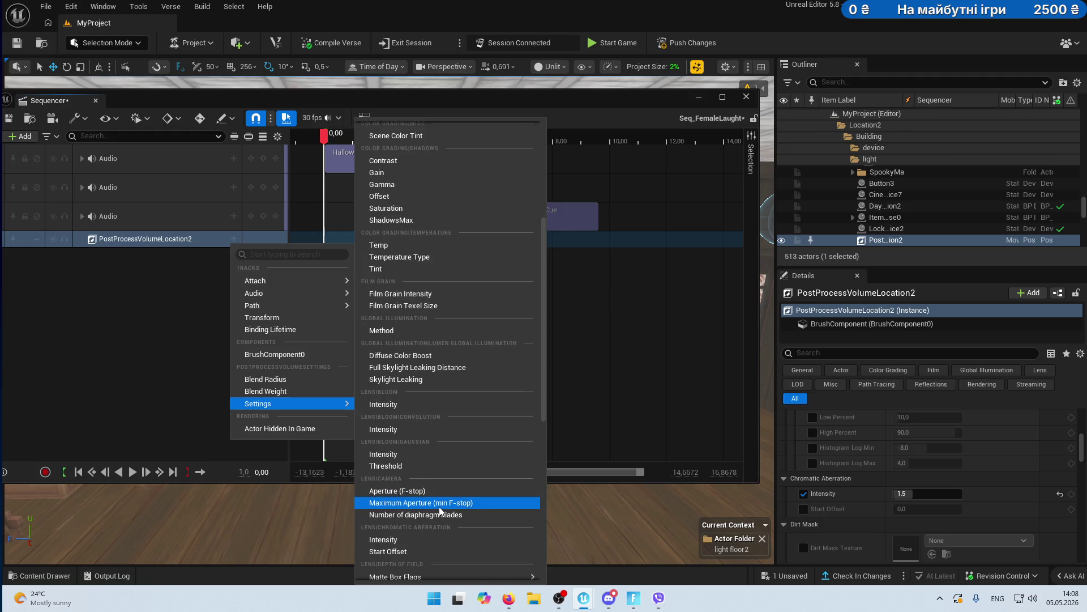
pyautogui.scroll(-1, 439, 506)
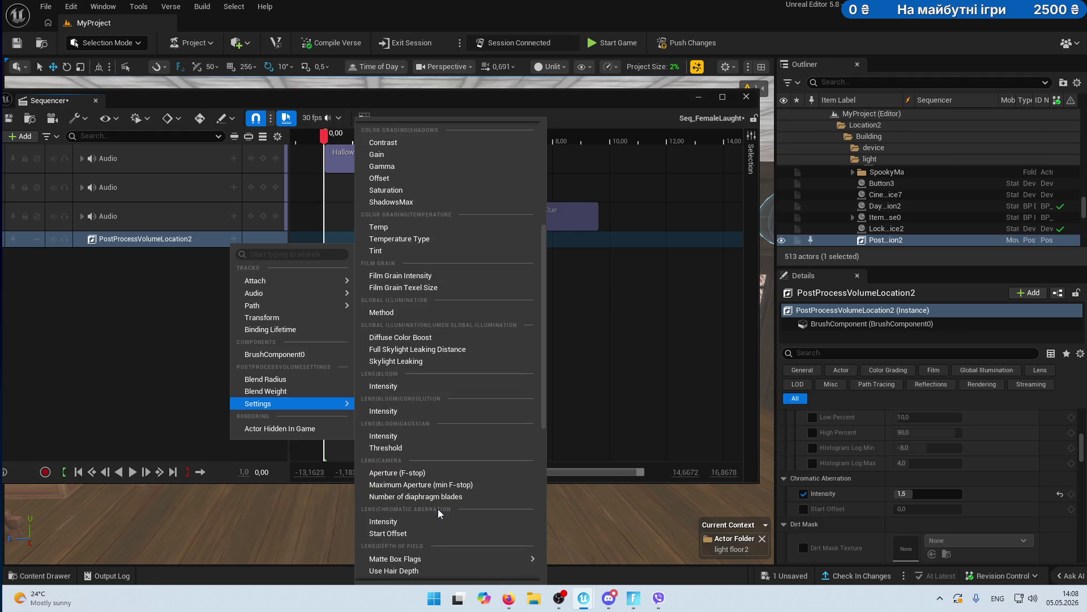
pyautogui.click(410, 522)
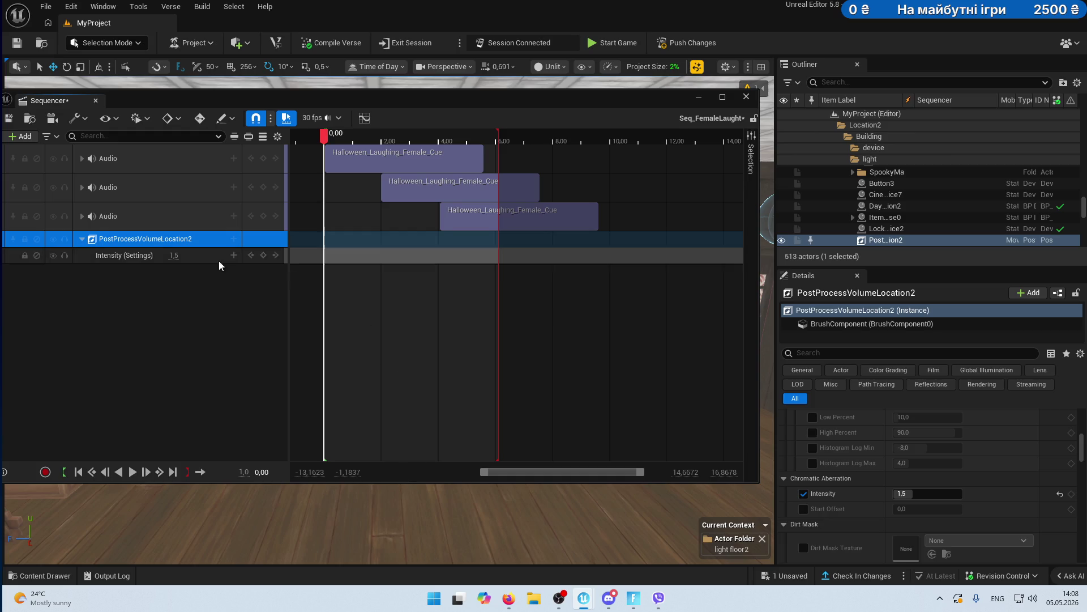
pyautogui.click(176, 255)
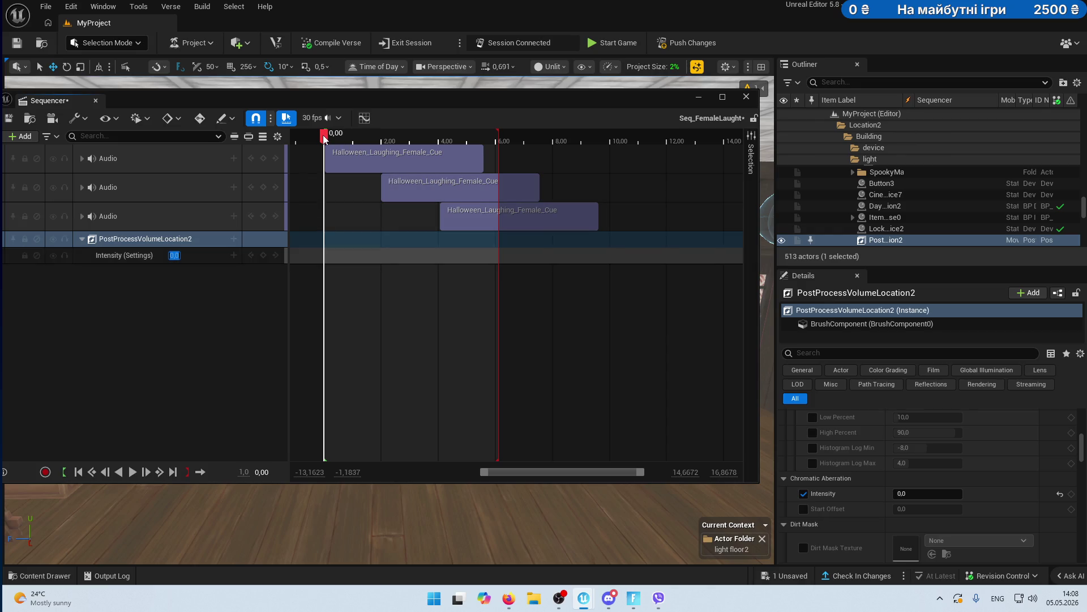
# - Key chromatic aberration Intensity at 0 s, 15 at 1 s and 25 at 2 s
pyautogui.moveTo(326, 138); pyautogui.dragTo(353, 138)
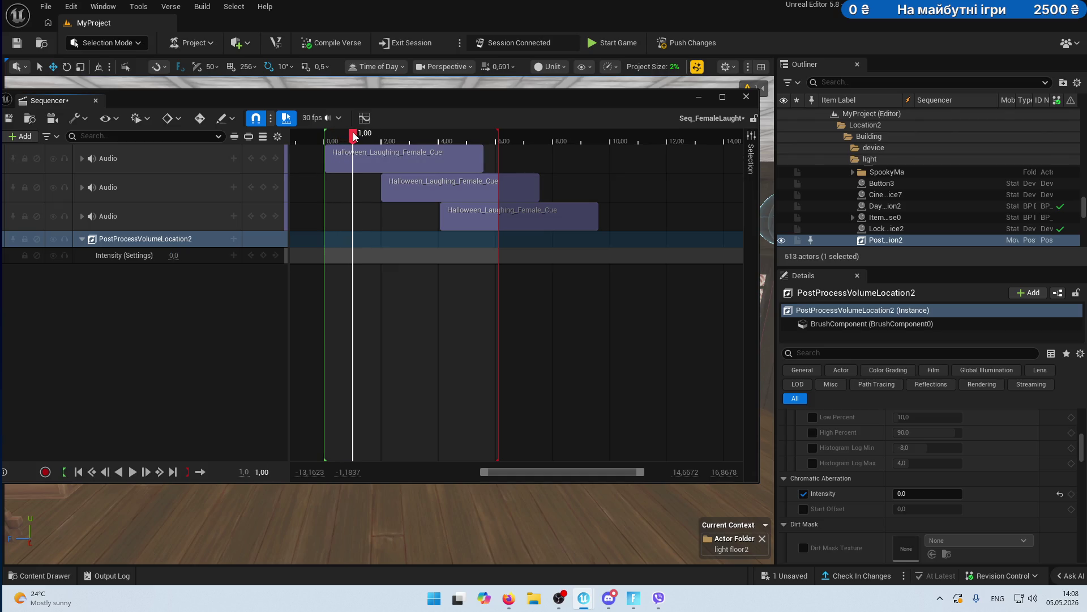
pyautogui.moveTo(352, 138)
pyautogui.mouseDown()
pyautogui.moveTo(324, 138)
pyautogui.moveTo(353, 137)
pyautogui.mouseUp()
pyautogui.click(263, 255)
pyautogui.click(175, 256)
pyautogui.press('BackSpace')
pyautogui.write('15')
pyautogui.press('Return')
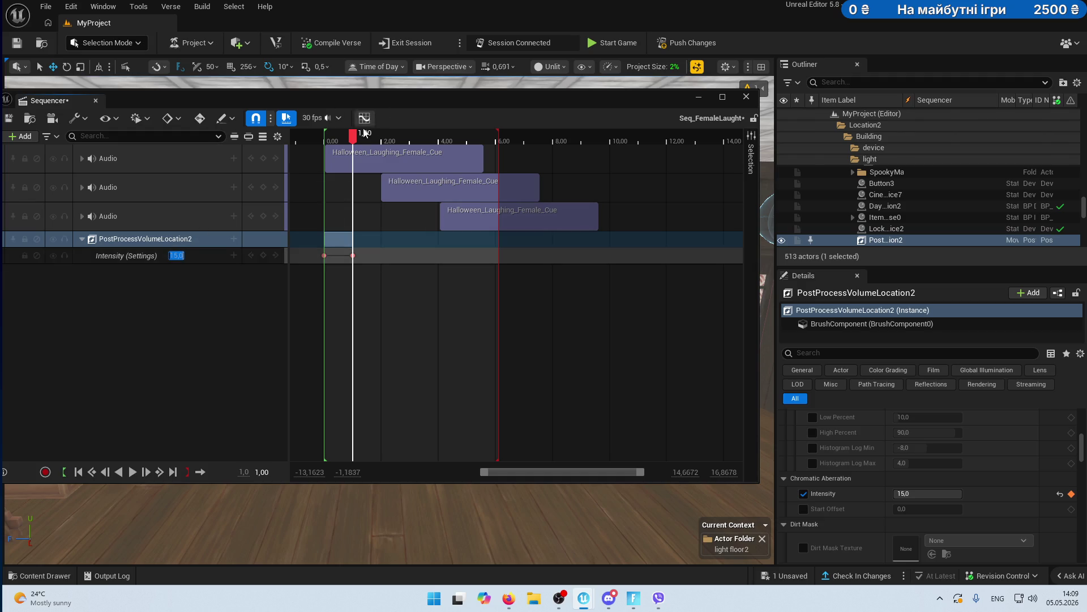
pyautogui.moveTo(359, 135); pyautogui.dragTo(385, 138)
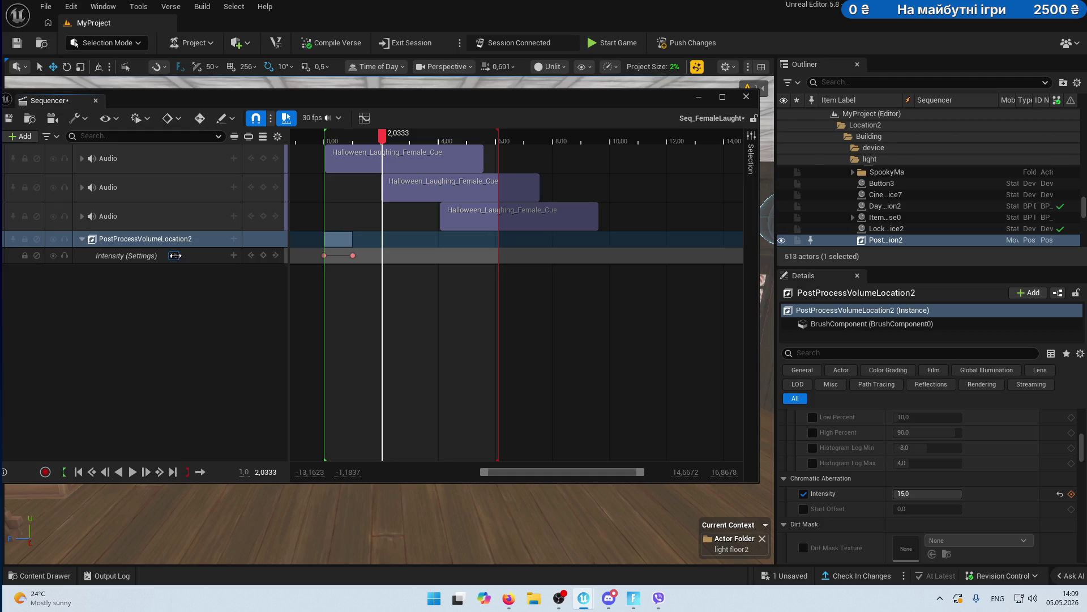
pyautogui.moveTo(175, 255); pyautogui.dragTo(189, 255)
# - Key Intensity 10 at 3 s, 30 at 4 s and 0 at 6.10 s
pyautogui.moveTo(383, 136); pyautogui.dragTo(411, 138)
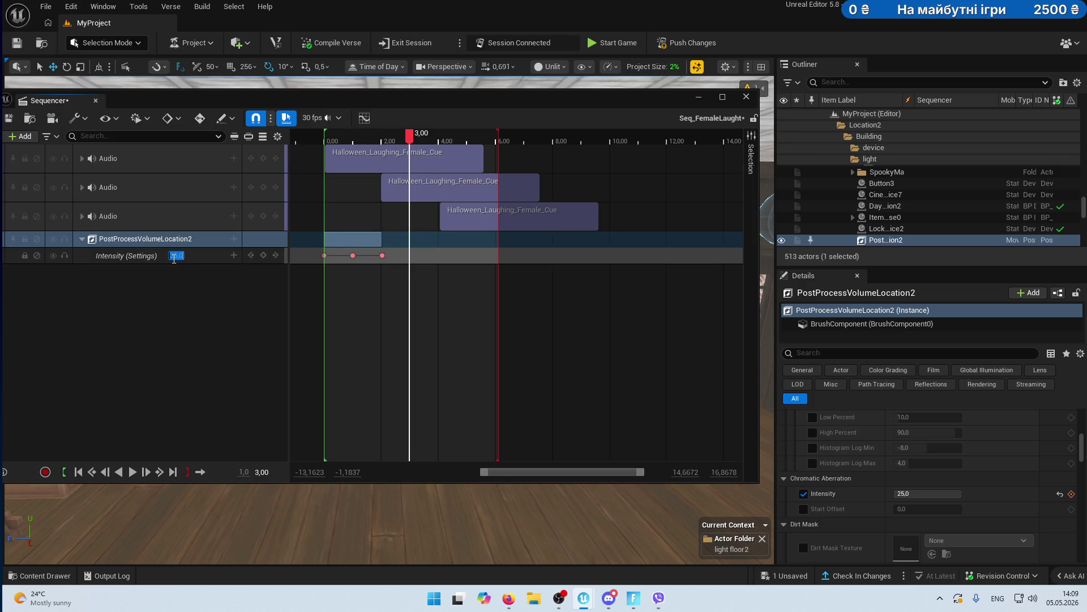
pyautogui.write('10')
pyautogui.press('Return')
pyautogui.moveTo(411, 136); pyautogui.dragTo(439, 135)
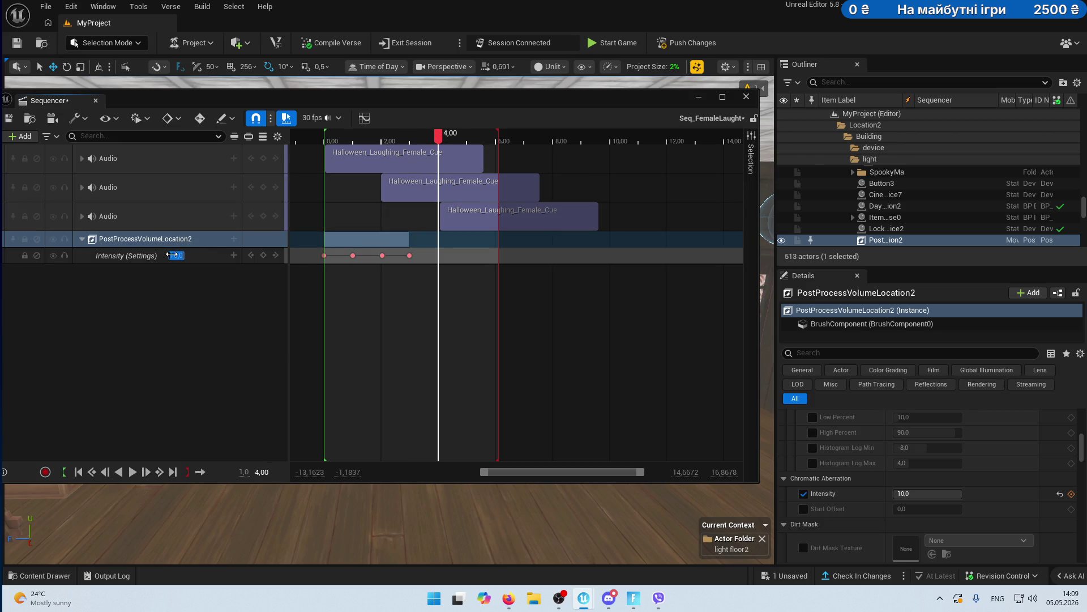
pyautogui.write('30')
pyautogui.press('Return')
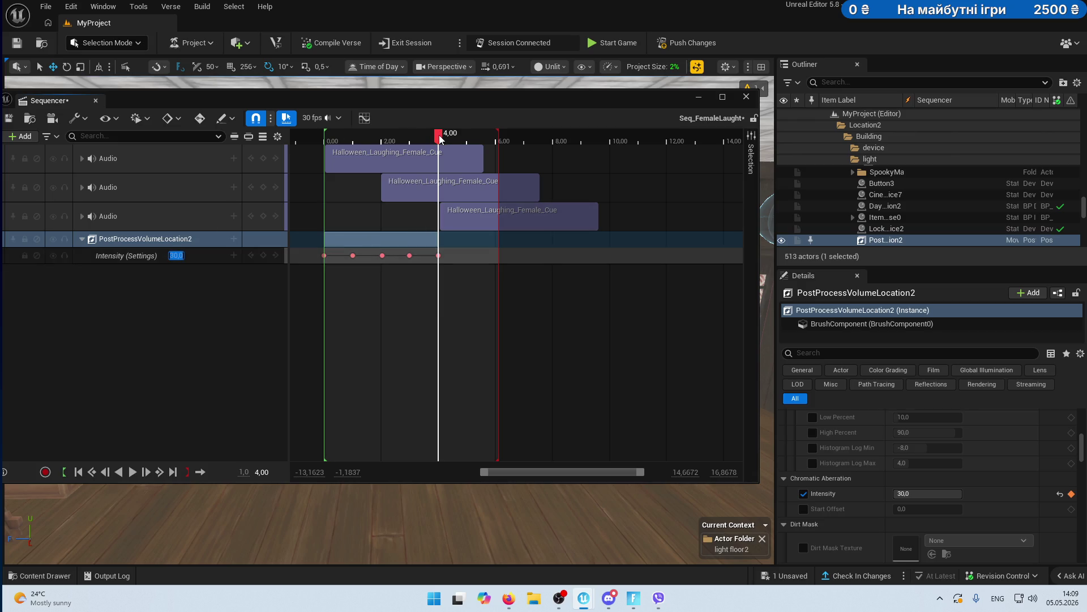
pyautogui.moveTo(440, 138); pyautogui.dragTo(498, 137)
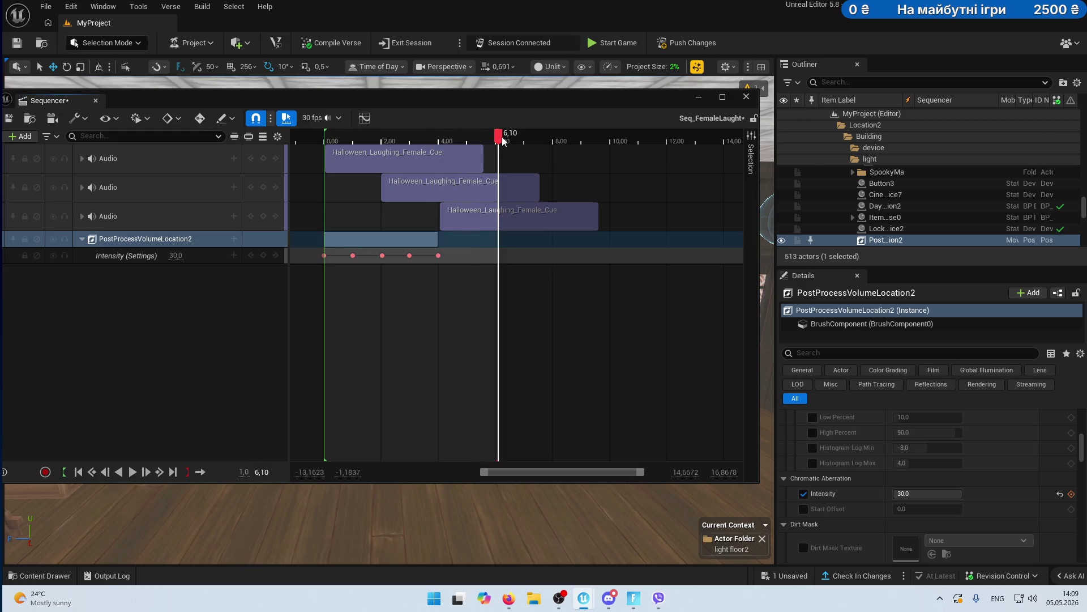
pyautogui.click(174, 255)
pyautogui.write('0')
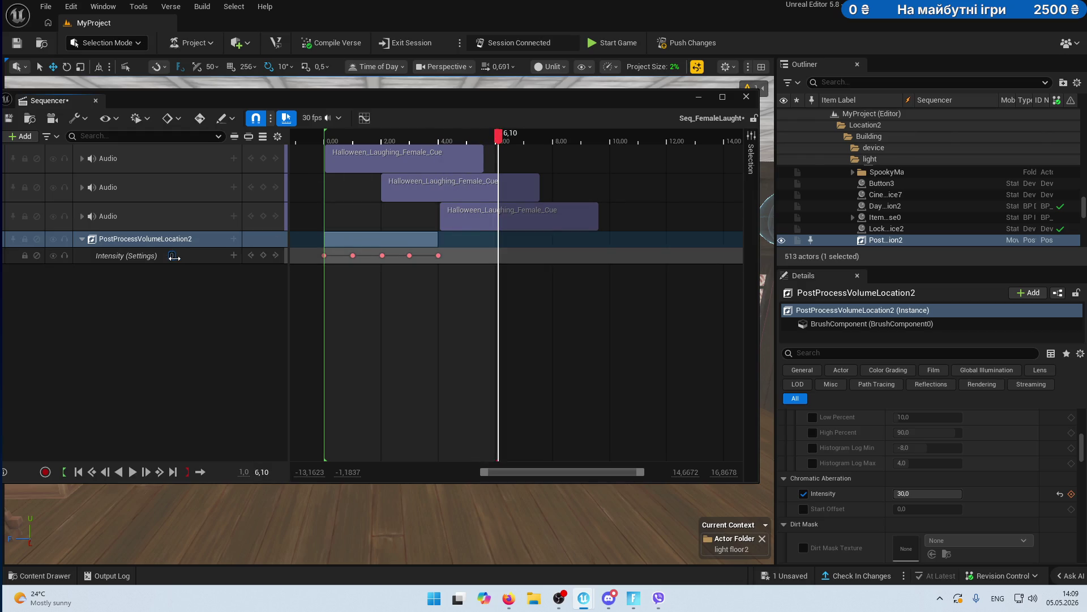
pyautogui.press('Return')
# - Preview the aberration animation in a Lit viewport with game view (G) on
pyautogui.moveTo(496, 139); pyautogui.dragTo(324, 138)
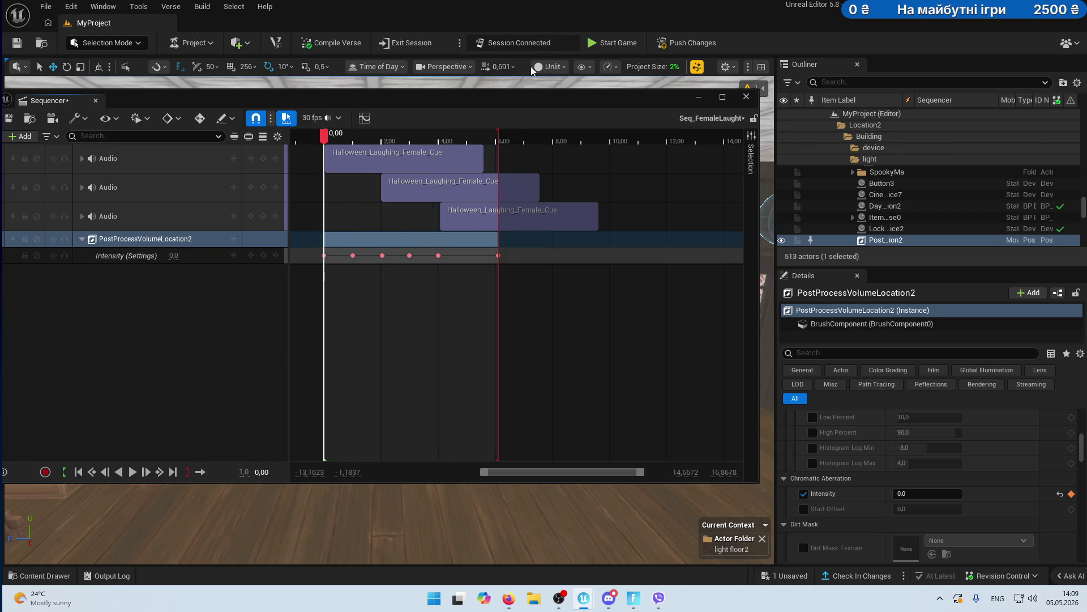
pyautogui.click(448, 83)
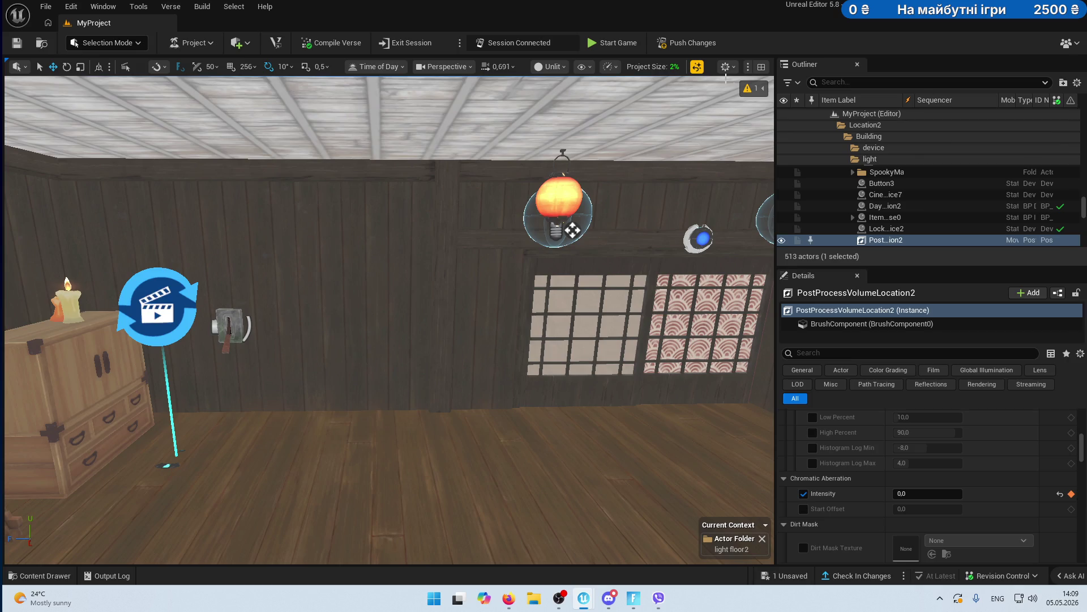
pyautogui.click(549, 66)
pyautogui.click(568, 112)
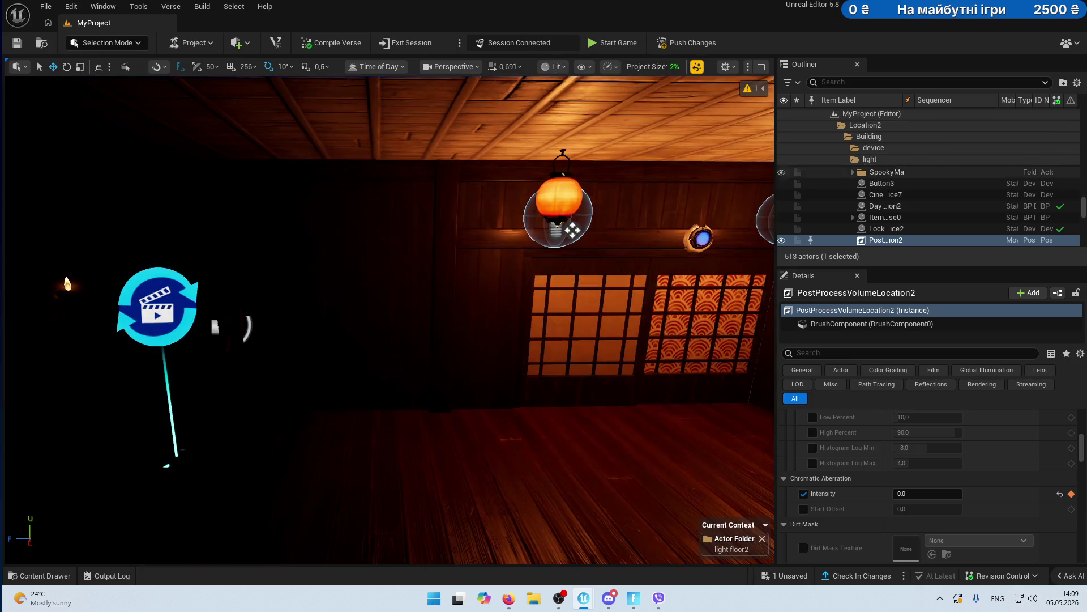
pyautogui.moveTo(927, 493)
pyautogui.mouseDown()
pyautogui.moveTo(980, 493)
pyautogui.moveTo(918, 493)
pyautogui.mouseUp()
pyautogui.press('g')
pyautogui.press('g')
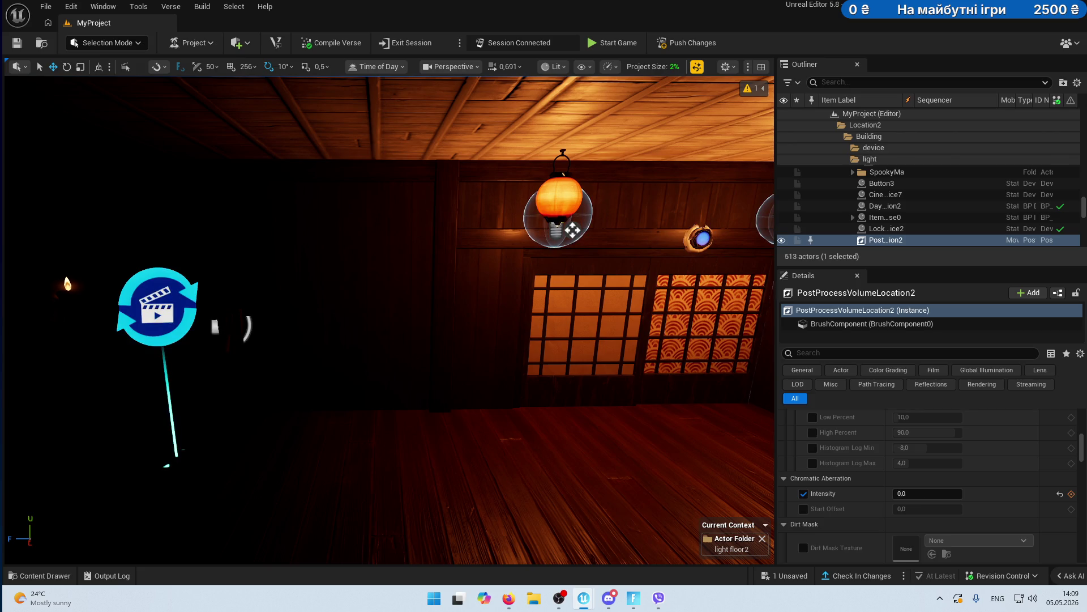
pyautogui.moveTo(906, 64)
pyautogui.mouseDown()
pyautogui.moveTo(923, 67)
pyautogui.moveTo(687, 91)
pyautogui.moveTo(680, 81)
pyautogui.mouseUp()
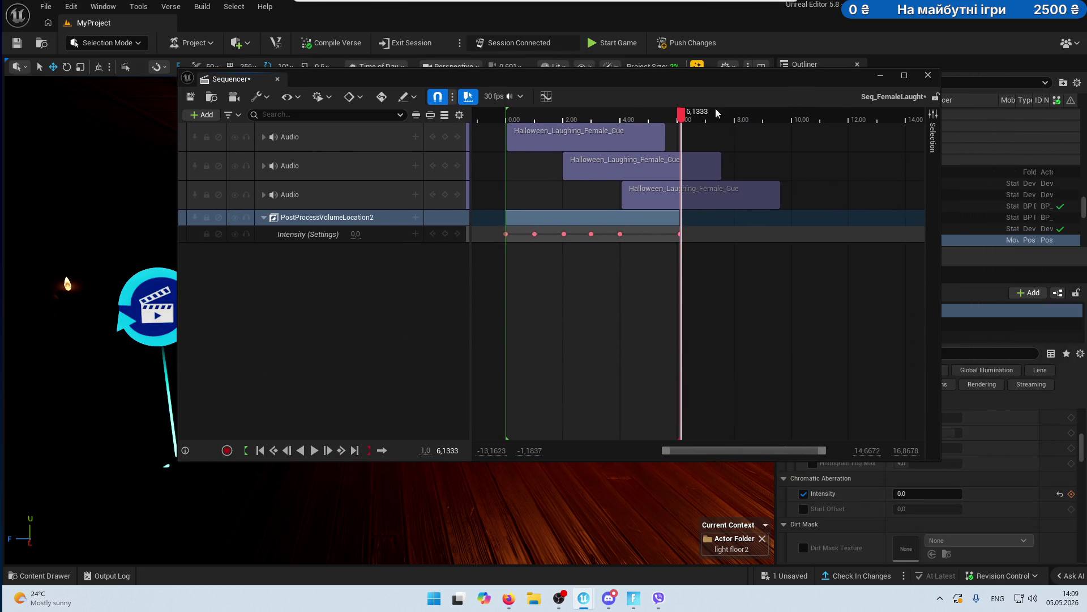
# - Search the volume's Settings for 'v' and add a Vignette Intensity track
pyautogui.click(416, 218)
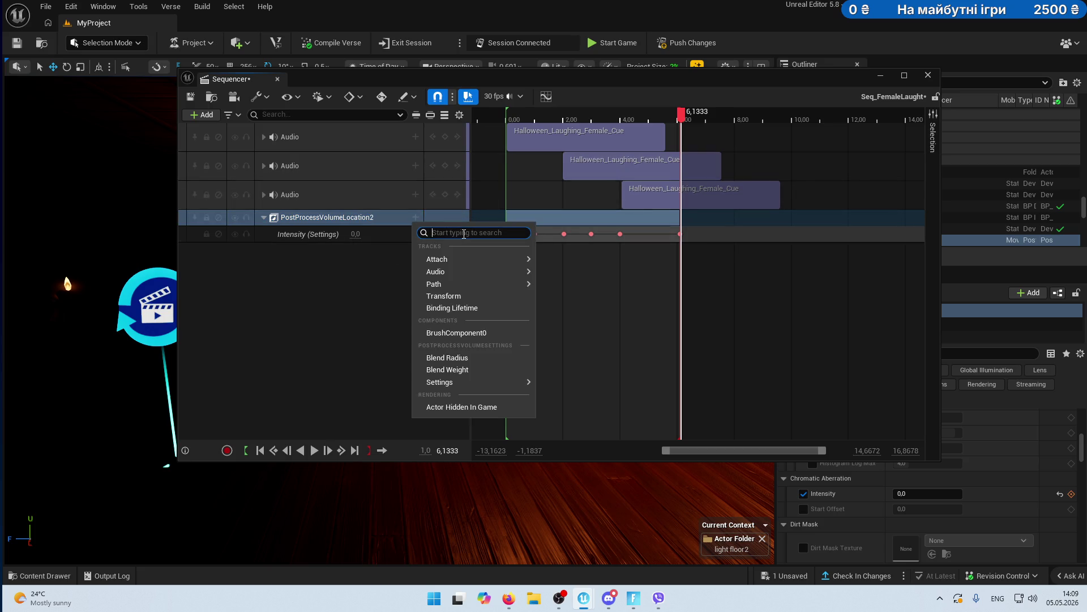
pyautogui.write('vi')
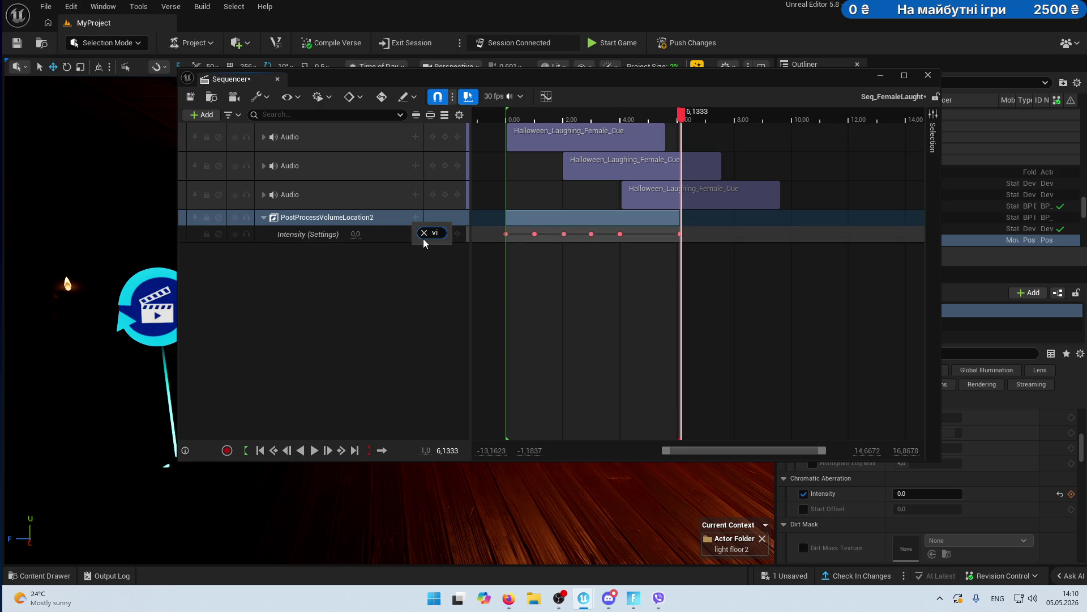
pyautogui.click(423, 232)
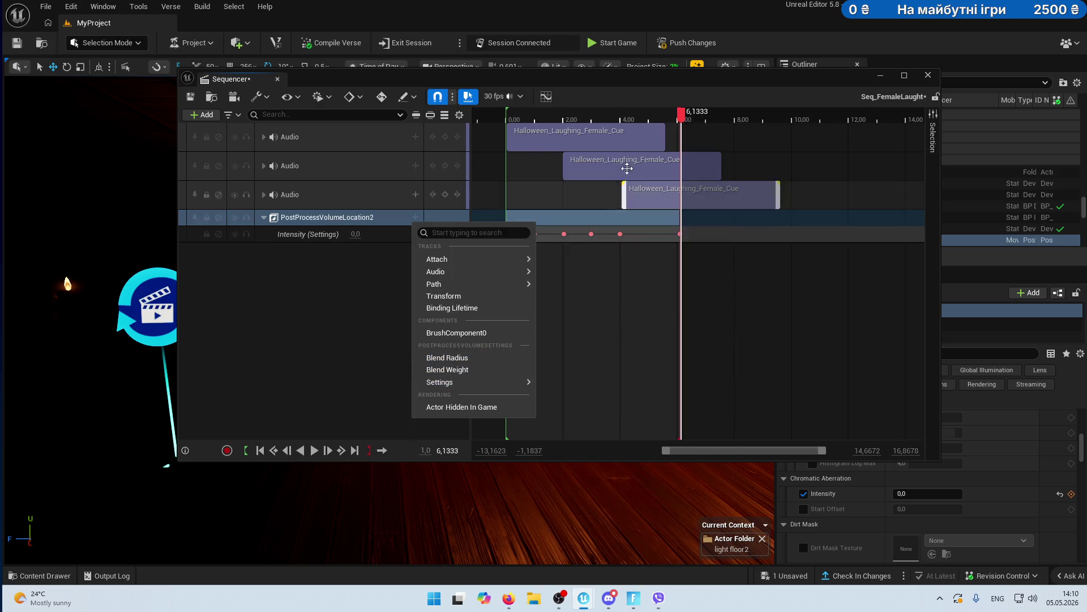
pyautogui.moveTo(510, 381)
pyautogui.write('vi')
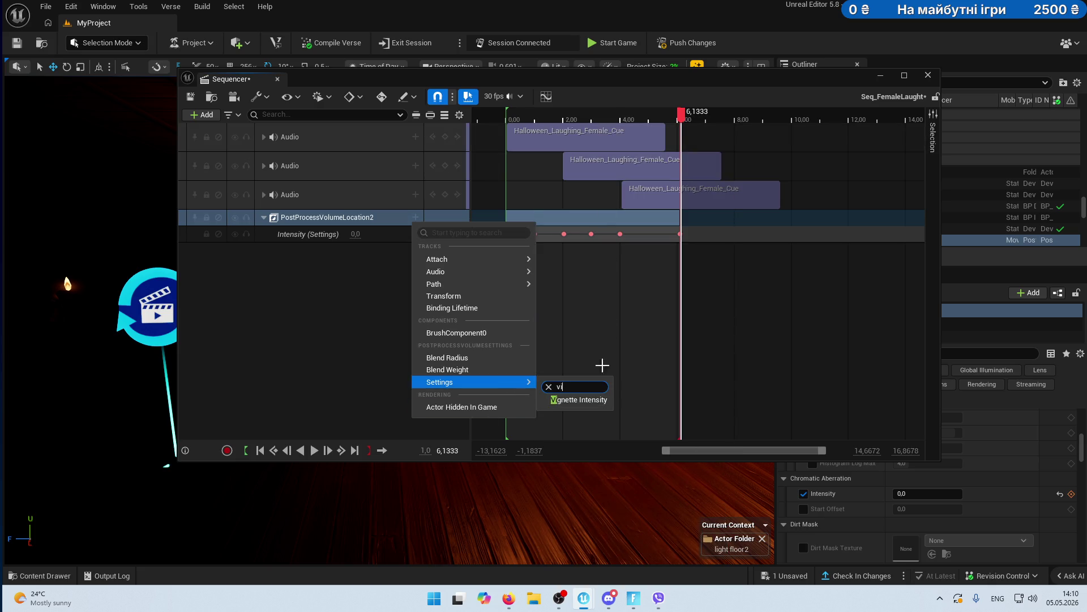
pyautogui.click(592, 403)
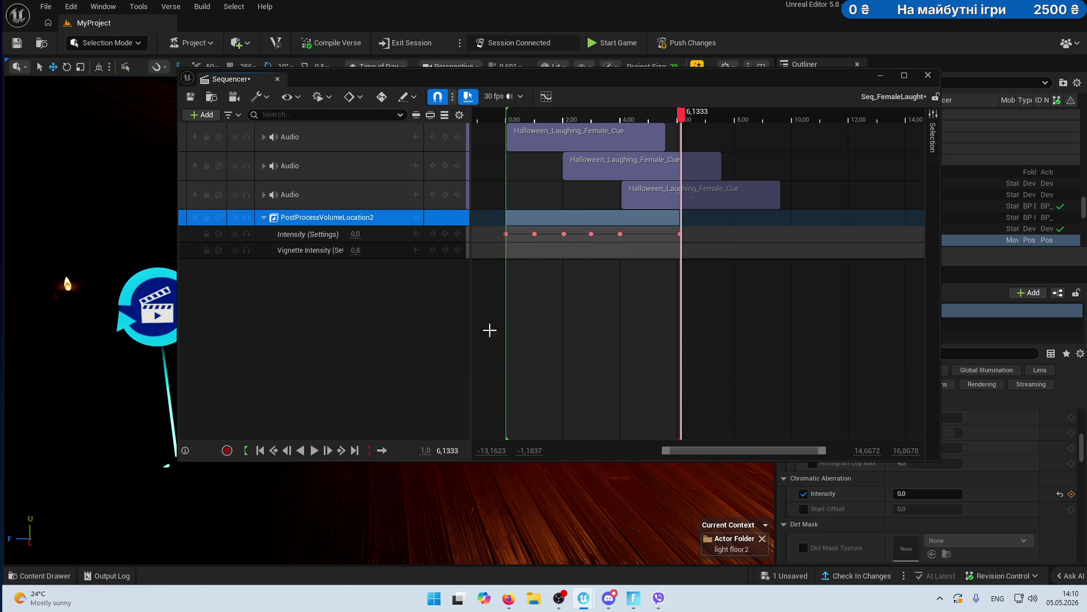
# - Try Vignette Intensity values 0.4 at the start and 2 near 4 seconds
pyautogui.moveTo(683, 113); pyautogui.dragTo(497, 151)
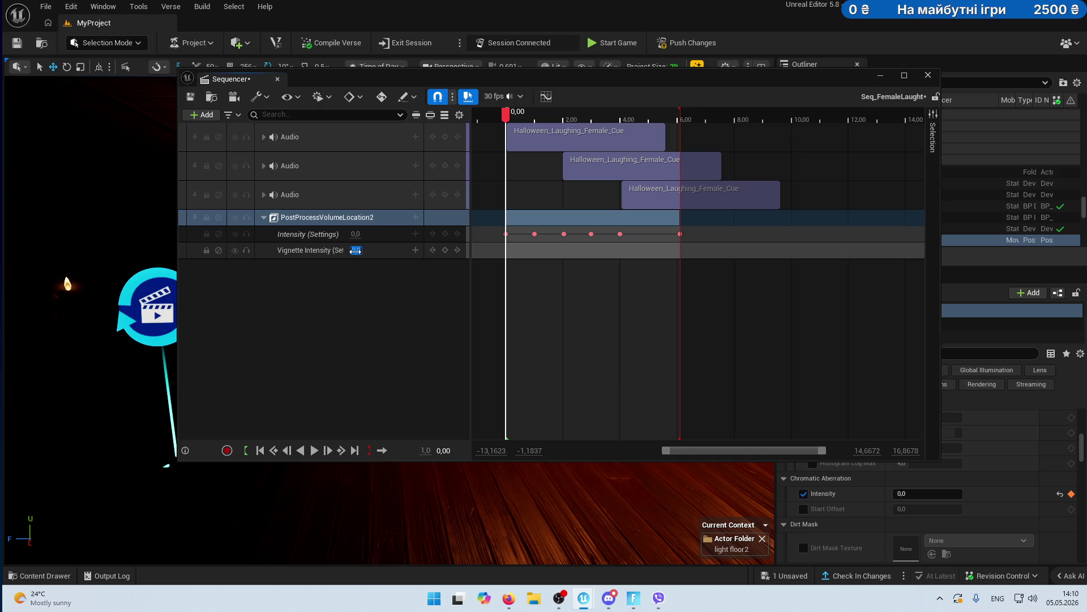
pyautogui.press('BackSpace')
pyautogui.doubleClick(355, 250)
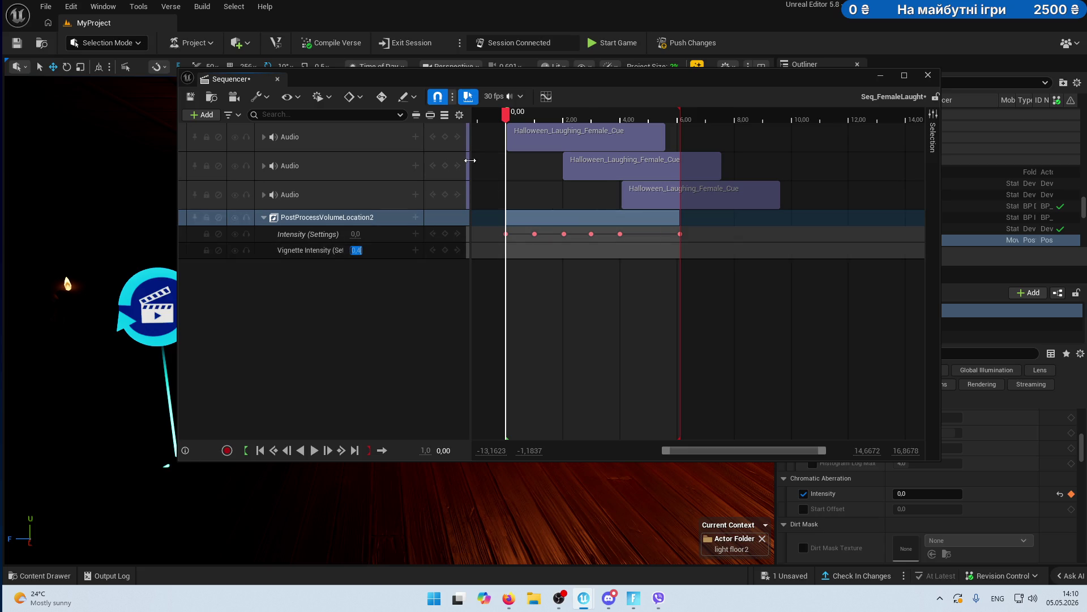
pyautogui.press('Return')
pyautogui.moveTo(510, 116); pyautogui.dragTo(534, 116)
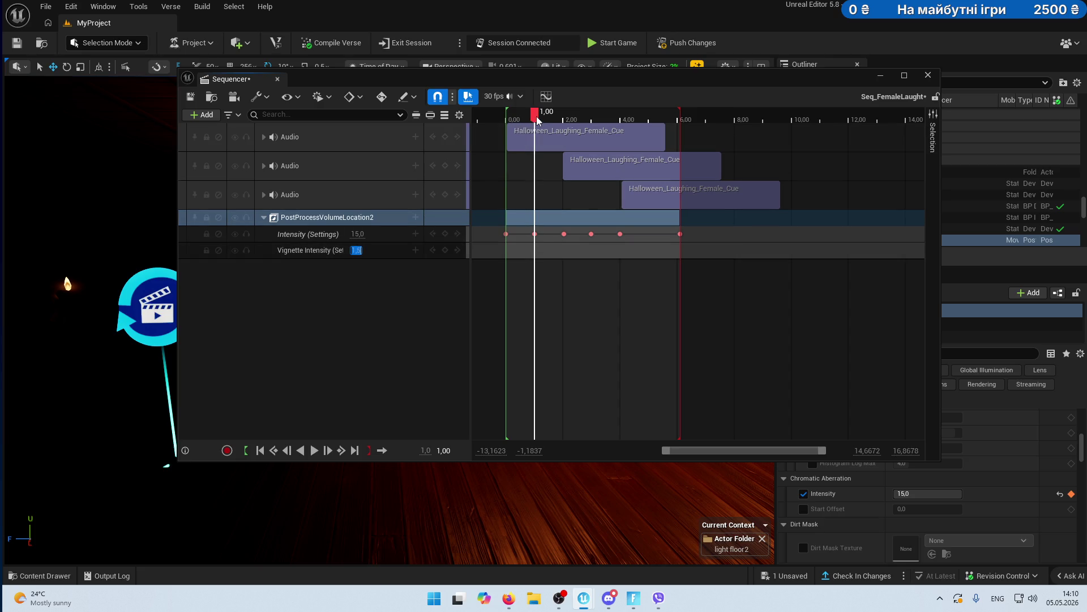
pyautogui.moveTo(538, 119); pyautogui.dragTo(622, 122)
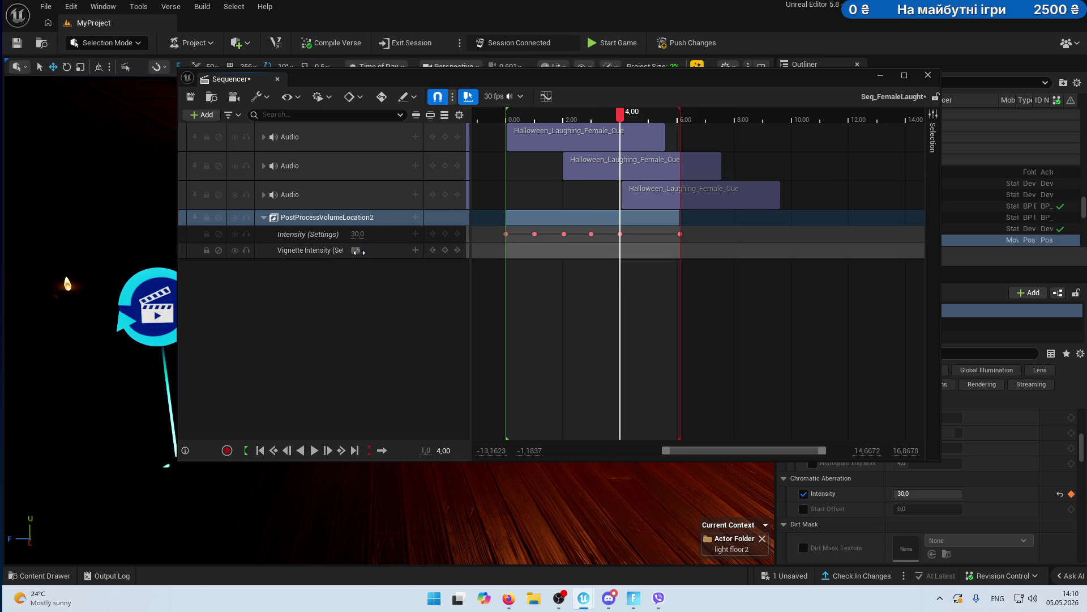
pyautogui.write('2')
pyautogui.click(358, 252)
pyautogui.moveTo(621, 120); pyautogui.dragTo(505, 129)
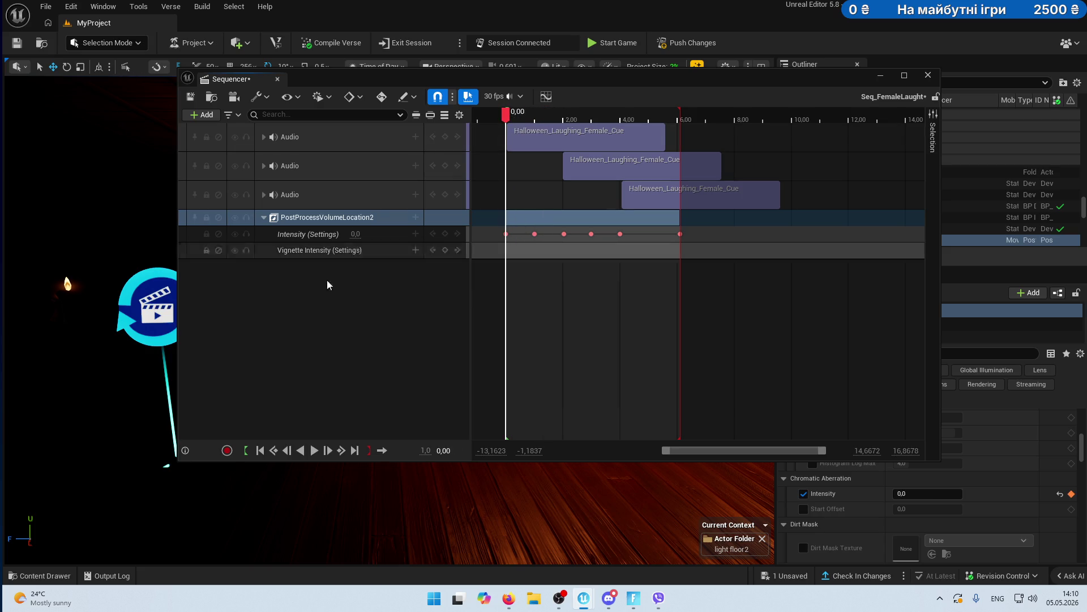
pyautogui.click(374, 254)
# - Key Vignette Intensity 0.4 at the start and 1.5 at 1 second
pyautogui.click(358, 252)
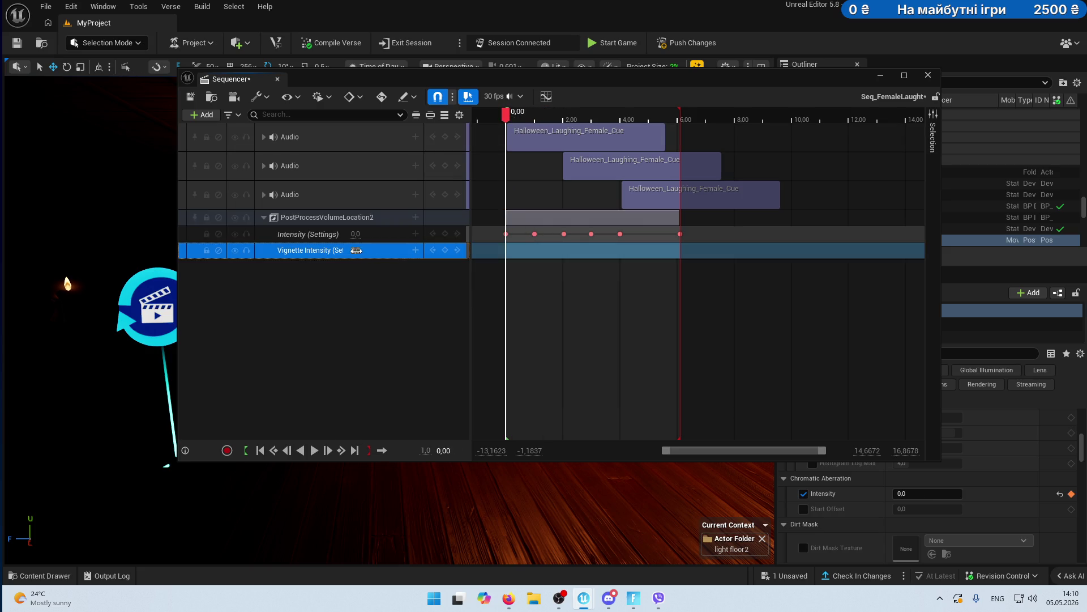
pyautogui.write('4')
pyautogui.press('Return')
pyautogui.click(445, 249)
pyautogui.moveTo(506, 114); pyautogui.dragTo(534, 115)
pyautogui.click(358, 250)
pyautogui.press('Return')
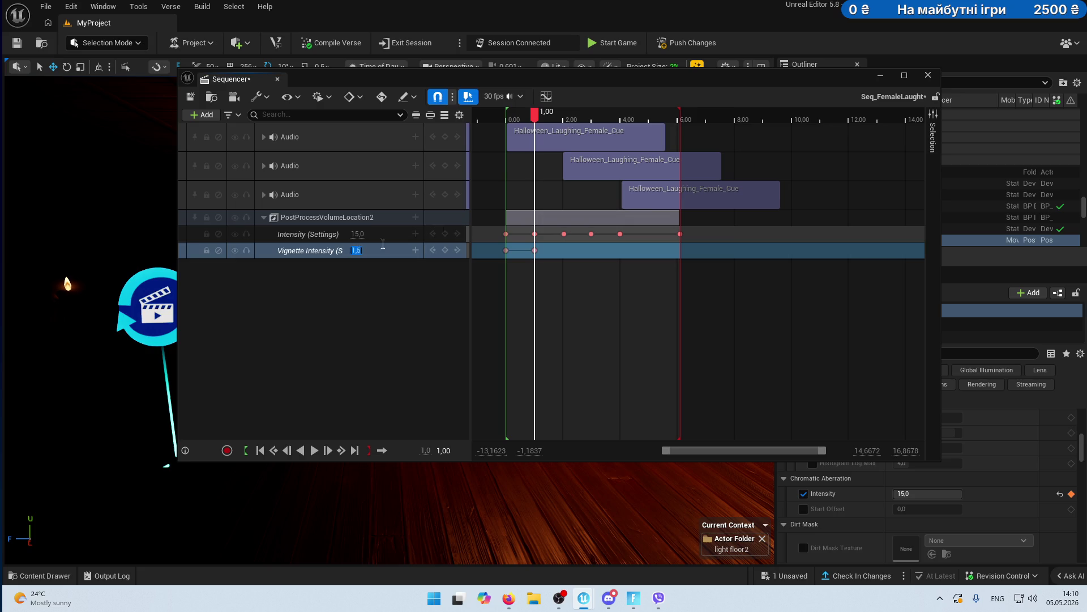
# - Key Vignette Intensity 2.0 at 4 seconds and a closing key at 6.10 seconds
pyautogui.moveTo(535, 114); pyautogui.dragTo(621, 121)
pyautogui.click(357, 250)
pyautogui.write('2')
pyautogui.press('Return')
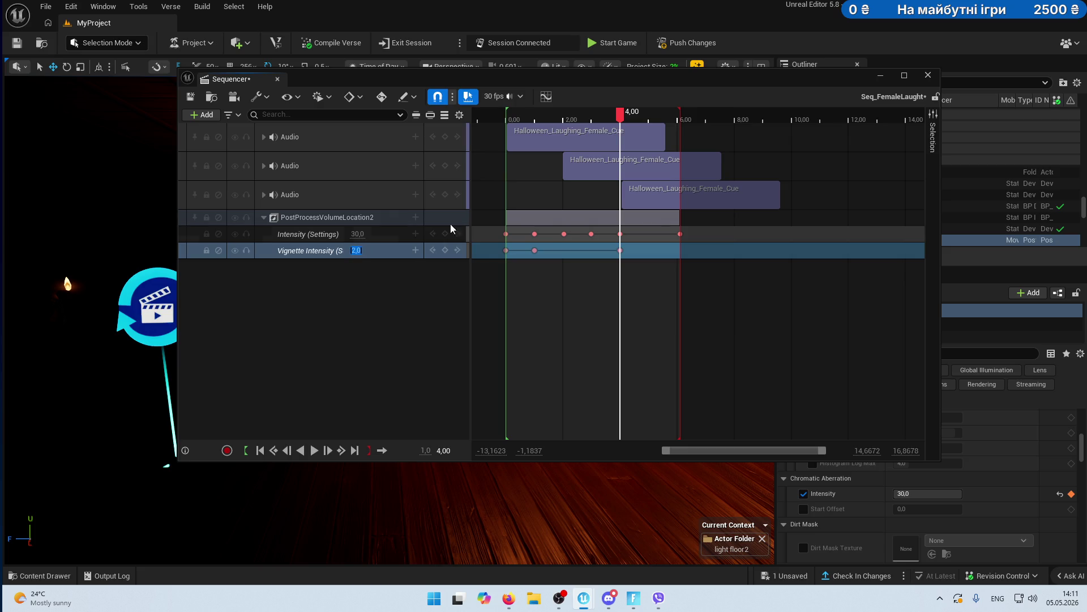
pyautogui.moveTo(636, 118); pyautogui.dragTo(680, 118)
pyautogui.click(357, 250)
pyautogui.write('0,4')
pyautogui.press('Return')
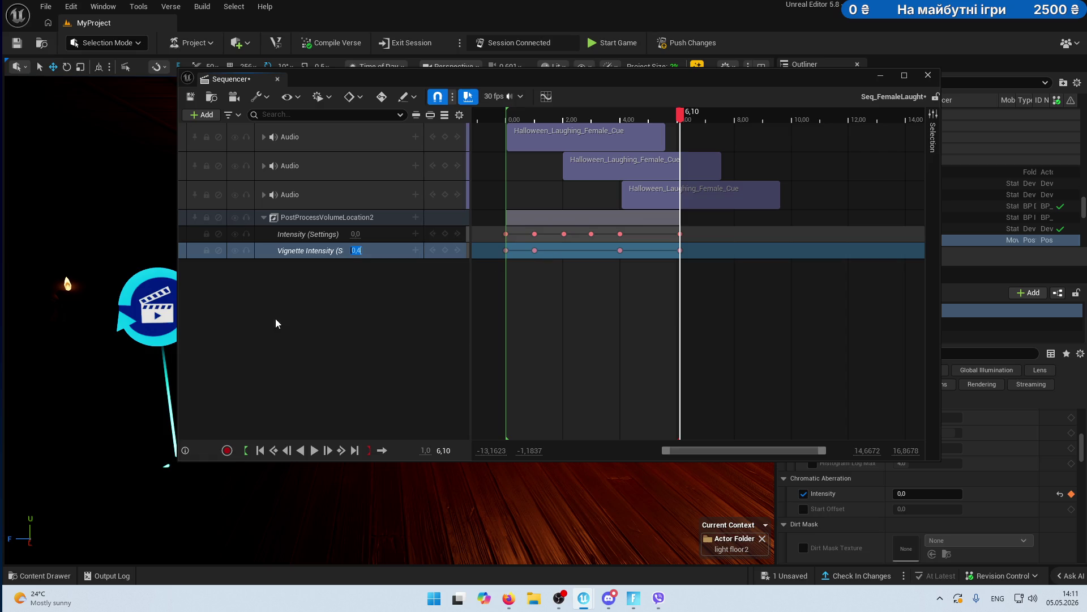
pyautogui.click(364, 322)
pyautogui.click(416, 217)
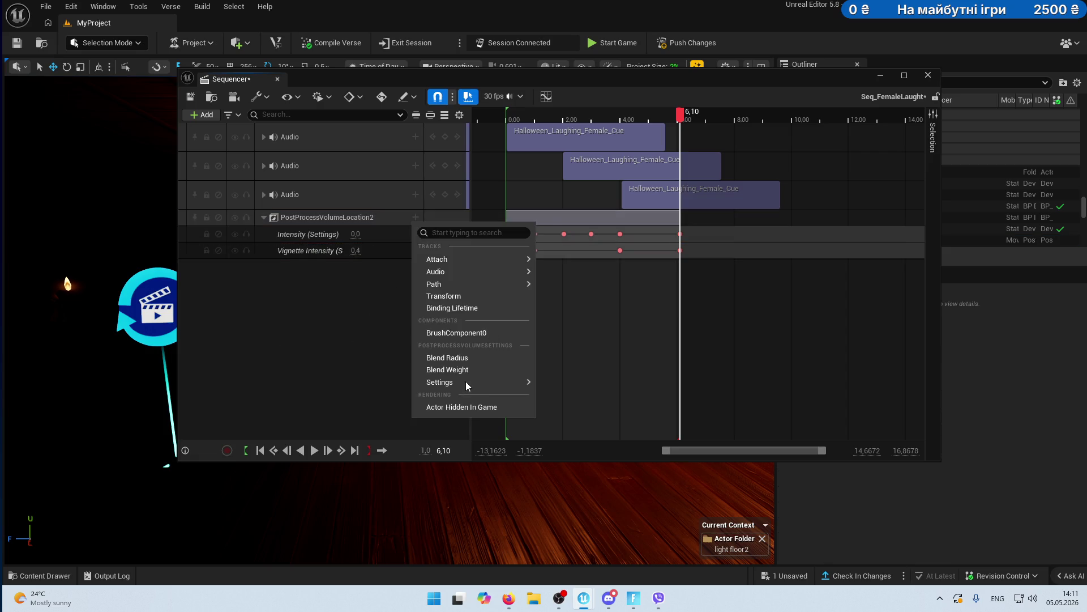
# - Add a Color Grading Global Saturation track to the volume and expand its X, Y, Z, W channels
pyautogui.moveTo(467, 385)
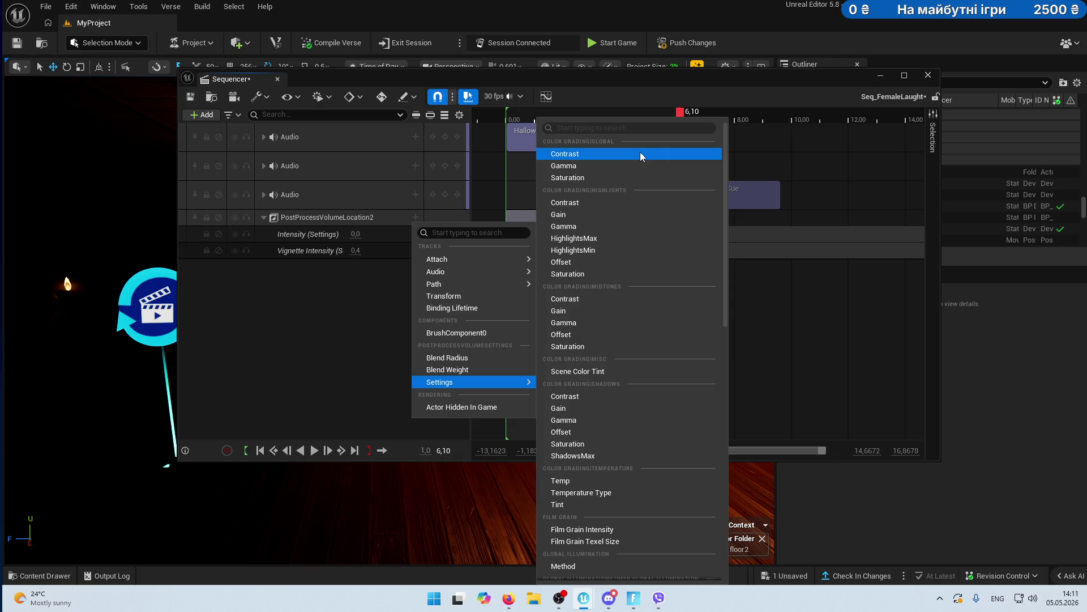
pyautogui.click(603, 177)
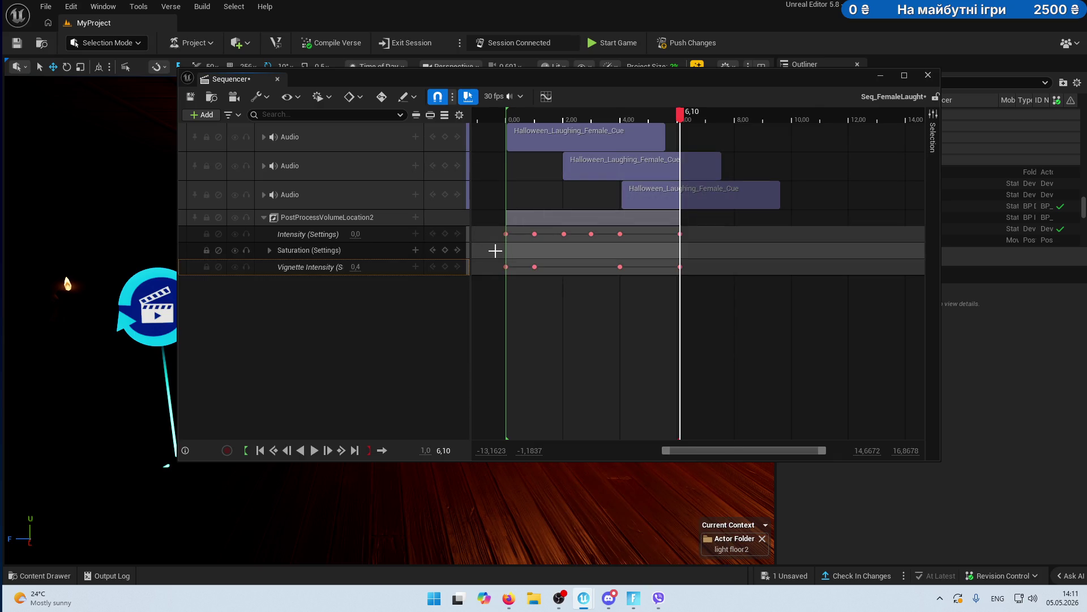
pyautogui.click(272, 252)
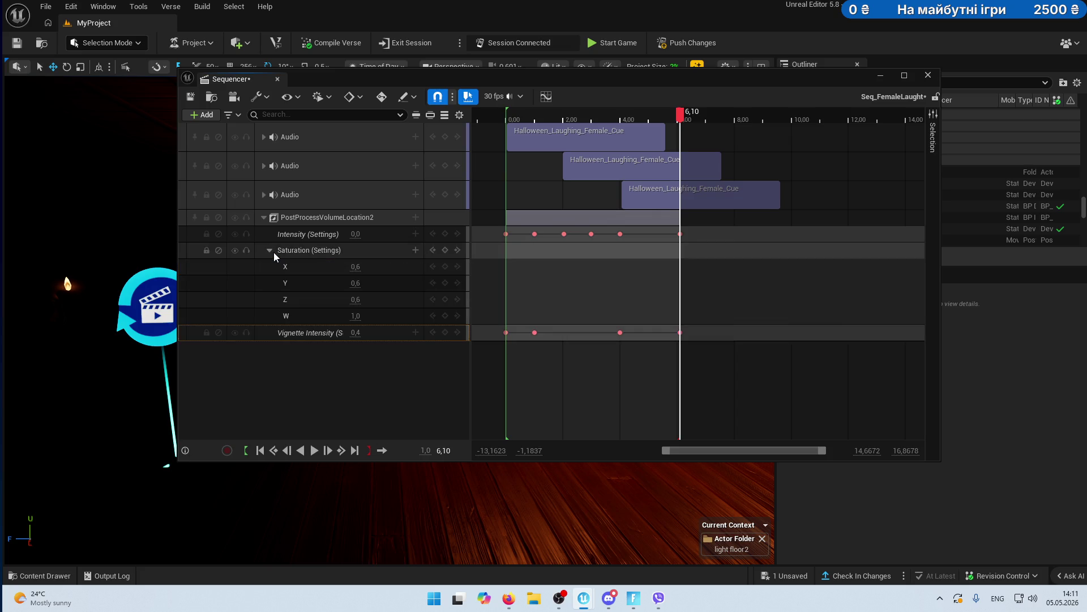
# - Key Saturation W at 1.0 at the start and again at 1 second
pyautogui.click(270, 251)
pyautogui.click(363, 250)
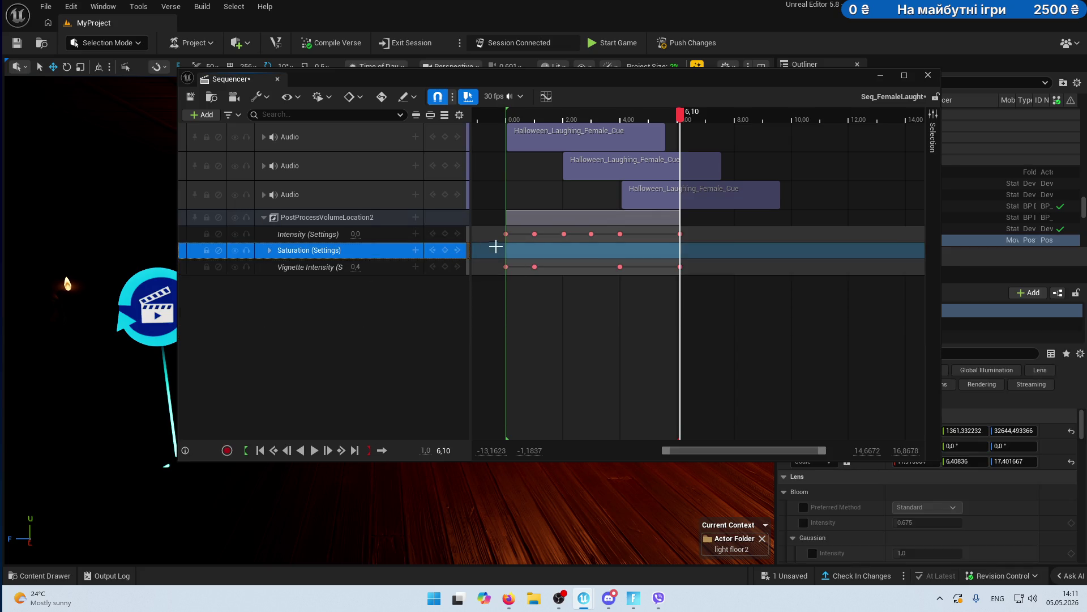
pyautogui.click(270, 251)
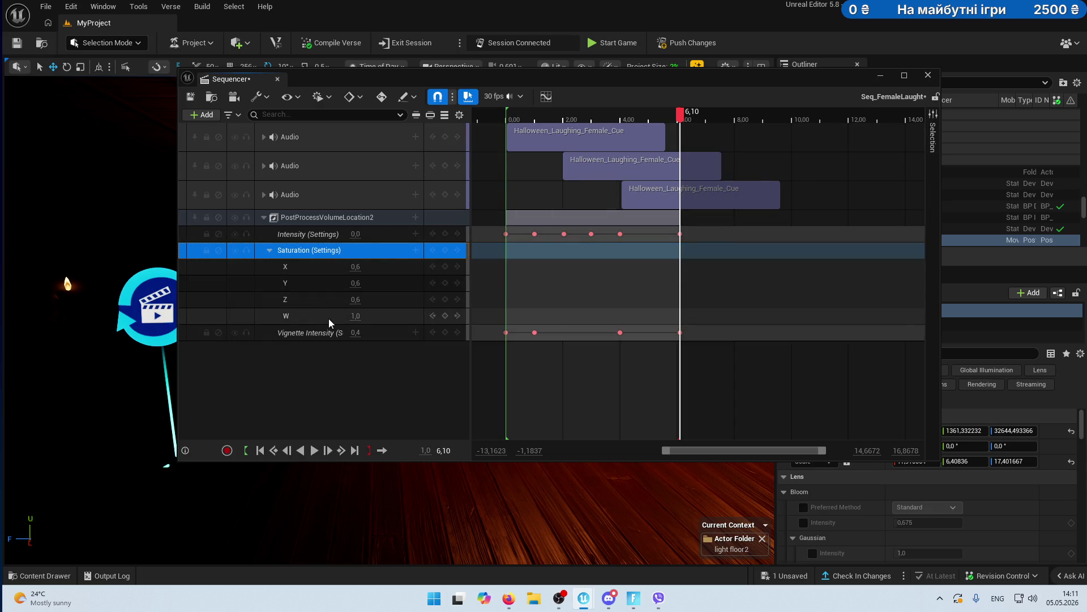
pyautogui.click(681, 113)
pyautogui.moveTo(664, 118); pyautogui.dragTo(506, 114)
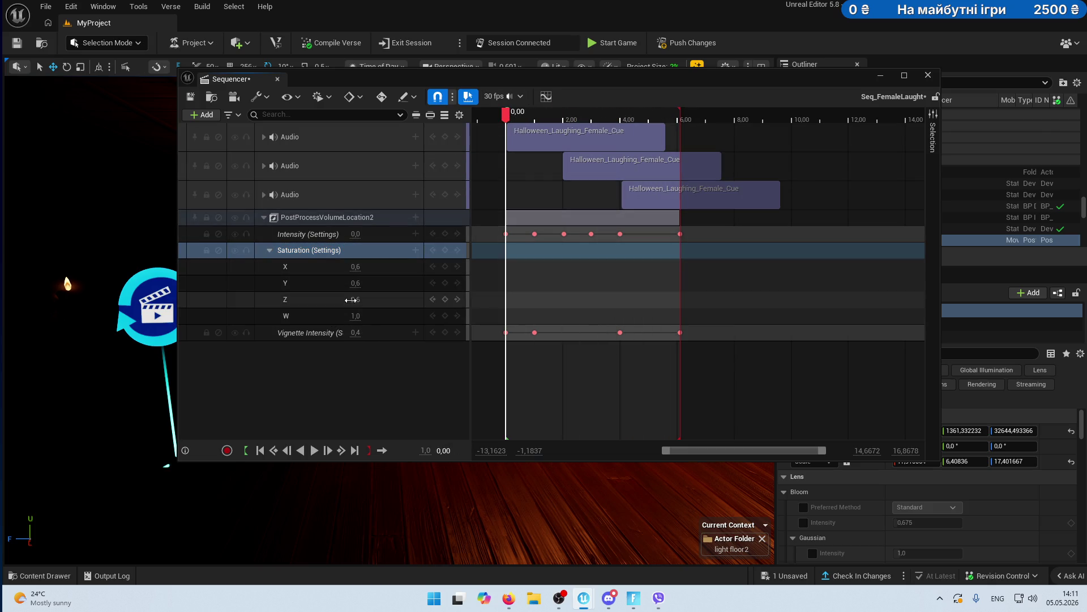
pyautogui.click(445, 316)
pyautogui.moveTo(511, 114); pyautogui.dragTo(534, 114)
pyautogui.click(355, 316)
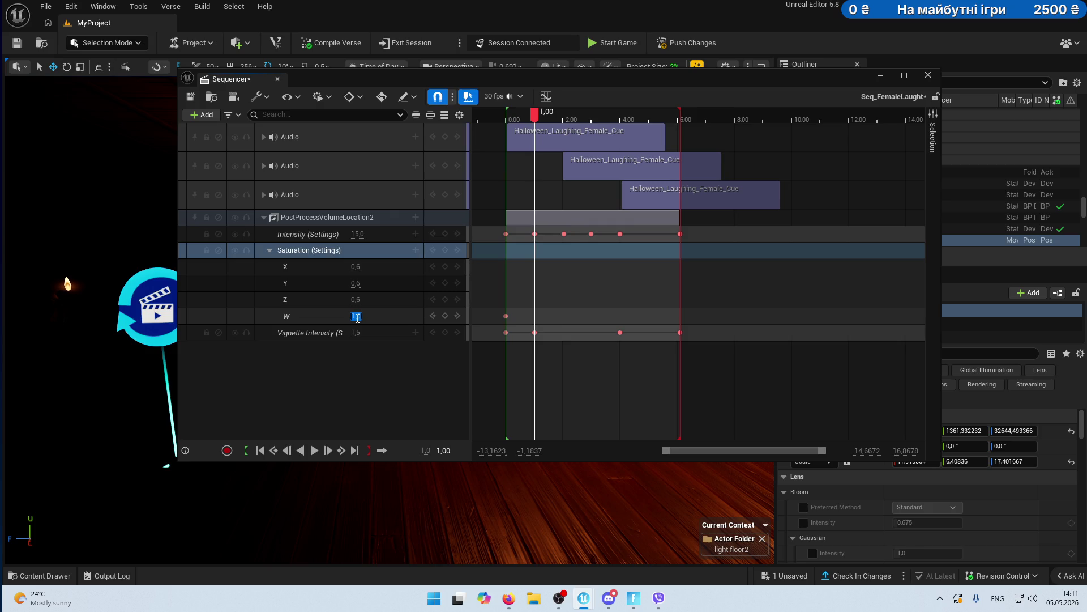
pyautogui.click(445, 316)
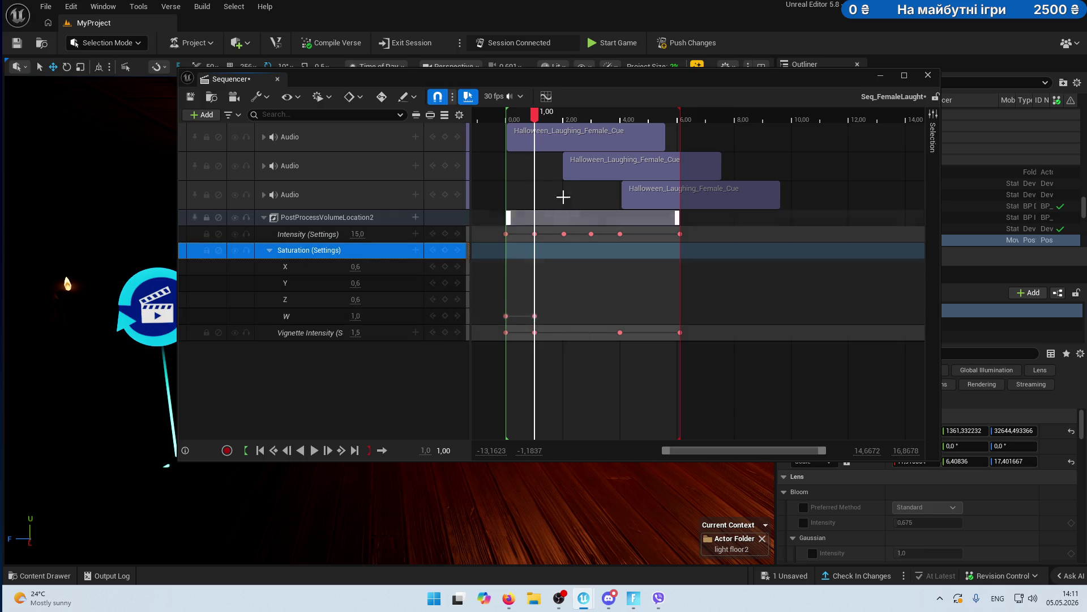
# - Key a Saturation dip to 0.2 at 2.5 s and 1.0 at 6.1 s
pyautogui.moveTo(536, 116); pyautogui.dragTo(577, 116)
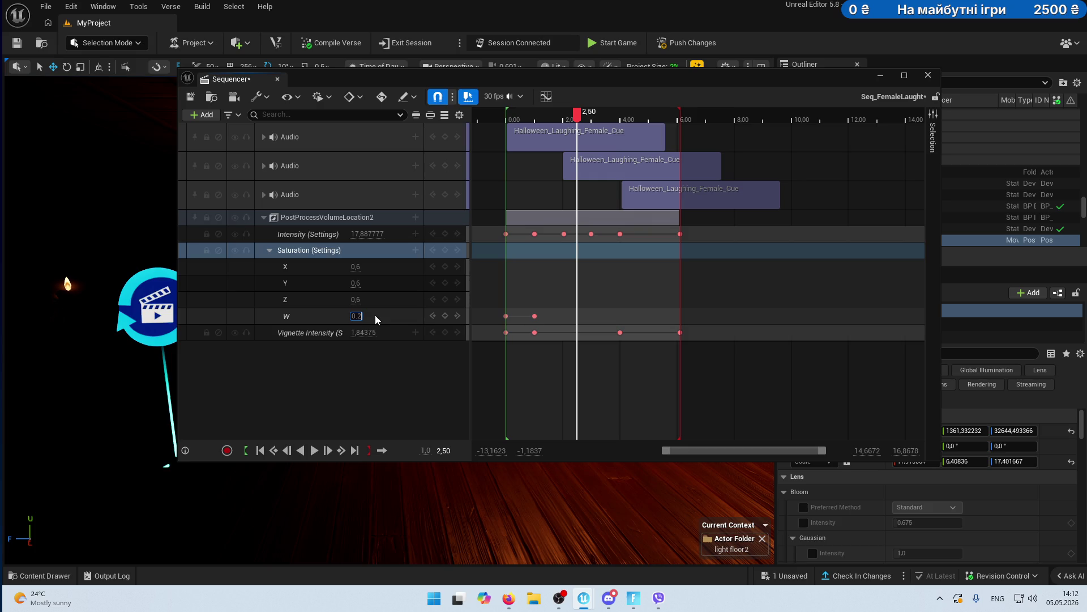
pyautogui.moveTo(576, 113); pyautogui.dragTo(681, 117)
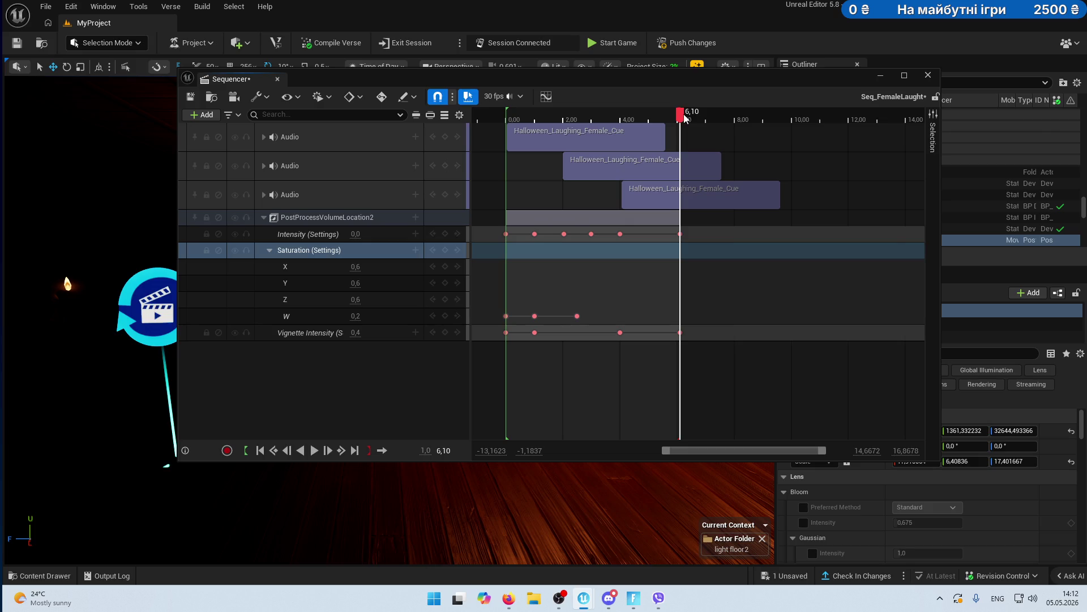
pyautogui.click(356, 317)
pyautogui.press('Return')
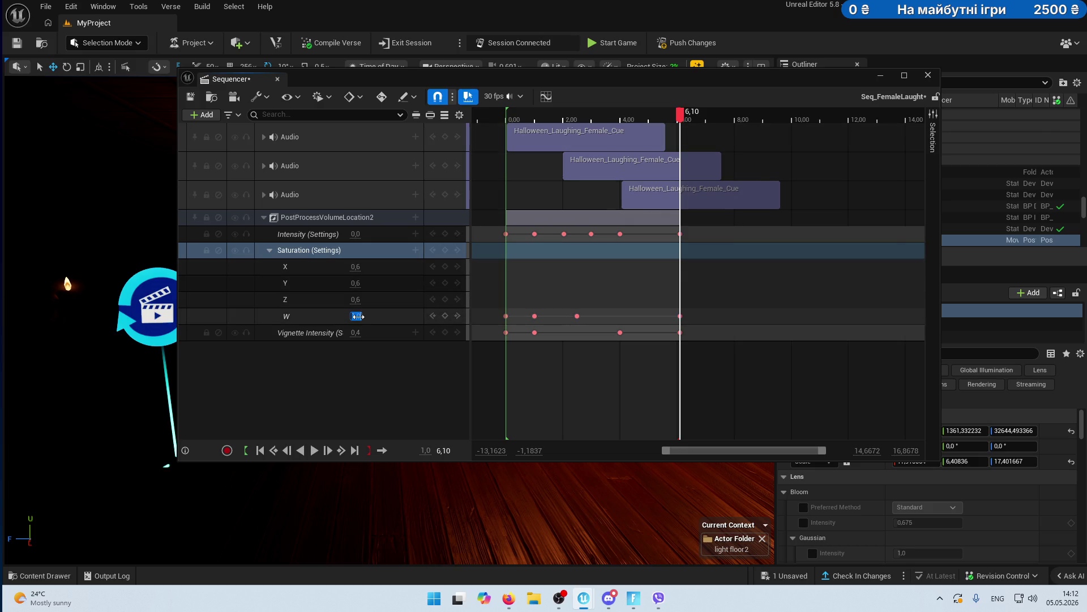
pyautogui.click(591, 361)
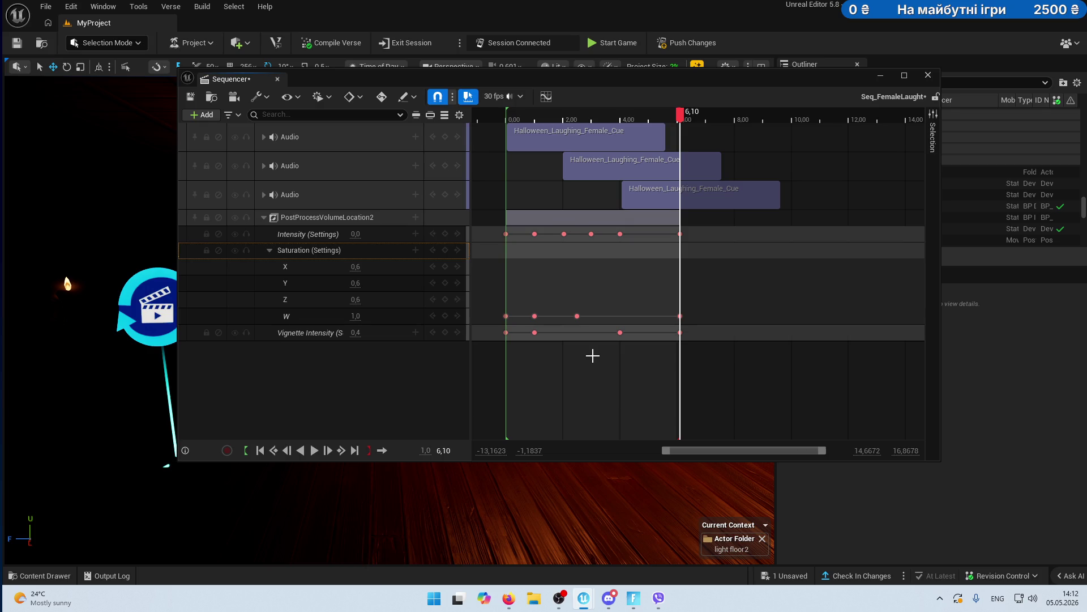
pyautogui.click(270, 249)
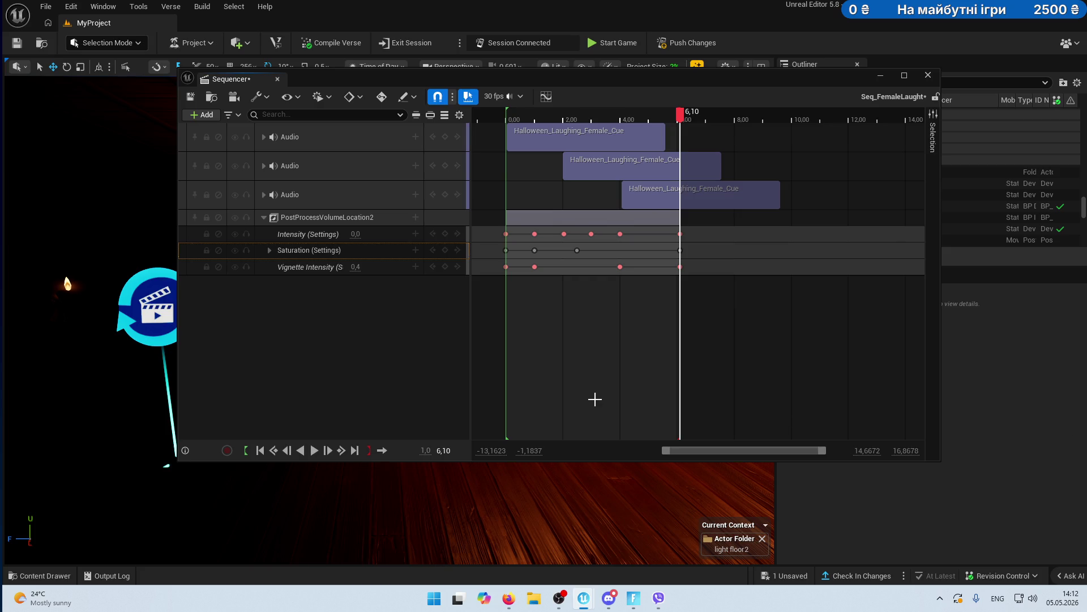
# - Add a Color Grading Temperature Tint track to PostProcessVolumeLocation2
pyautogui.click(416, 217)
pyautogui.moveTo(472, 385)
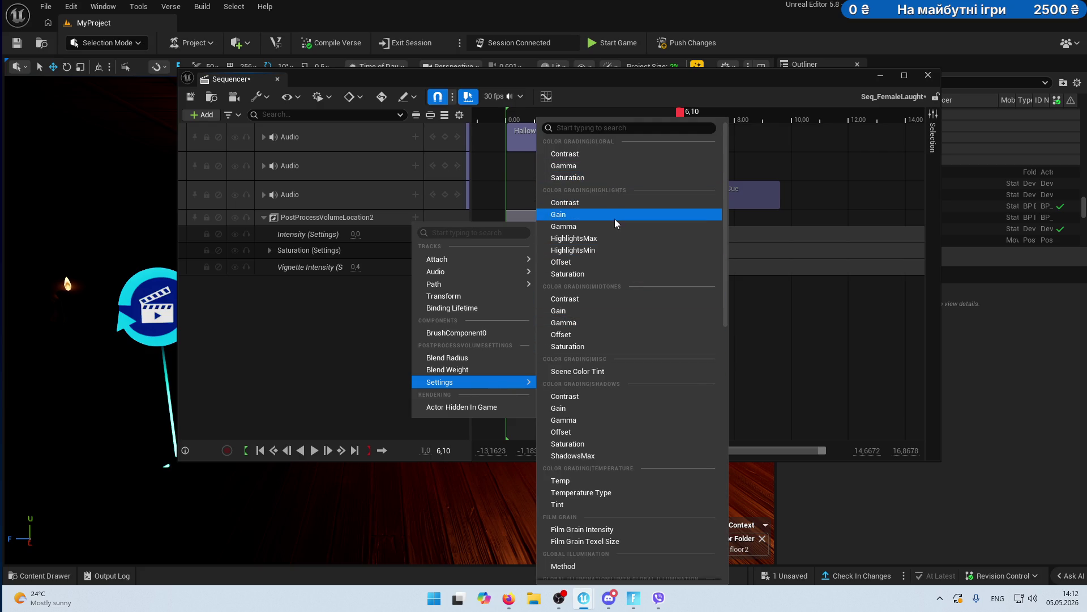
pyautogui.scroll(-2, 600, 357)
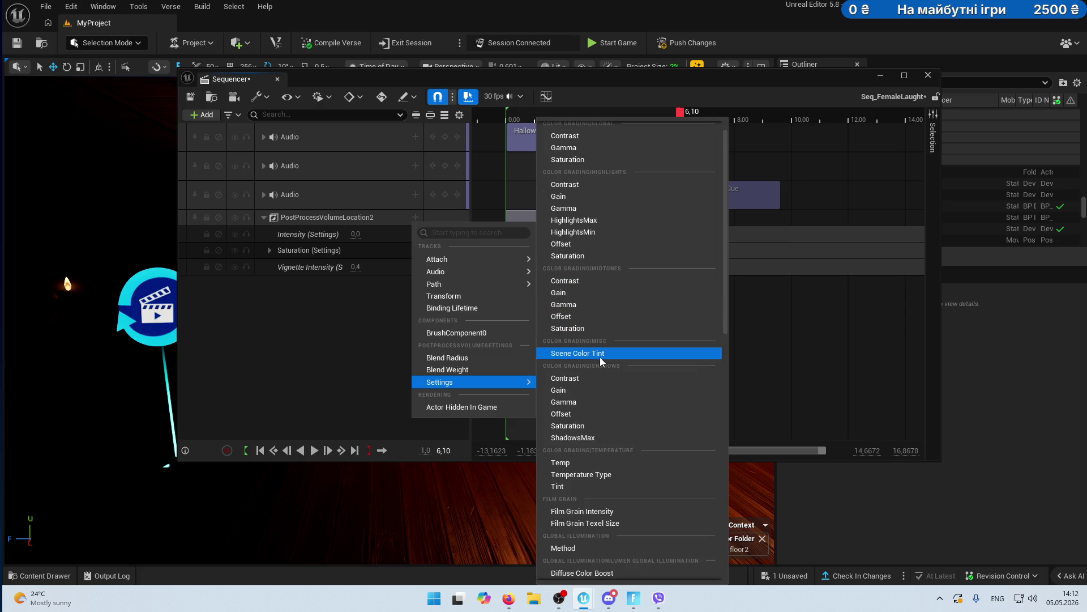
pyautogui.scroll(-1, 600, 388)
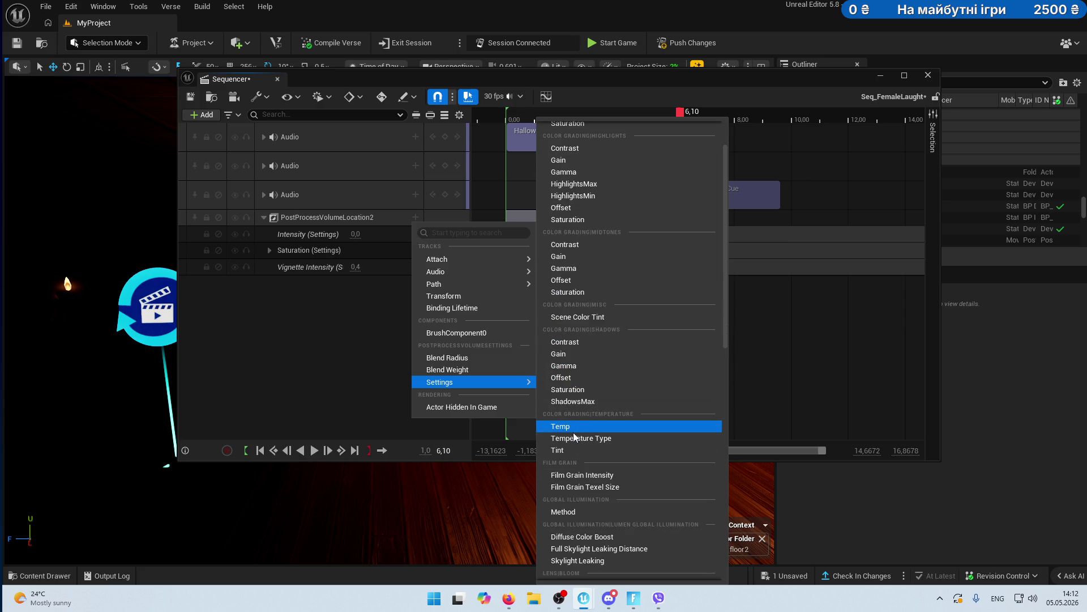
pyautogui.click(574, 453)
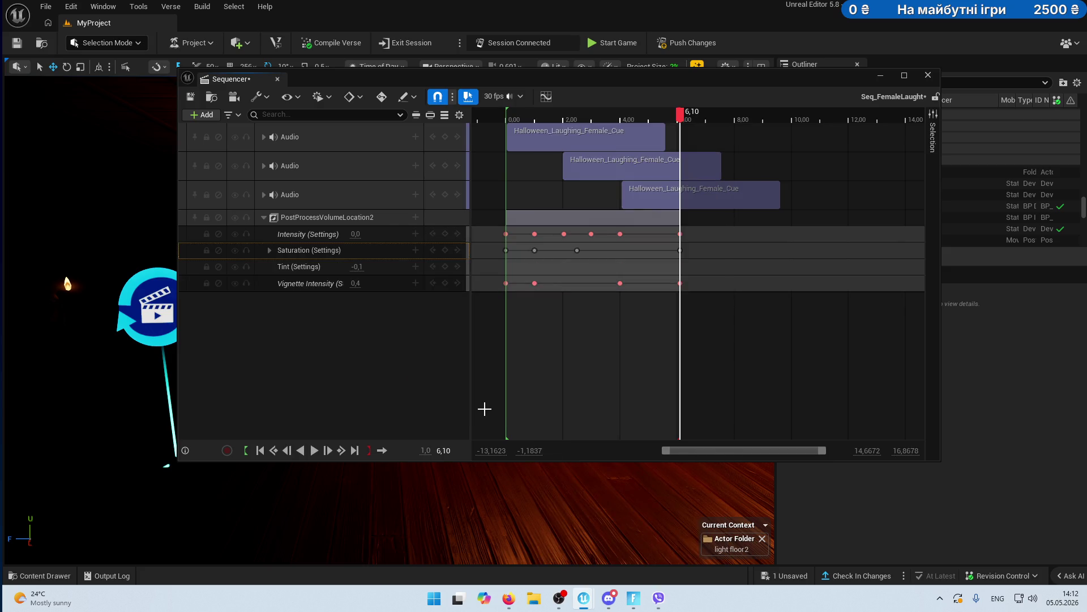
# - Screenshot the expanded Saturation keys, then collapse it and select the Tint track
pyautogui.click(270, 249)
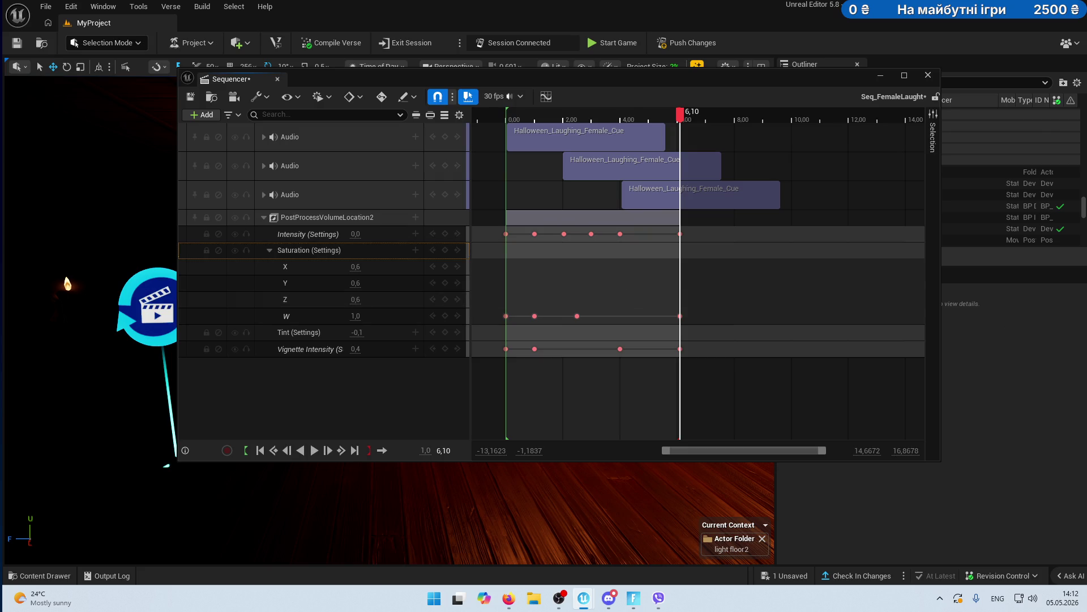
pyautogui.hotkey('alt', 'Tab')
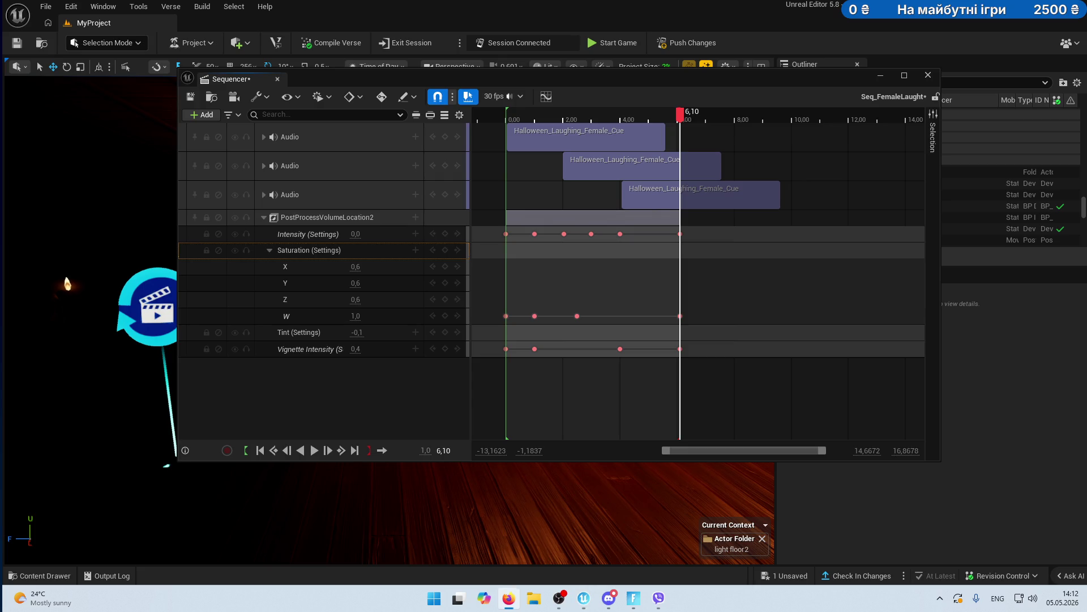
pyautogui.click(420, 412)
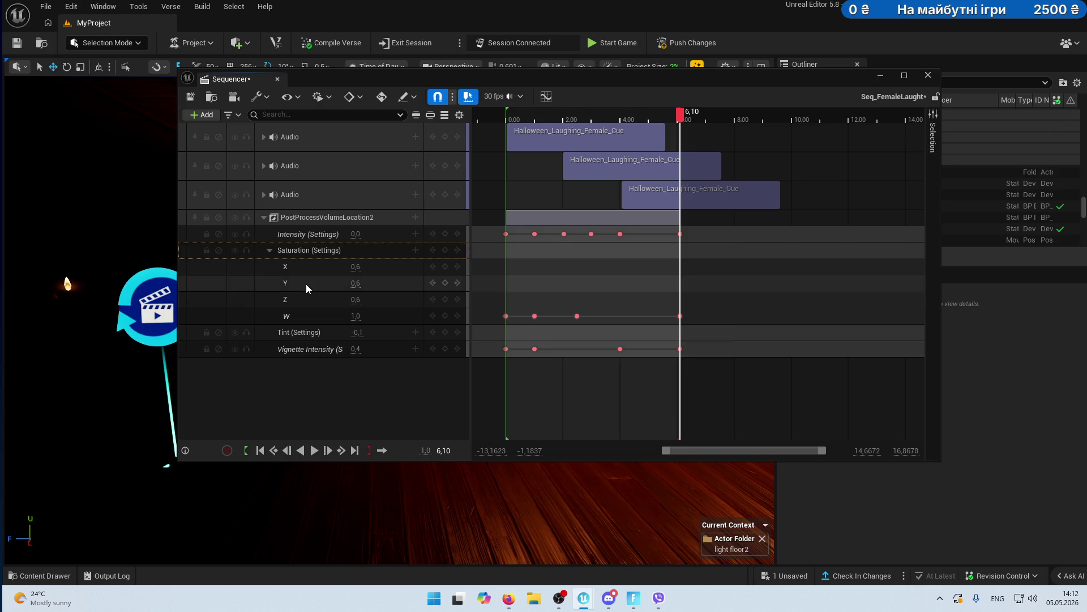
pyautogui.press('Print')
pyautogui.moveTo(188, 242); pyautogui.dragTo(640, 352)
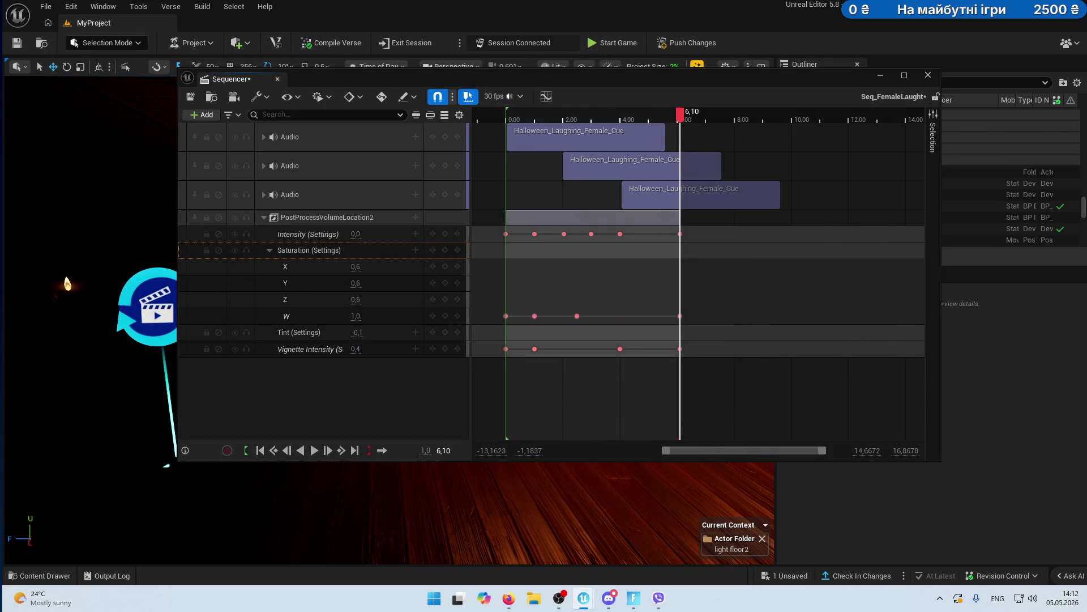
pyautogui.click(271, 250)
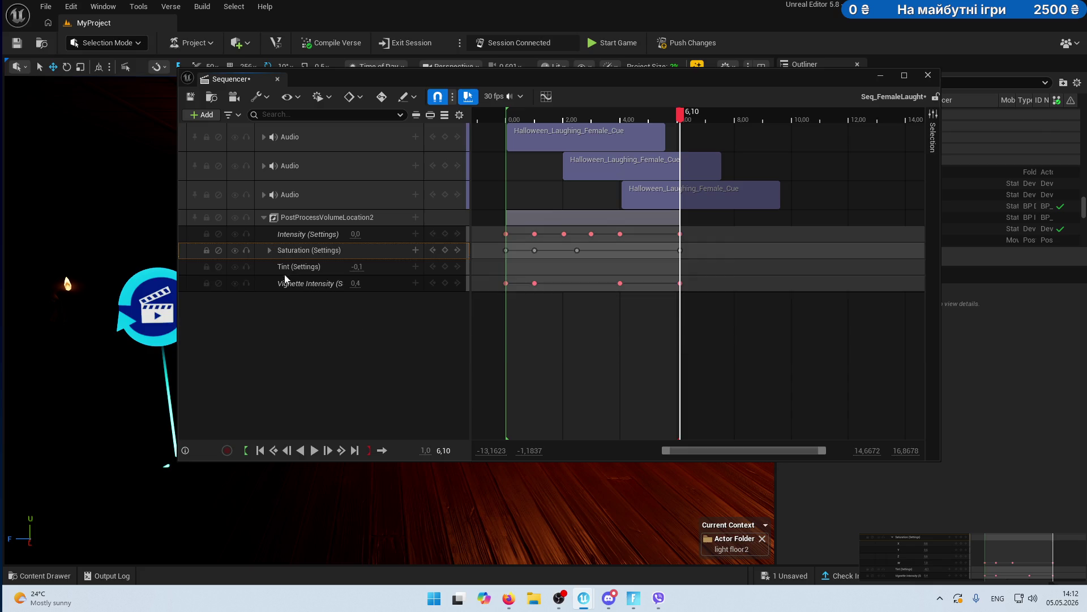
pyautogui.click(273, 266)
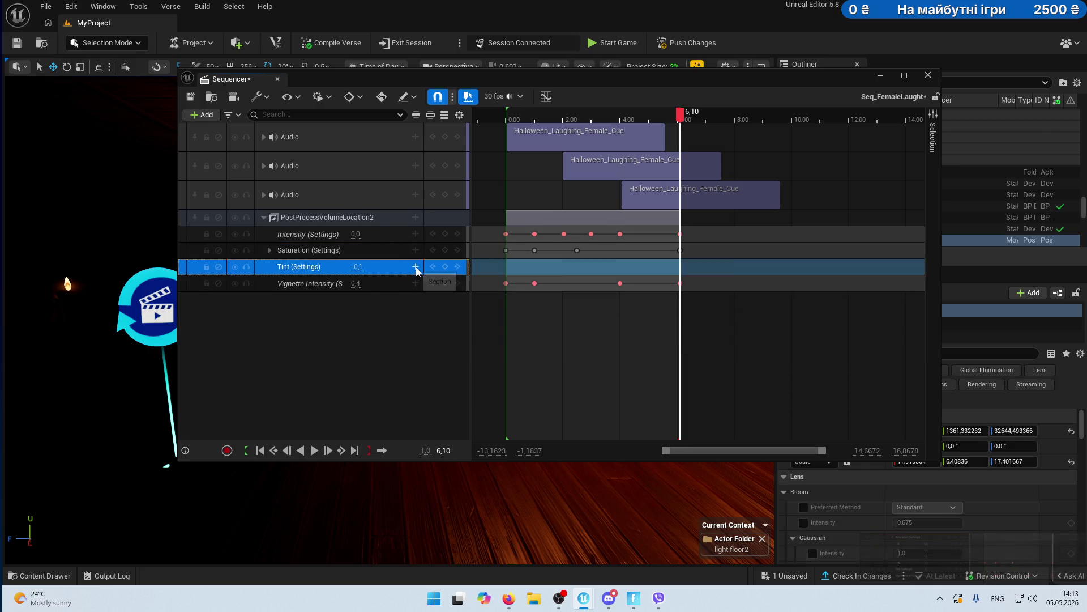
# - Set the Tint track's blending to Absolute
pyautogui.hotkey('alt', 'Tab')
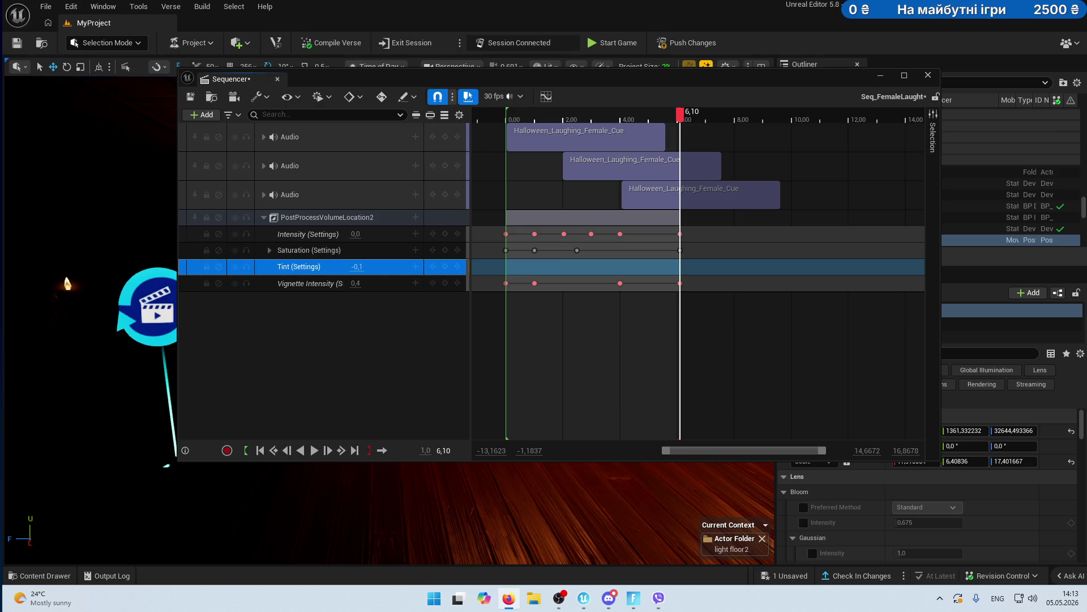
pyautogui.hotkey('alt', 'shift')
pyautogui.hotkey('alt', 'shift')
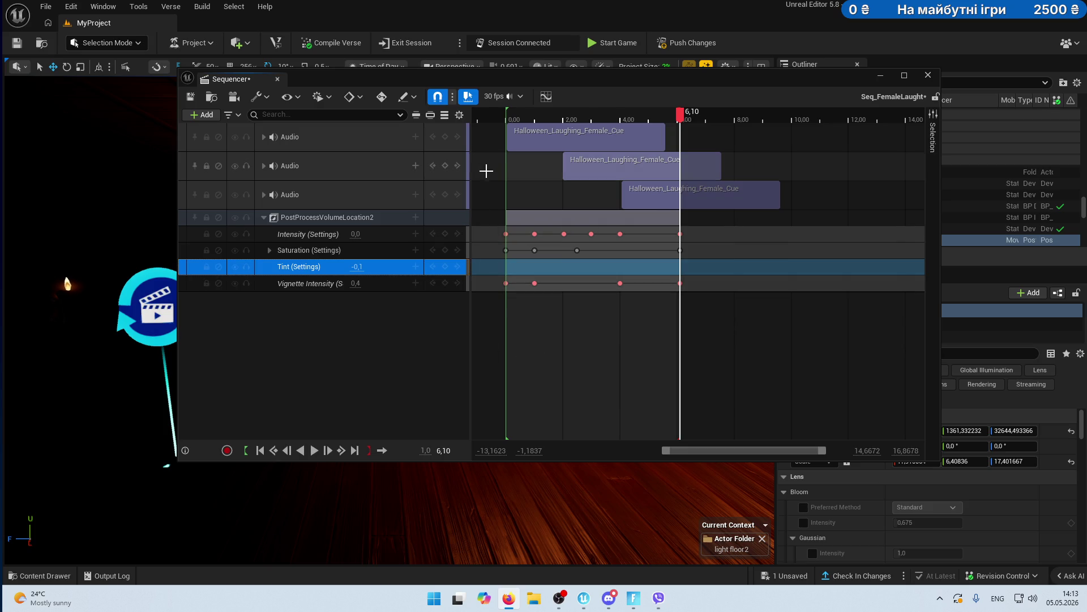
pyautogui.click(416, 266)
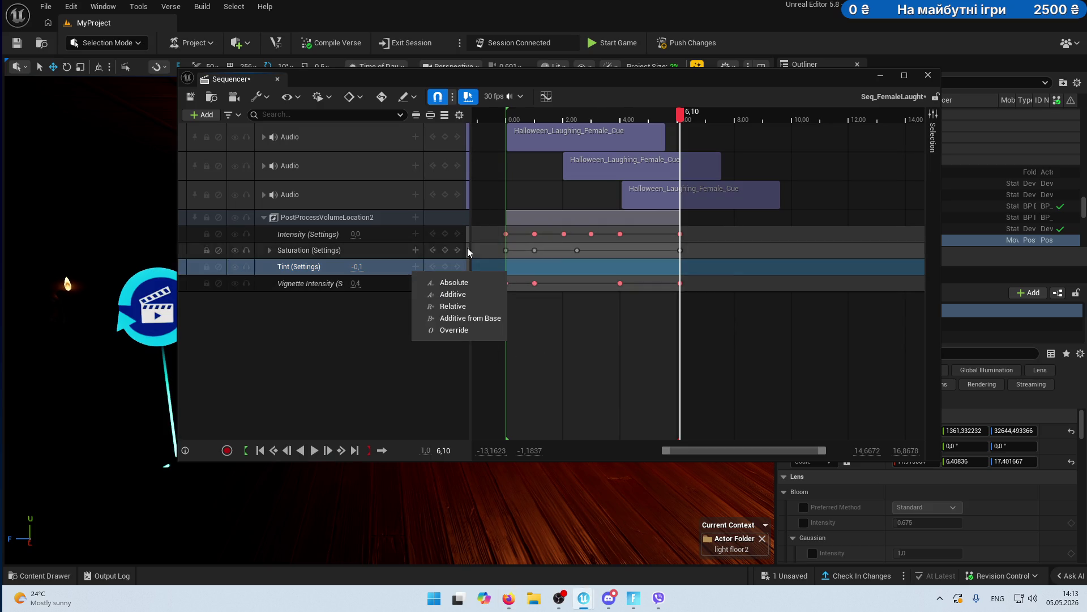
pyautogui.click(450, 281)
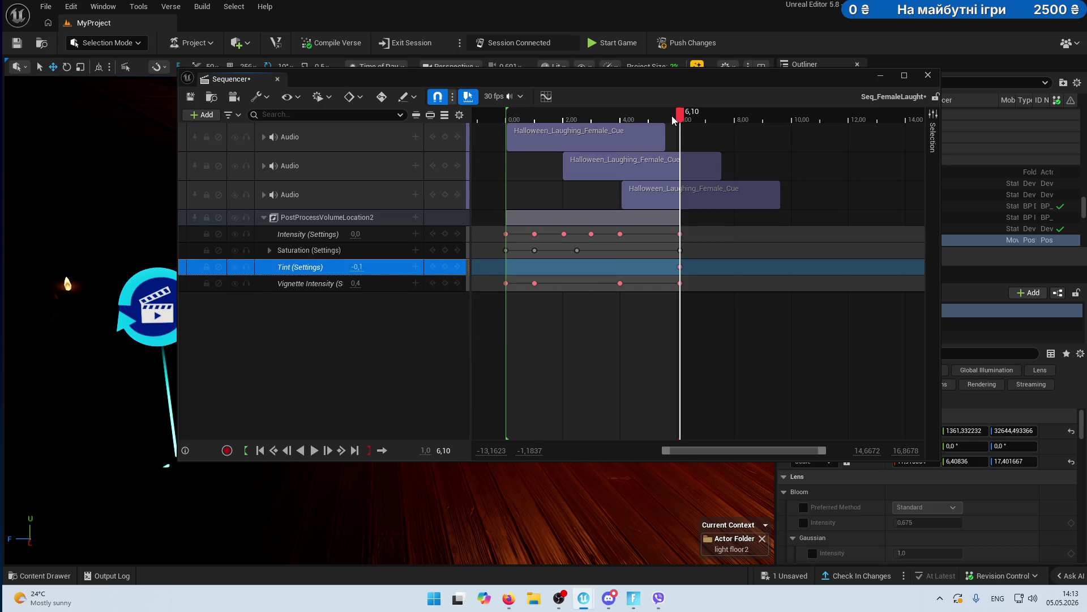
# - Undo the end key and key the Tint at -0.1 at 0,00 instead
pyautogui.hotkey('ctrl', 'z')
pyautogui.moveTo(673, 115); pyautogui.dragTo(464, 138)
pyautogui.click(445, 267)
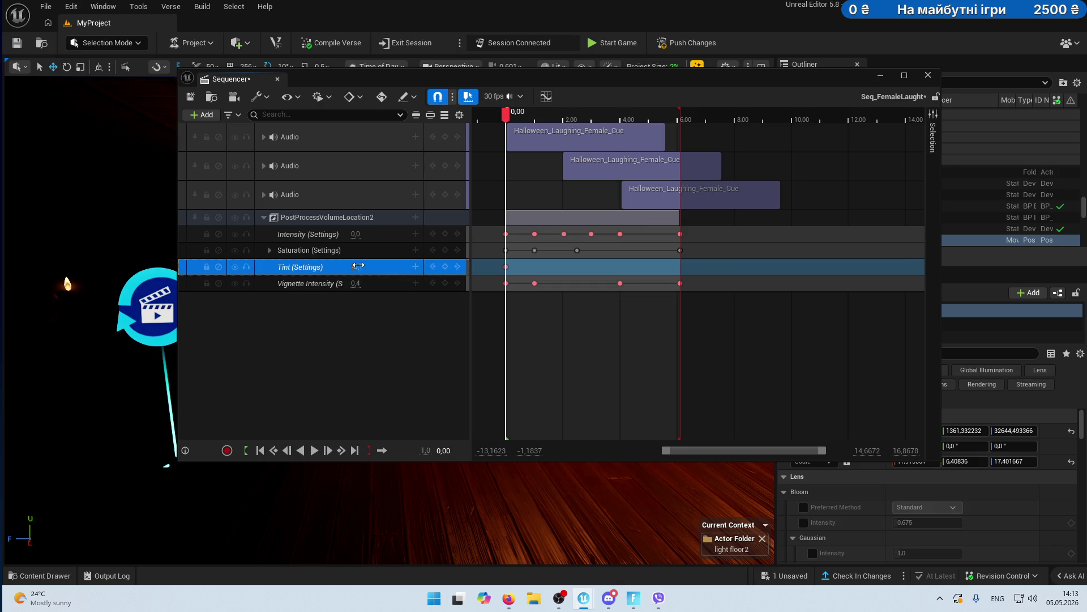
pyautogui.moveTo(357, 266); pyautogui.dragTo(353, 266)
# - Delete the unwanted Tint (Settings) track from PostProcessVolumeLocation2
pyautogui.doubleClick(302, 267)
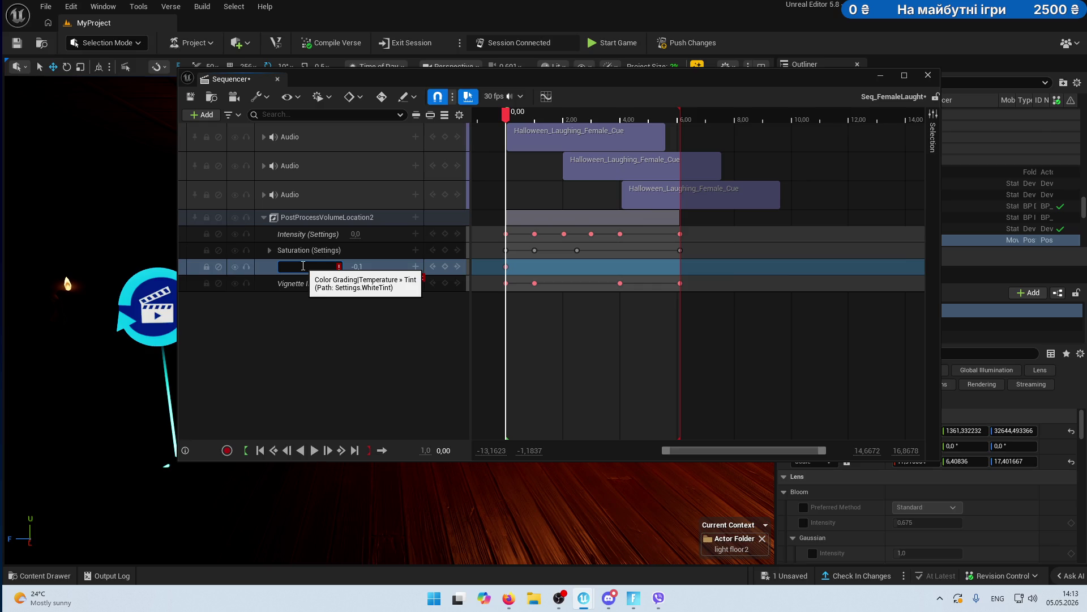
pyautogui.click(331, 280)
pyautogui.click(329, 267)
pyautogui.press('Delete')
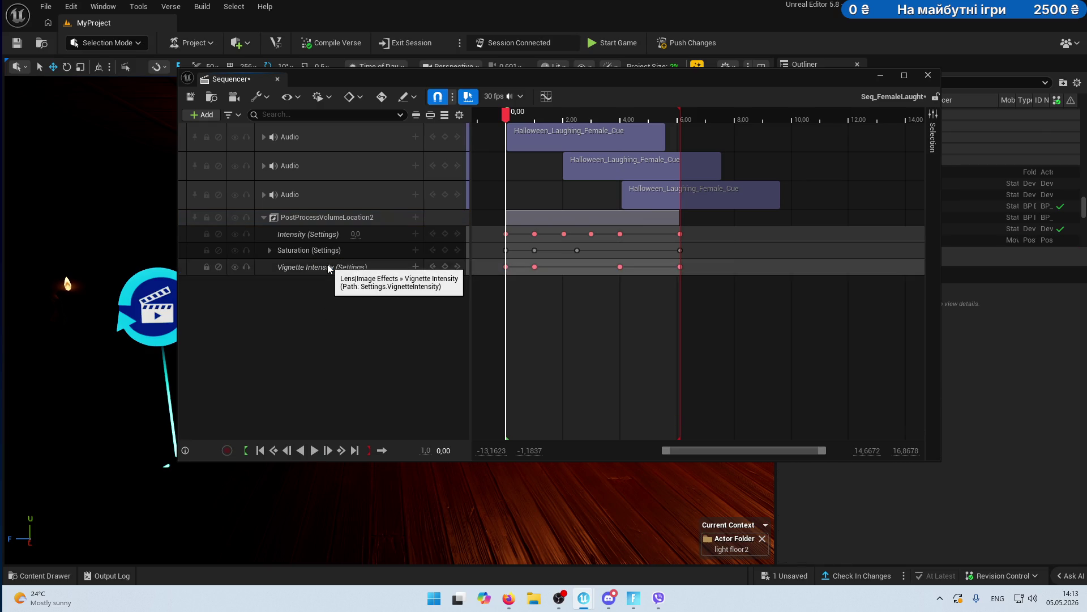
# - Search the volume's Settings track list for 'tint'
pyautogui.click(414, 217)
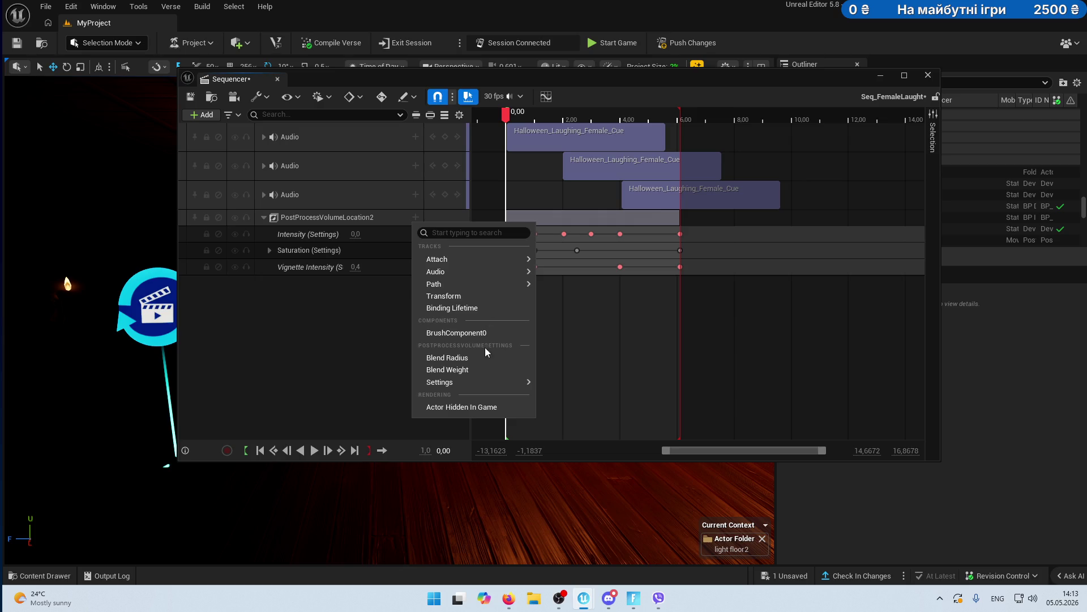
pyautogui.moveTo(481, 383)
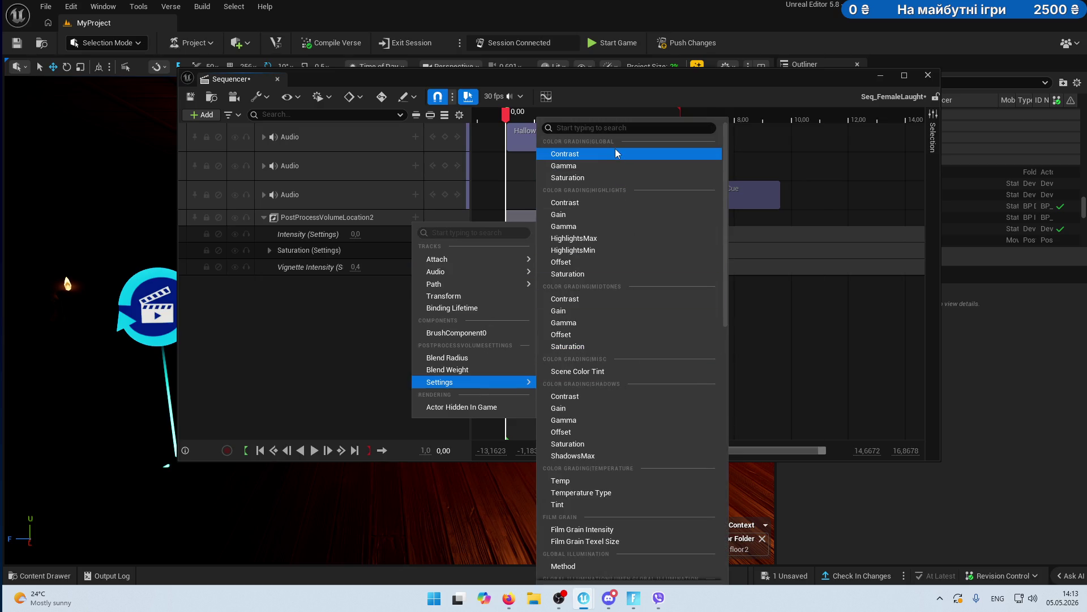
pyautogui.click(616, 128)
pyautogui.write('int')
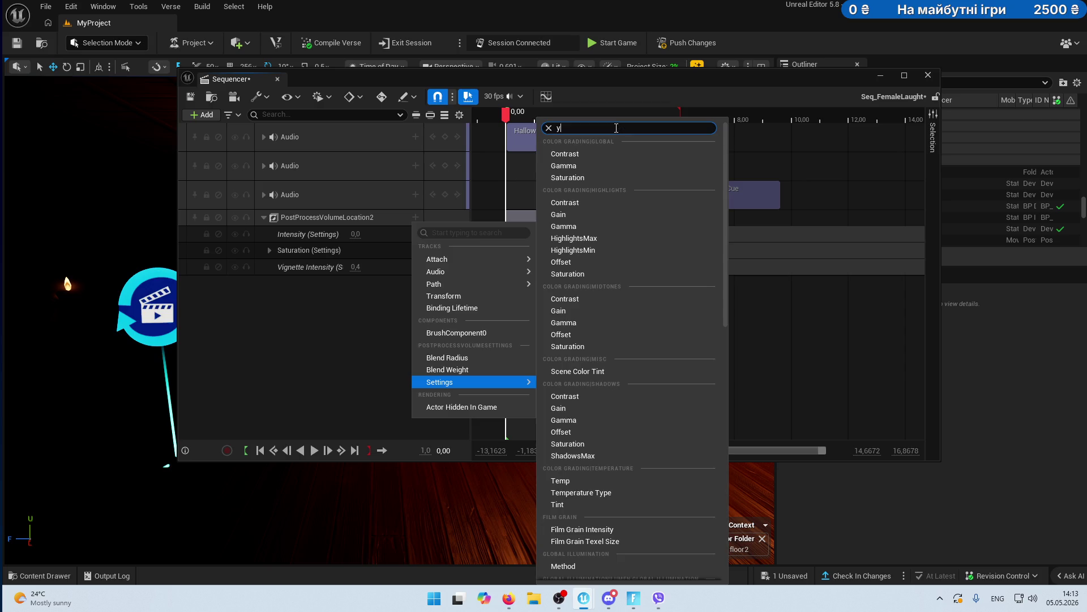
pyautogui.press('BackSpace')
pyautogui.press('BackSpace')
pyautogui.press('BackSpace')
pyautogui.hotkey('alt', 'shift')
pyautogui.write('еш')
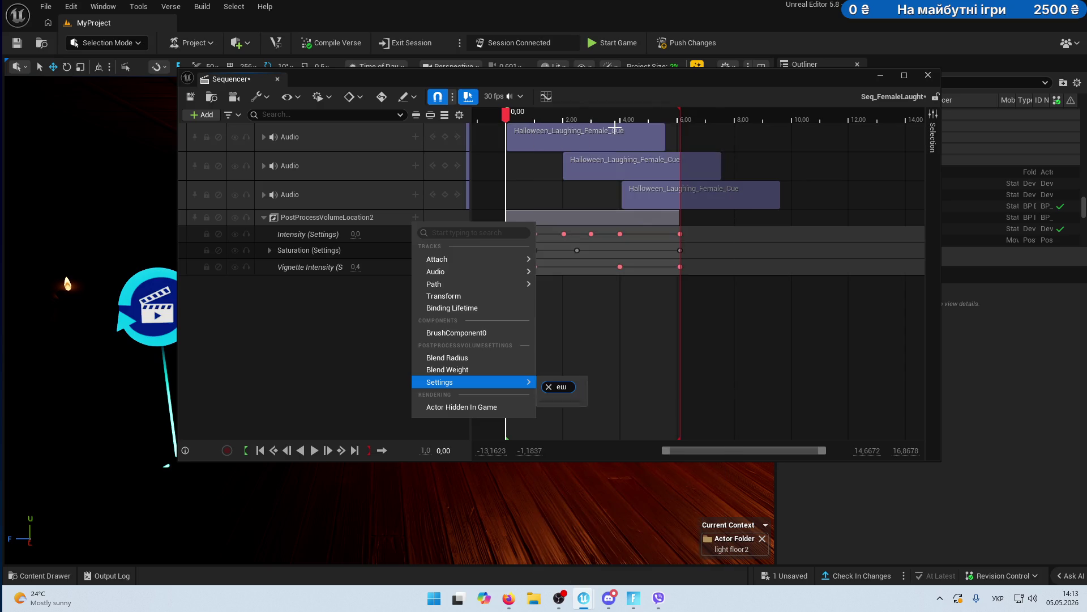
pyautogui.press('BackSpace')
pyautogui.press('BackSpace')
pyautogui.hotkey('alt', 'shift')
pyautogui.write('ti')
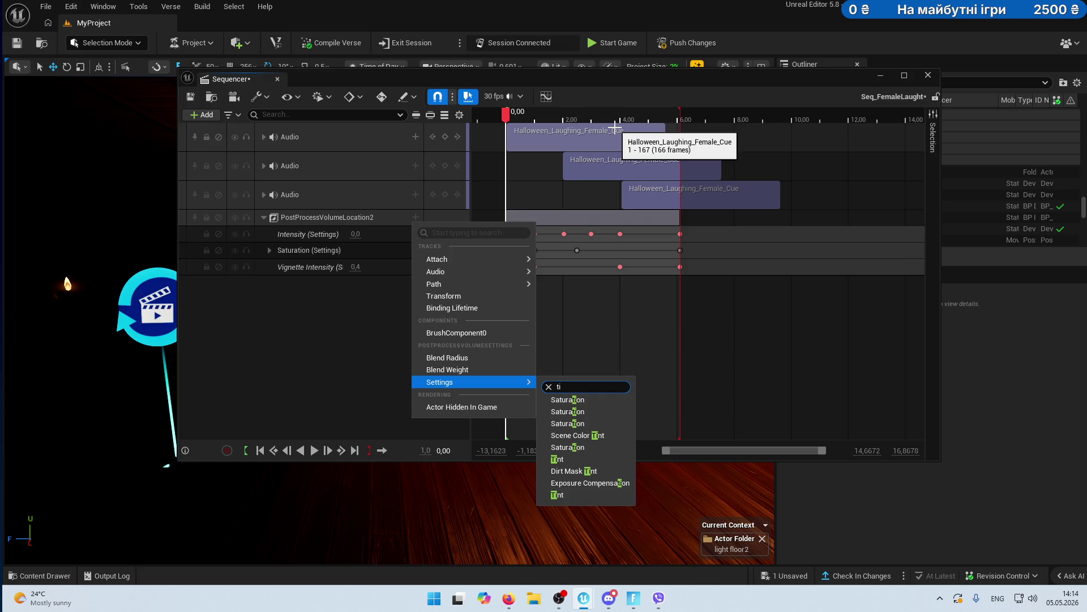
pyautogui.press('BackSpace')
pyautogui.press('BackSpace')
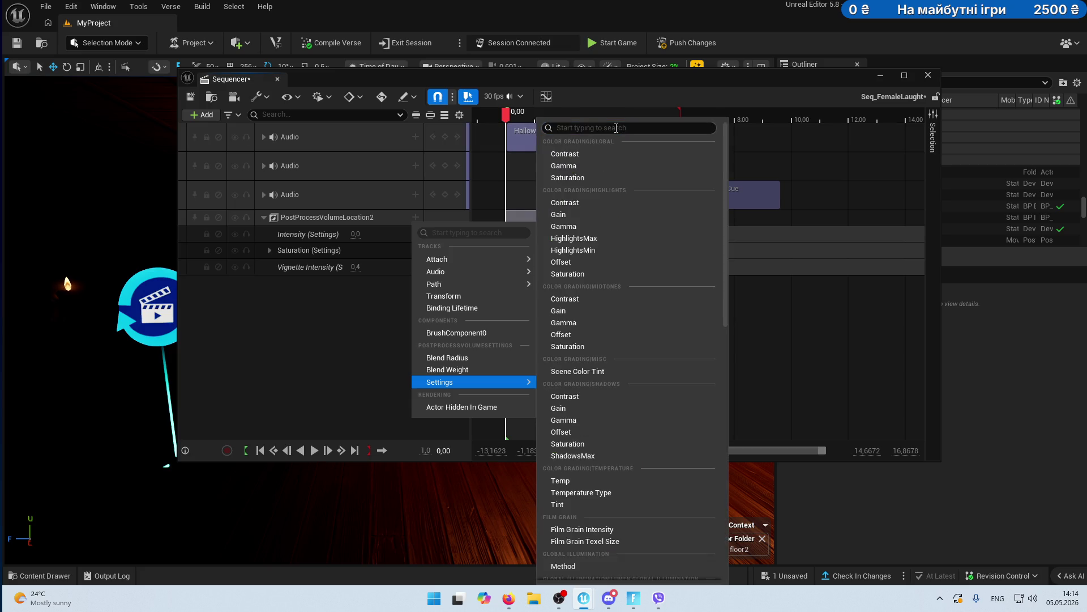
# - Close the track menu without adding anything and minimize Sequencer
pyautogui.scroll(-3, 628, 359)
pyautogui.scroll(-10, 651, 461)
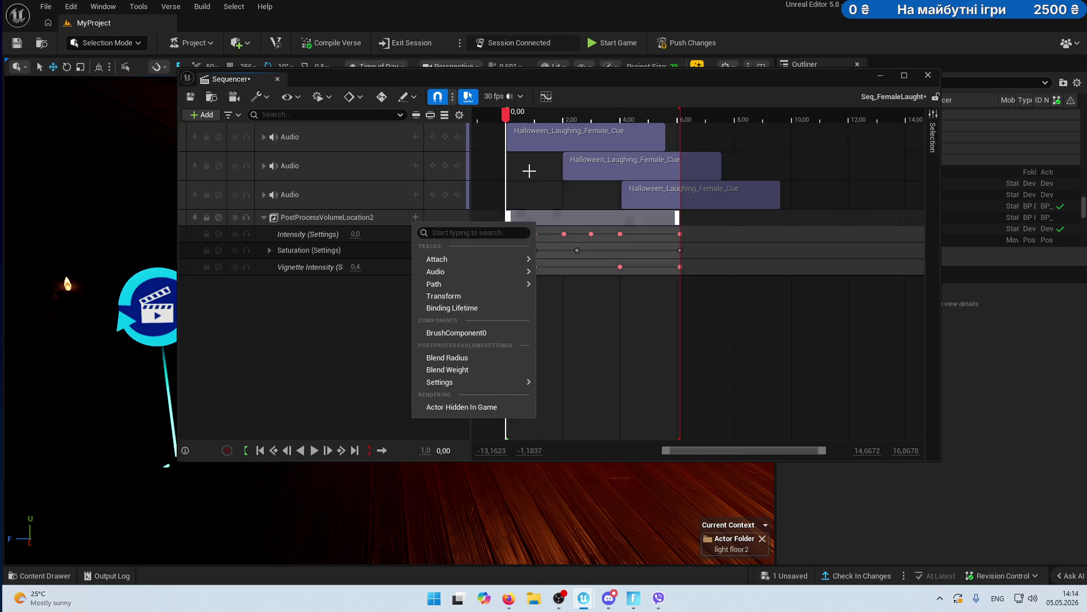
pyautogui.click(340, 217)
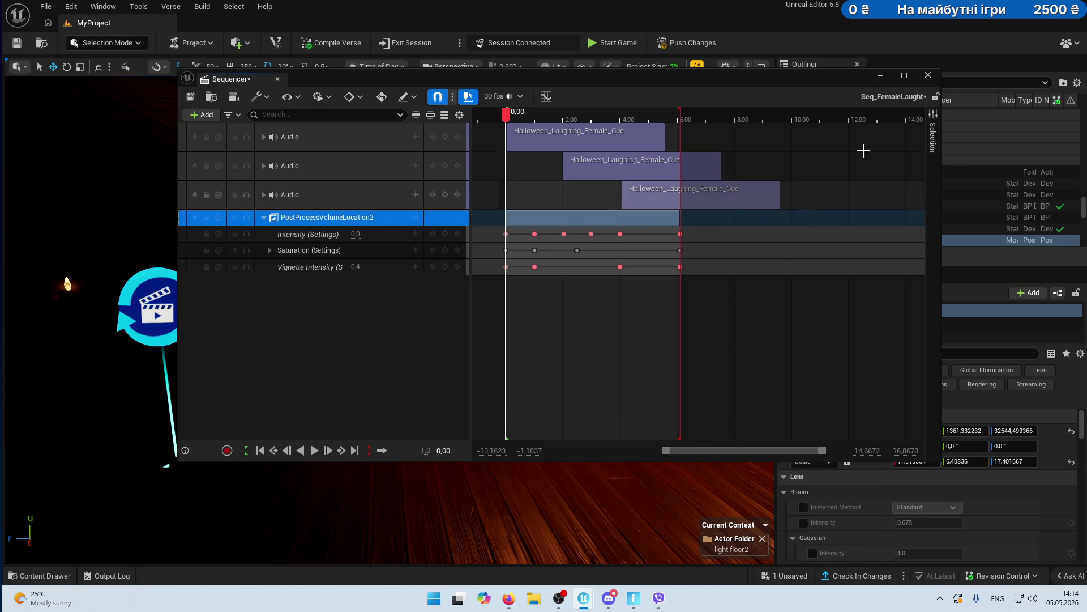
pyautogui.click(882, 75)
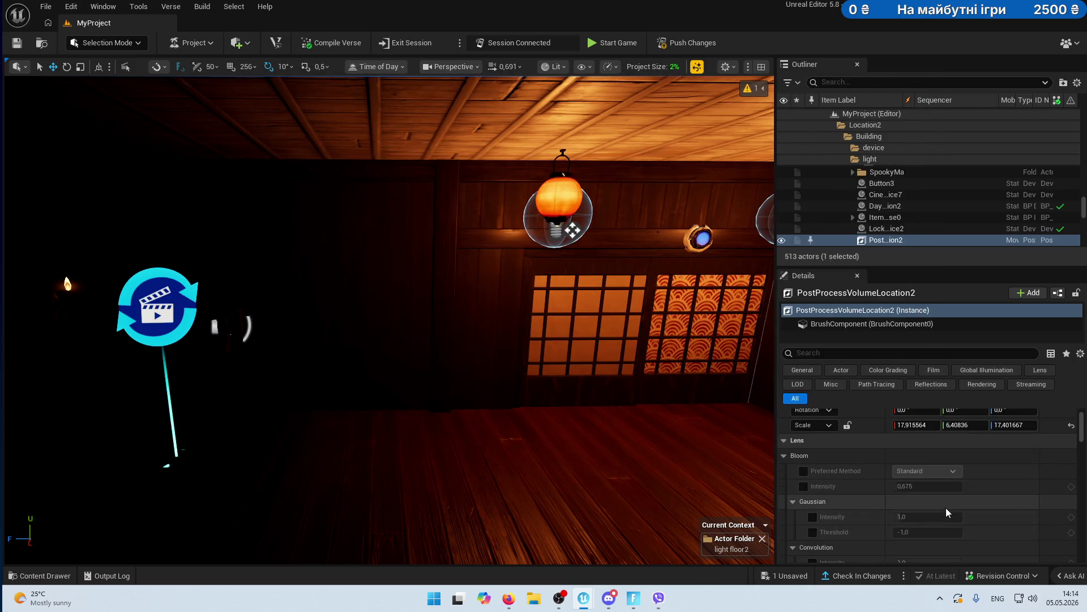
# - Filter the volume's Details for 'tin', enable the Lens Flares Tint override, and save
pyautogui.click(827, 350)
pyautogui.write('tin')
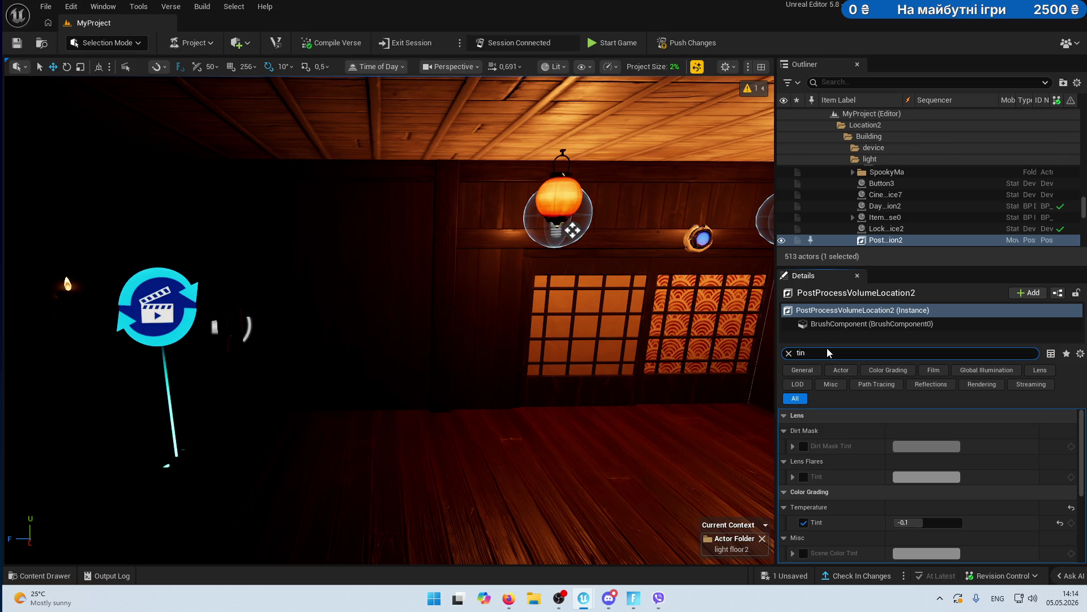
pyautogui.click(803, 477)
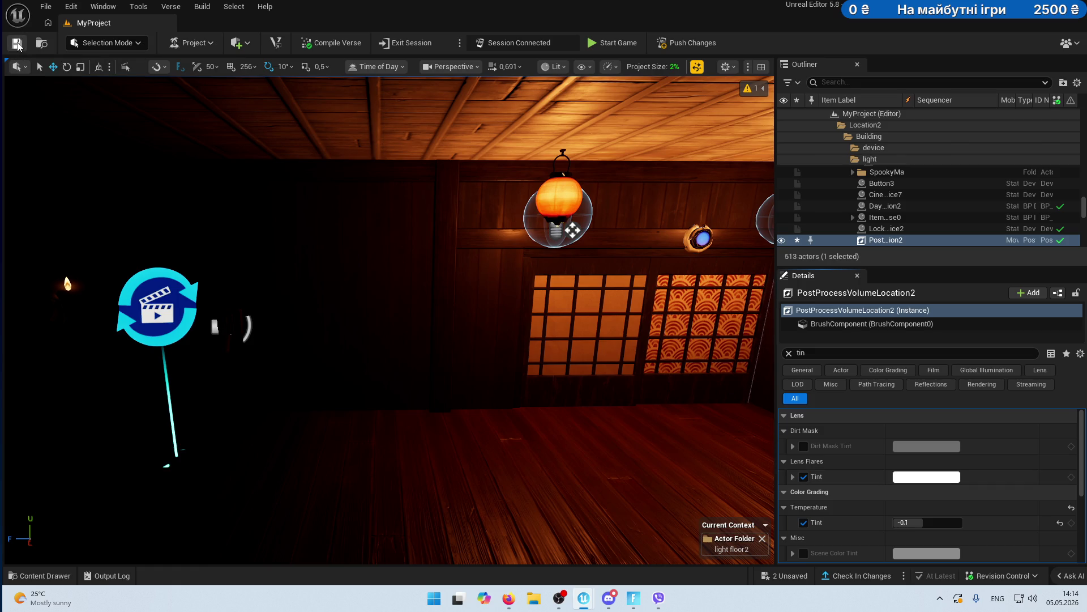
pyautogui.hotkey('ctrl', 's')
# - Preview a pink Lens Flares Tint, cancel to keep it white, and restore Sequencer
pyautogui.click(803, 477)
pyautogui.click(804, 477)
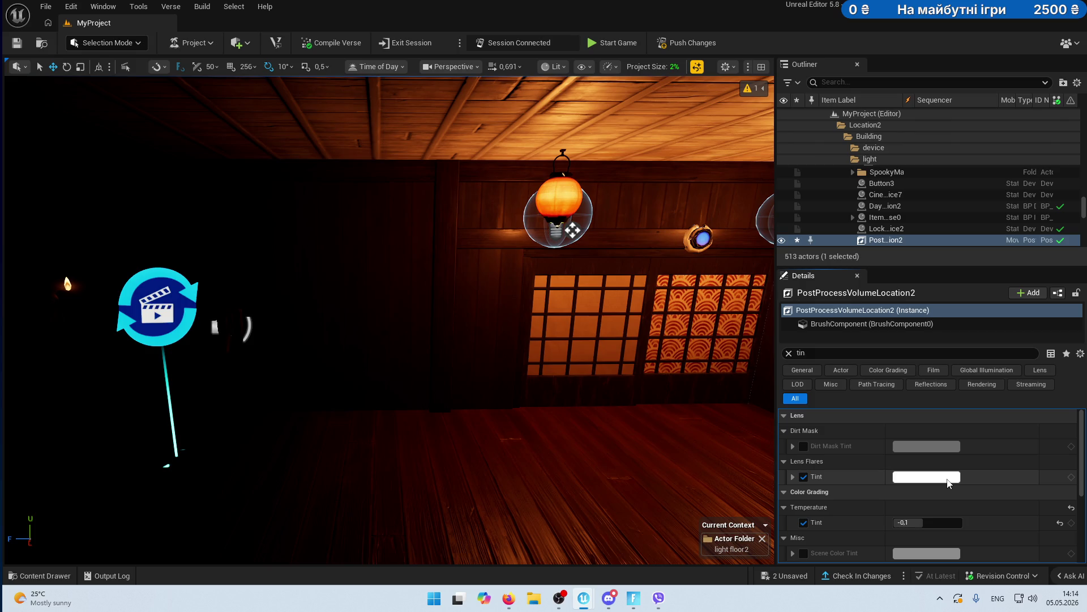
pyautogui.click(949, 483)
pyautogui.moveTo(776, 358)
pyautogui.mouseDown()
pyautogui.moveTo(792, 342)
pyautogui.moveTo(756, 338)
pyautogui.mouseUp()
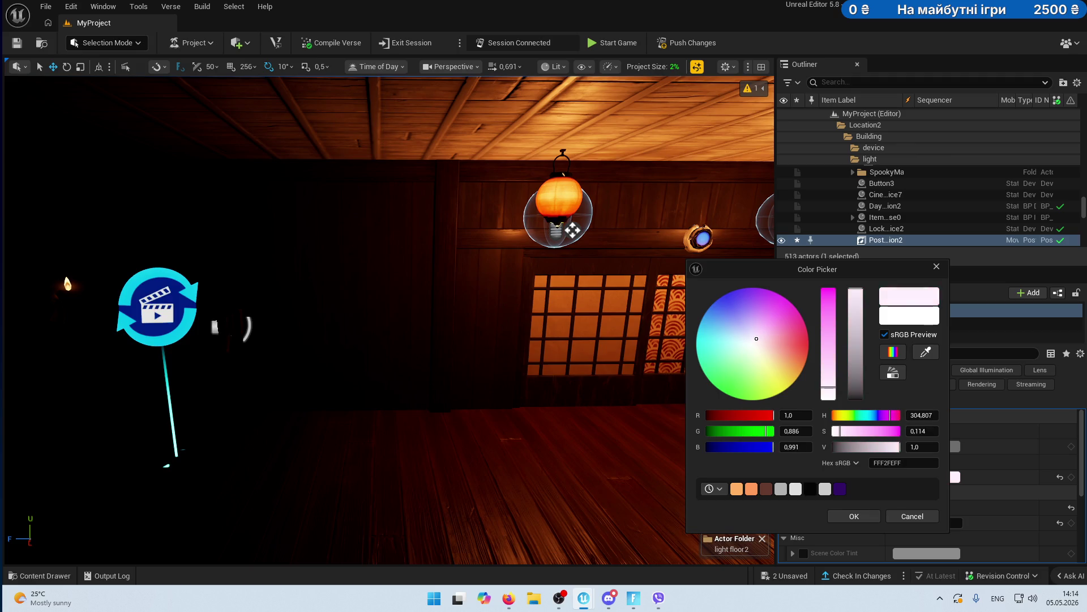
pyautogui.click(912, 518)
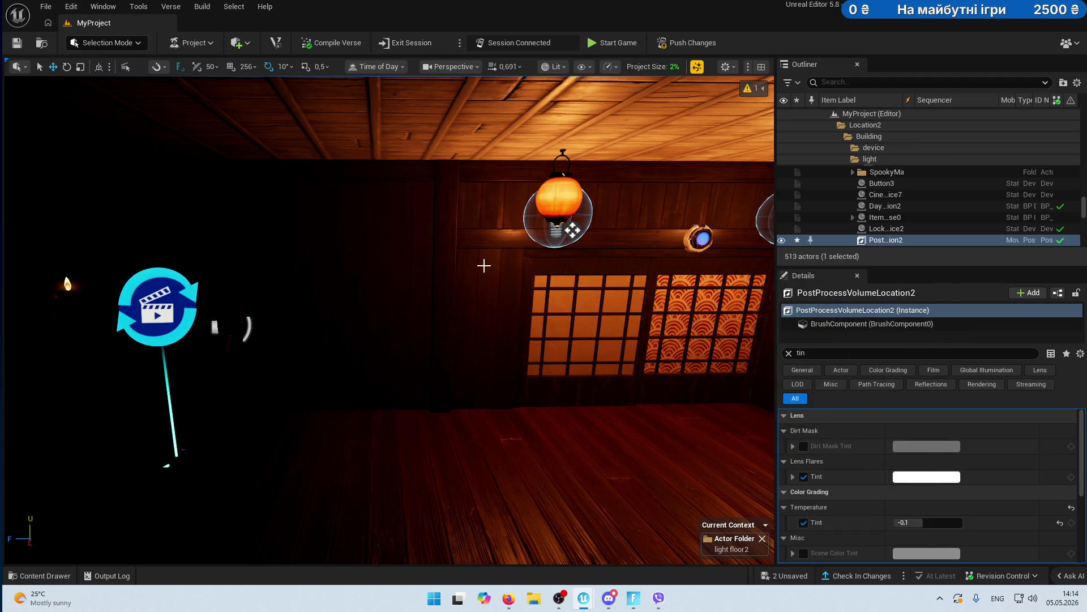
pyautogui.moveTo(584, 598)
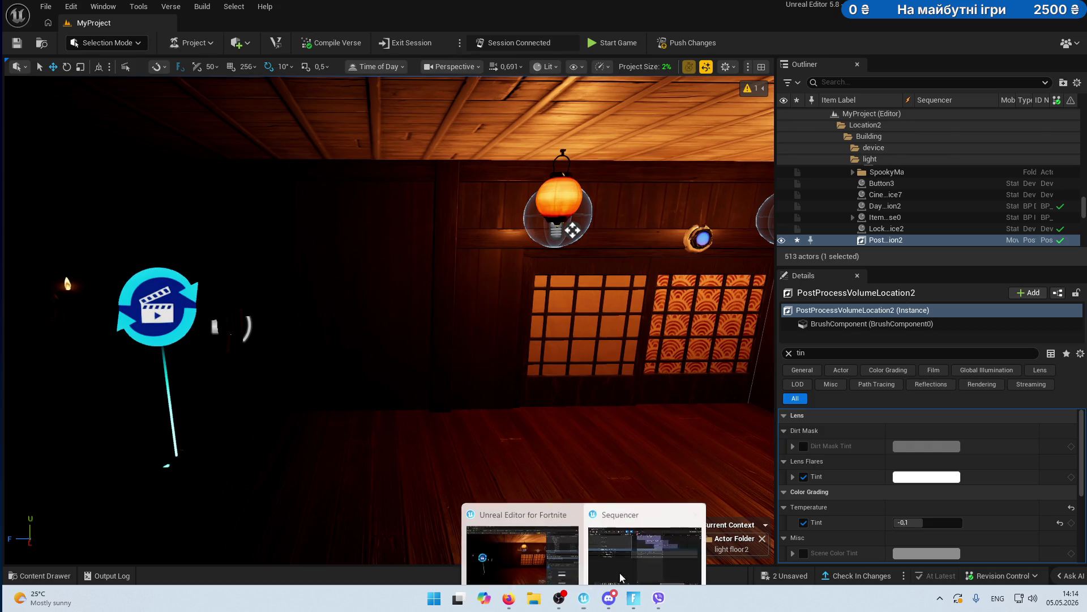
pyautogui.click(659, 532)
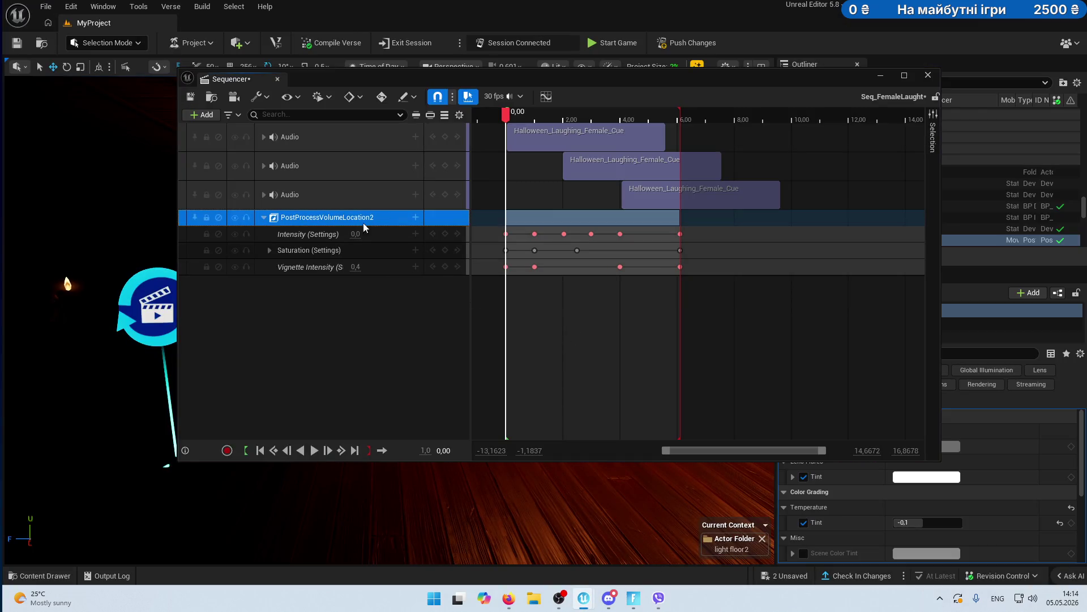
# - Add a Settings > Lens Flares > Tint track, expand its RGBA channels, and scrub to 2,00
pyautogui.click(415, 217)
pyautogui.moveTo(481, 388)
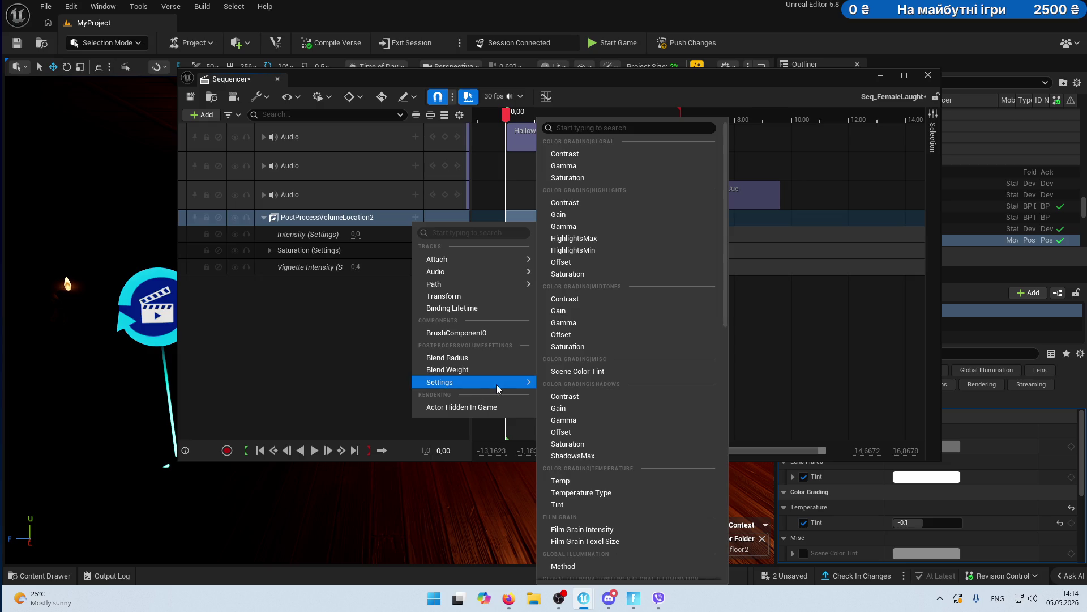
pyautogui.scroll(-10, 648, 515)
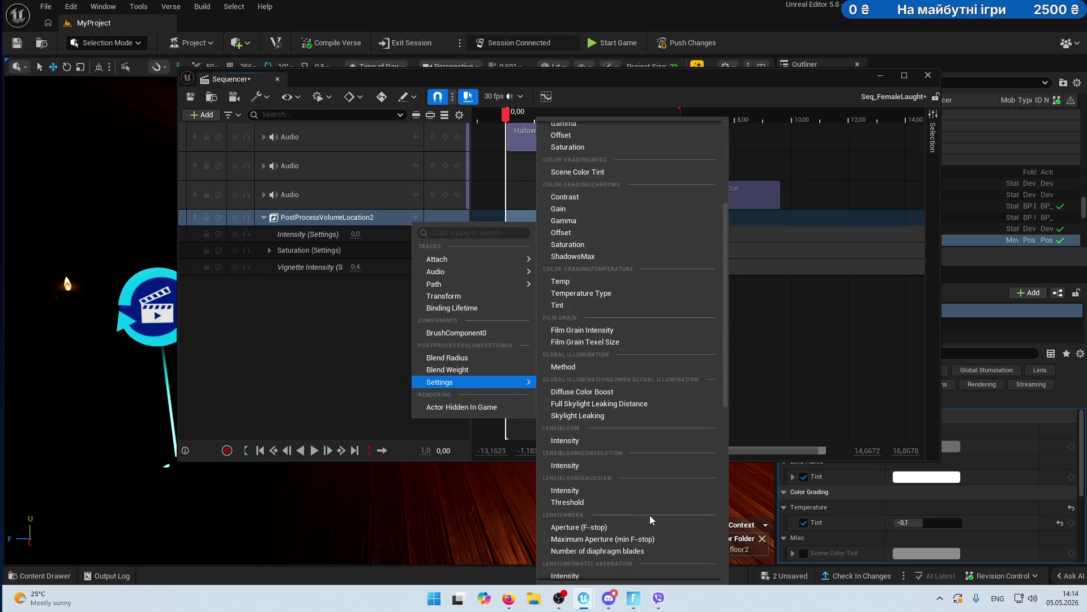
pyautogui.scroll(-5, 640, 524)
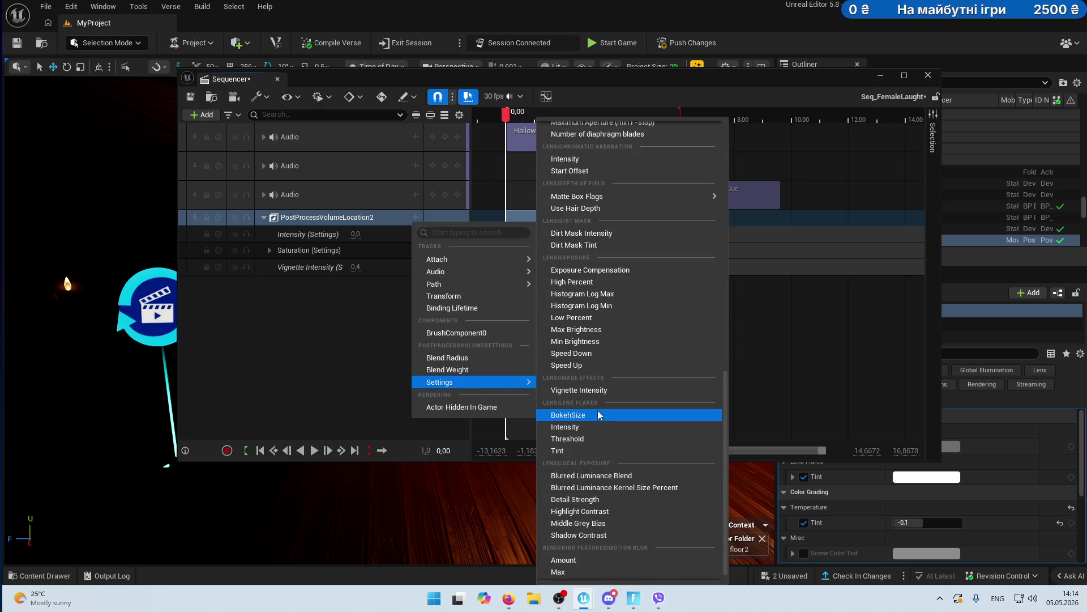
pyautogui.click(579, 450)
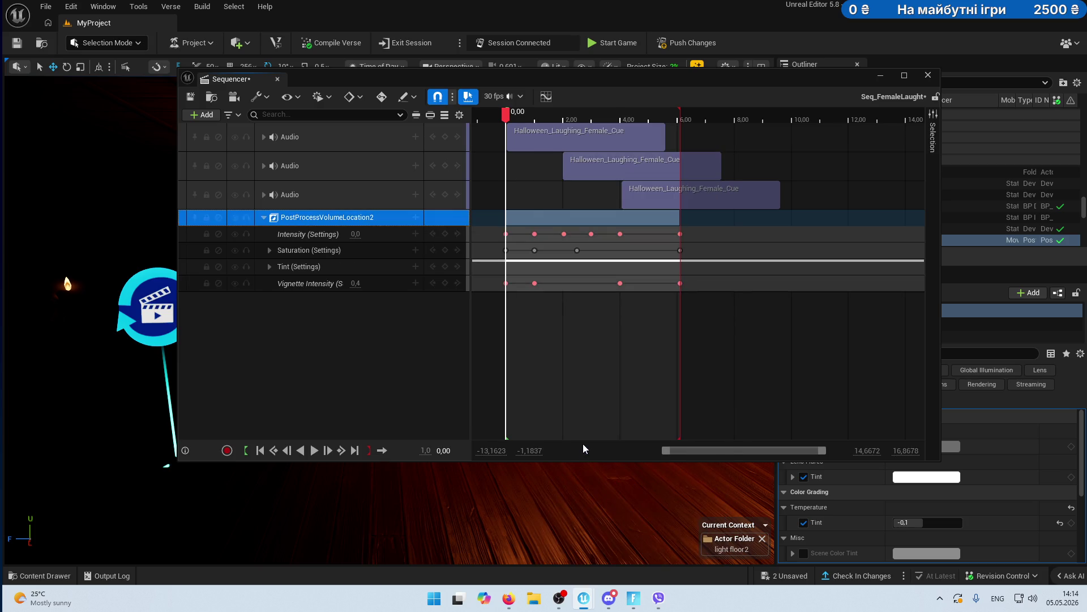
pyautogui.click(269, 267)
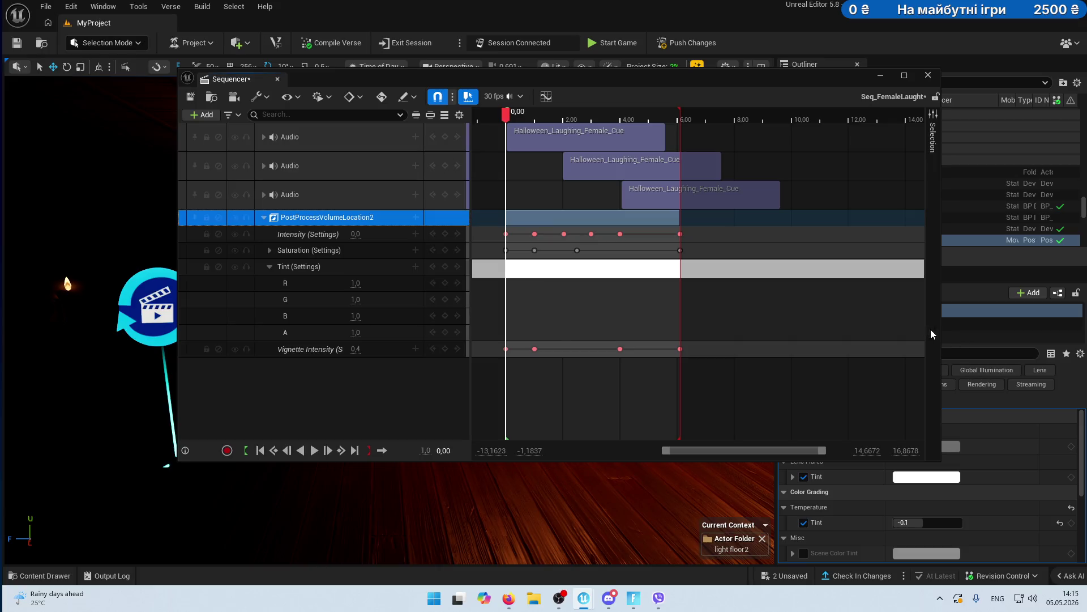
pyautogui.moveTo(503, 116); pyautogui.dragTo(564, 116)
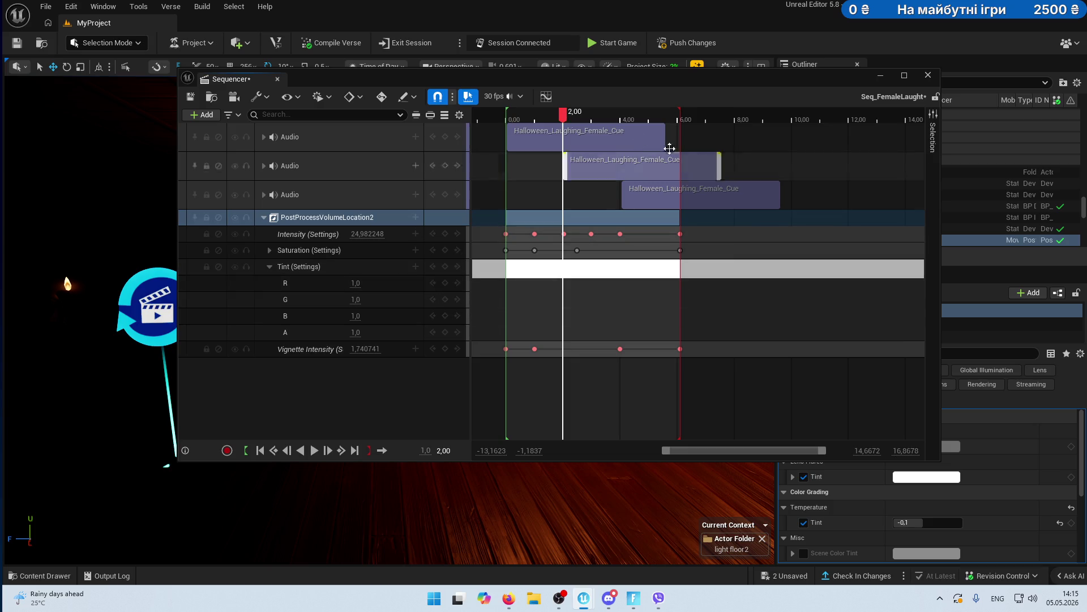
# - Key the Tint R, G, B and A channels at white at 0 seconds
pyautogui.click(505, 116)
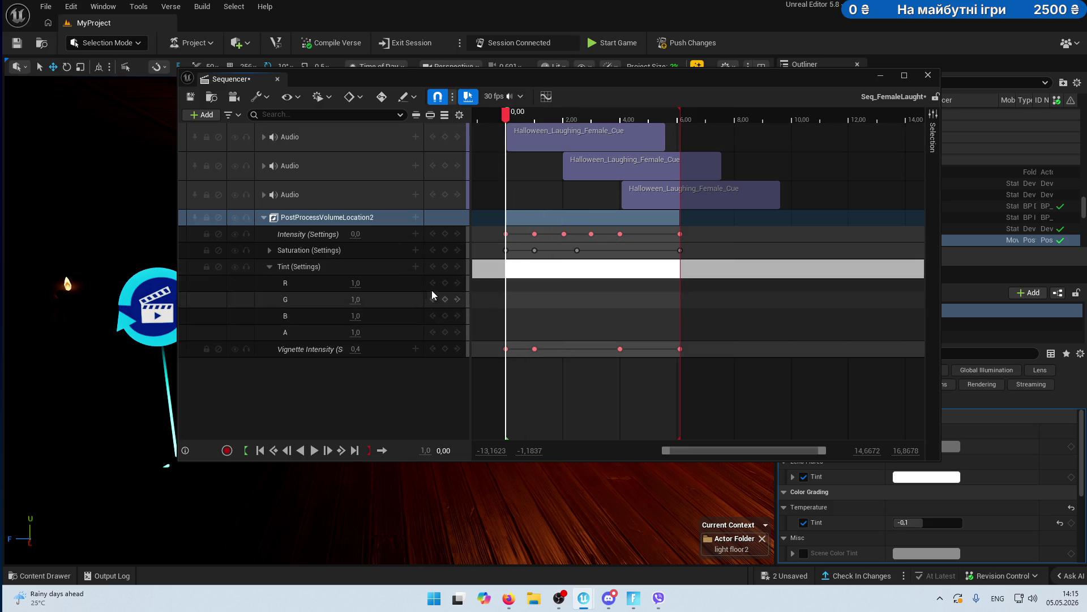
pyautogui.click(445, 283)
pyautogui.click(445, 299)
pyautogui.click(445, 316)
pyautogui.click(445, 331)
# - Key the tint pink (R 1.5, G 0.4, B 0.4, plus A) near 2 s, then move to 4 s
pyautogui.click(516, 116)
pyautogui.moveTo(525, 115); pyautogui.dragTo(564, 113)
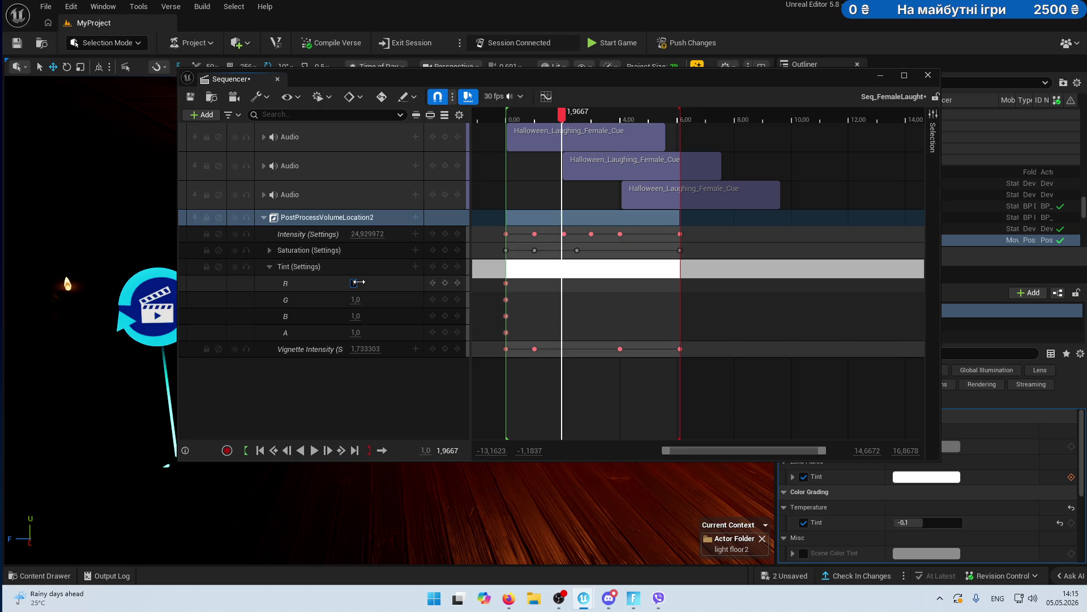
pyautogui.press('Return')
pyautogui.click(354, 301)
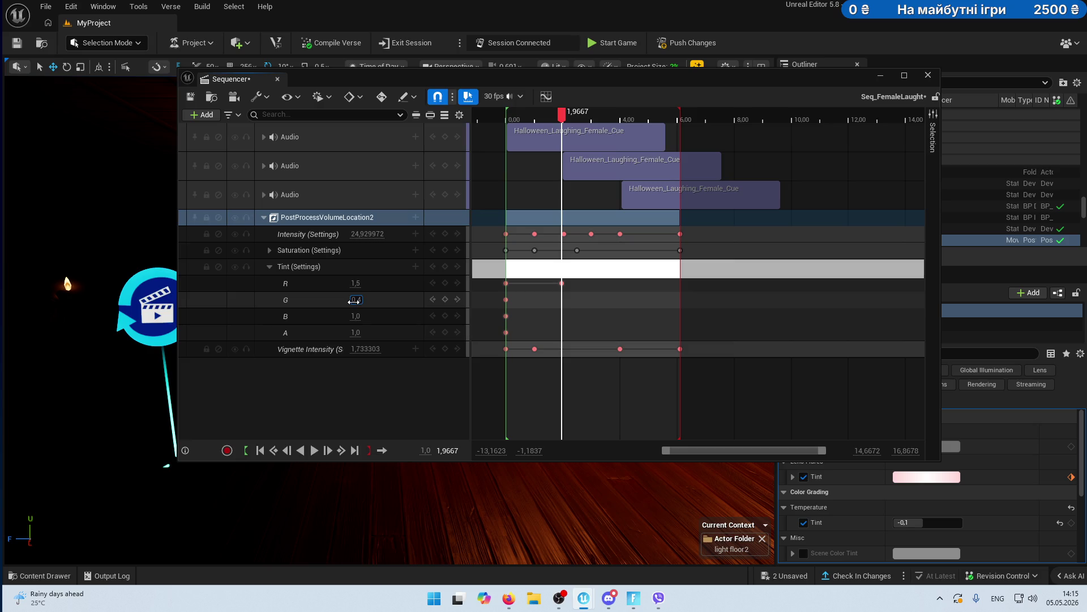
pyautogui.write('0,4')
pyautogui.press('Return')
pyautogui.click(355, 315)
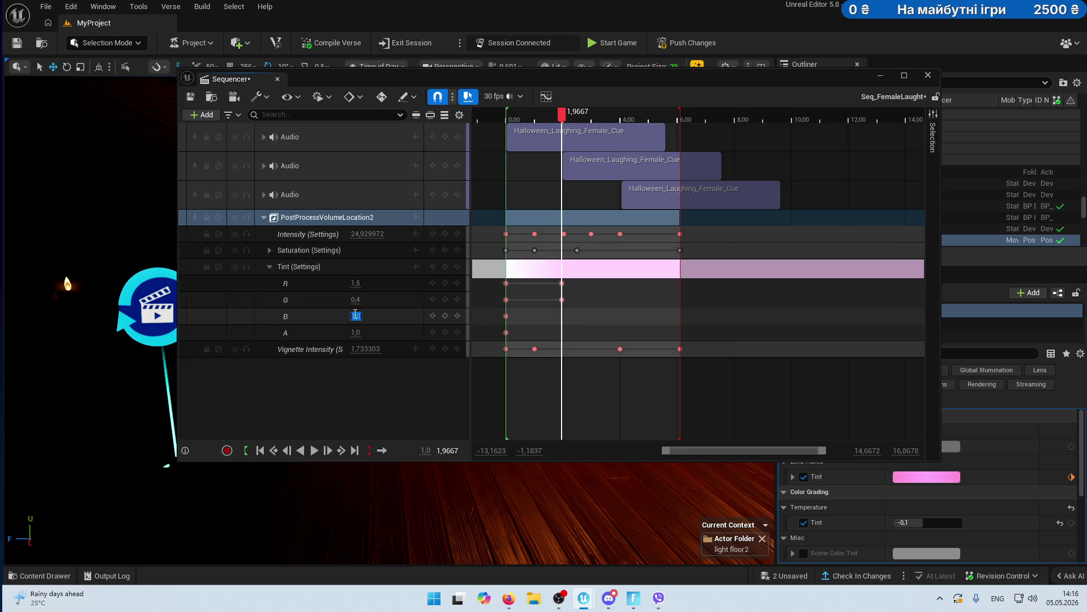
pyautogui.click(379, 316)
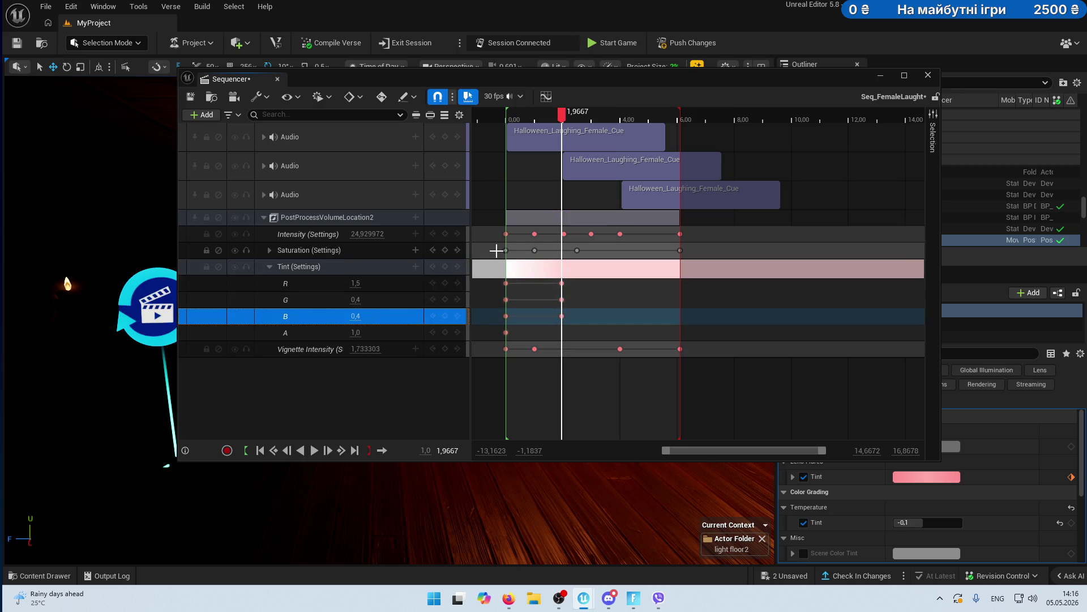
pyautogui.click(445, 332)
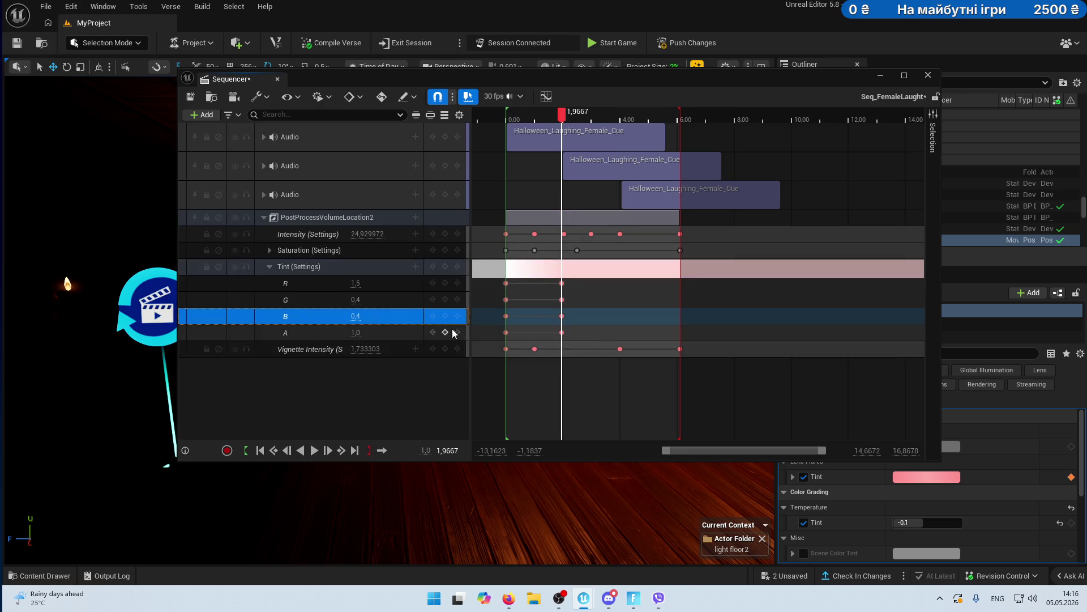
pyautogui.moveTo(563, 117); pyautogui.dragTo(623, 118)
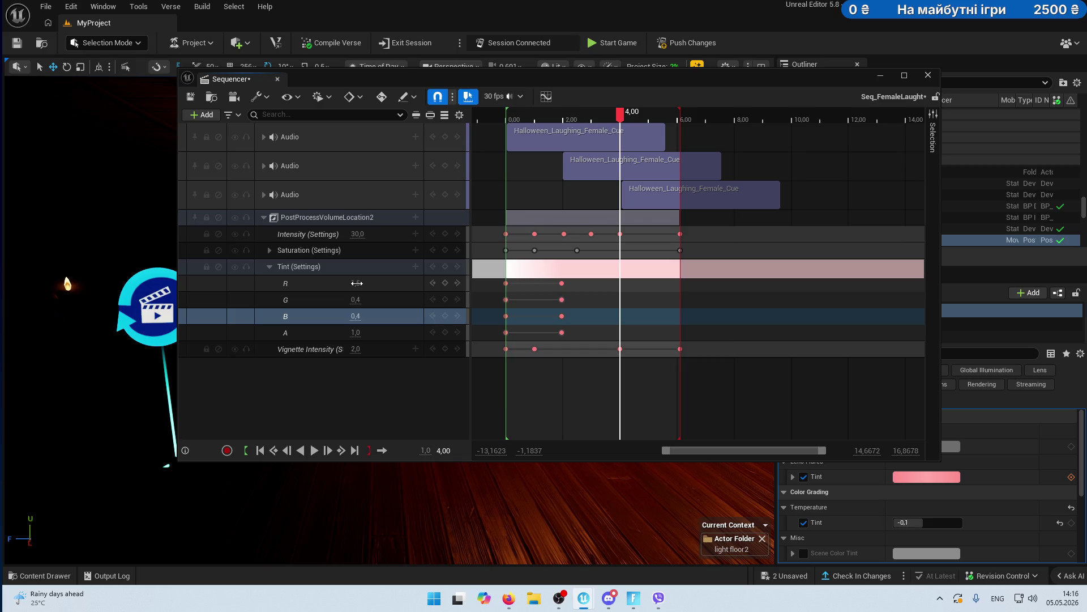
pyautogui.moveTo(357, 283); pyautogui.dragTo(357, 283)
# - At 4 s, key the tint green: R 0.5, G 1.4, B 0.6, plus an A key
pyautogui.click(357, 299)
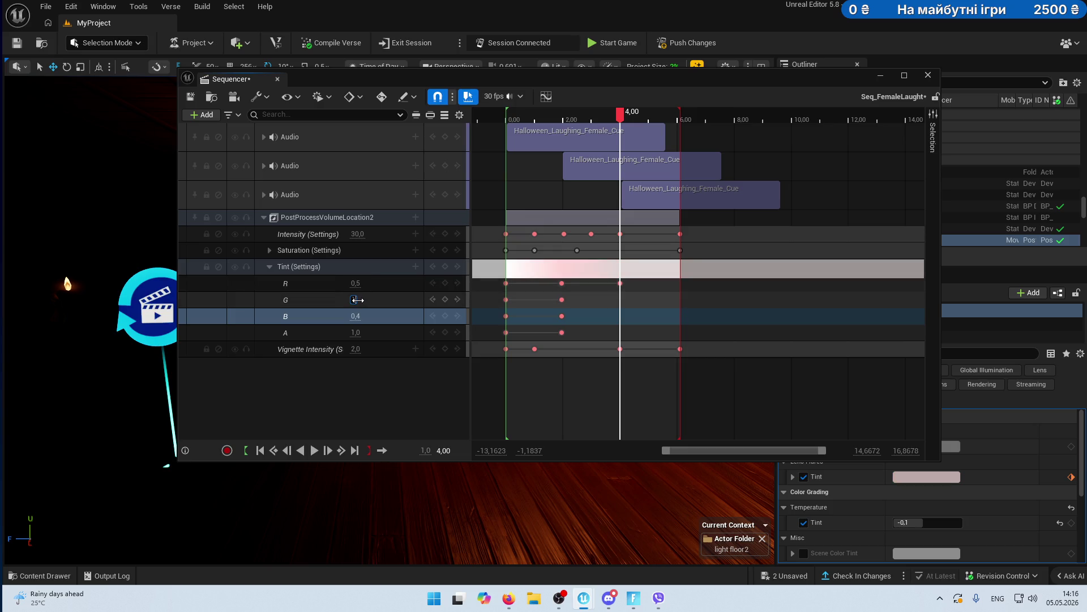
pyautogui.write('1.4')
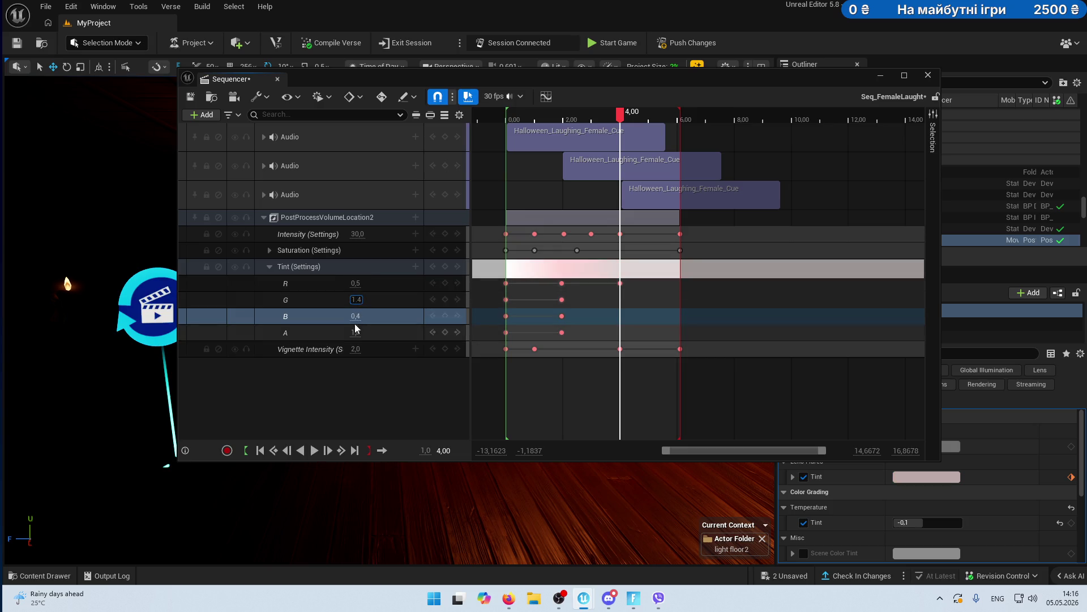
pyautogui.click(355, 316)
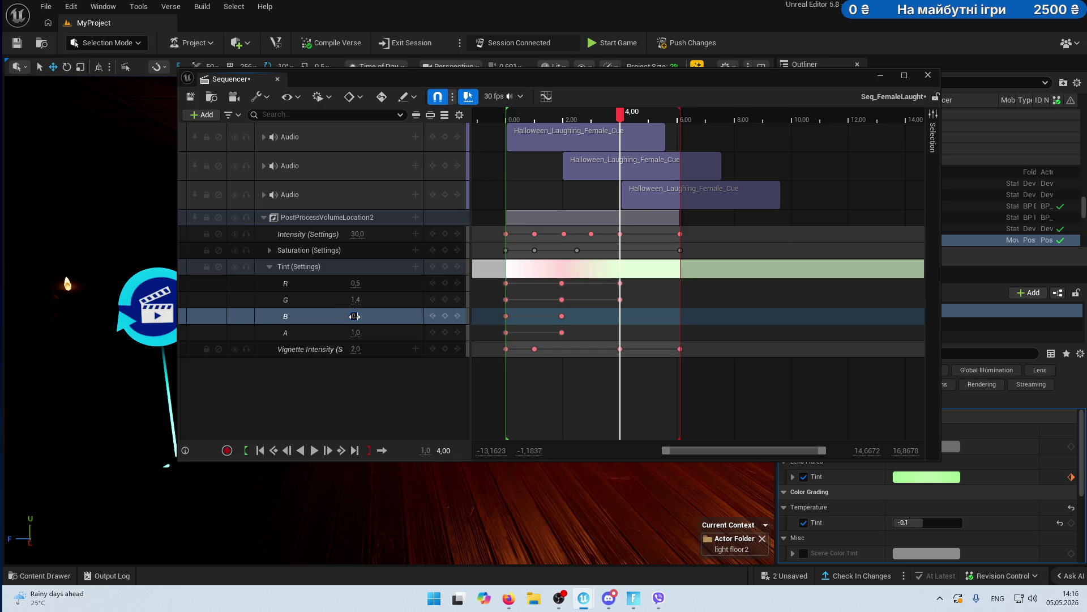
pyautogui.write('0.6')
pyautogui.press('Return')
pyautogui.click(445, 332)
# - Return Tint R, G and B to 1.0 at 6.10 s and save the sequence
pyautogui.moveTo(620, 113); pyautogui.dragTo(679, 117)
pyautogui.click(355, 283)
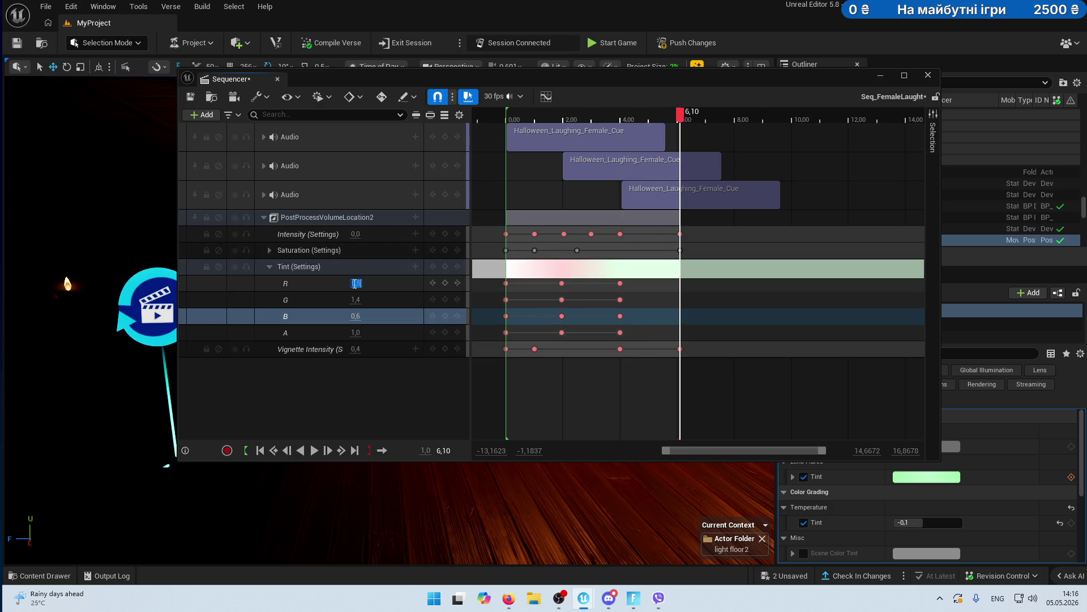
pyautogui.write('1')
pyautogui.click(354, 300)
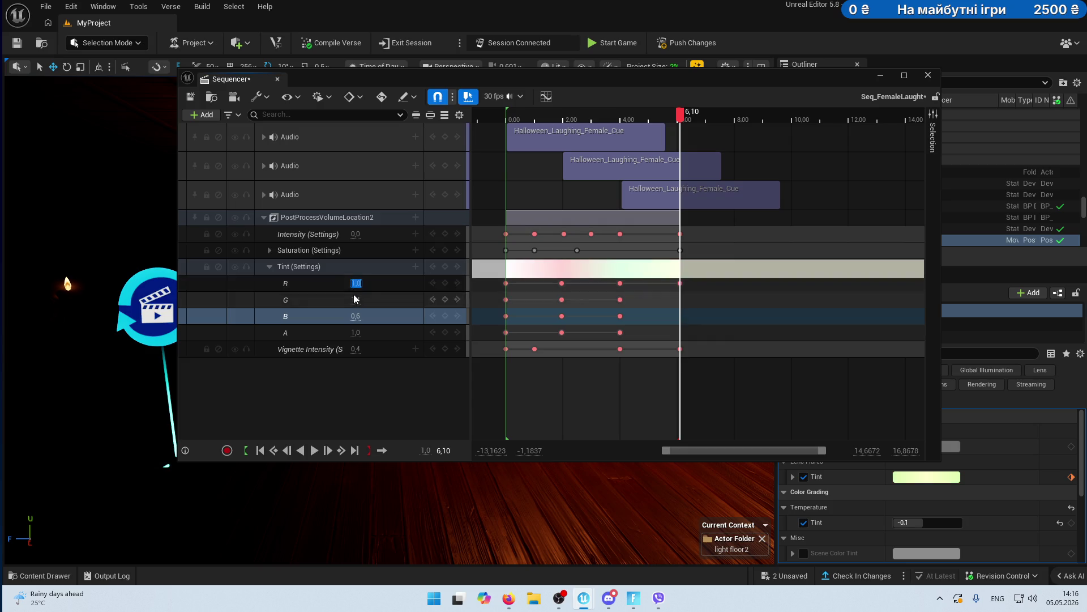
pyautogui.write('1')
pyautogui.press('Return')
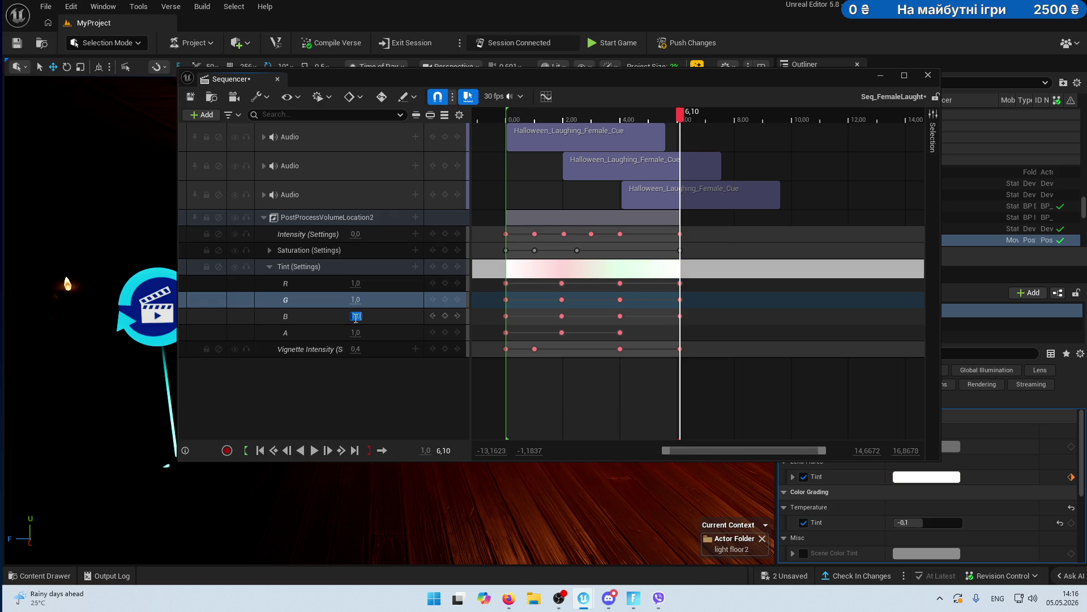
pyautogui.click(381, 385)
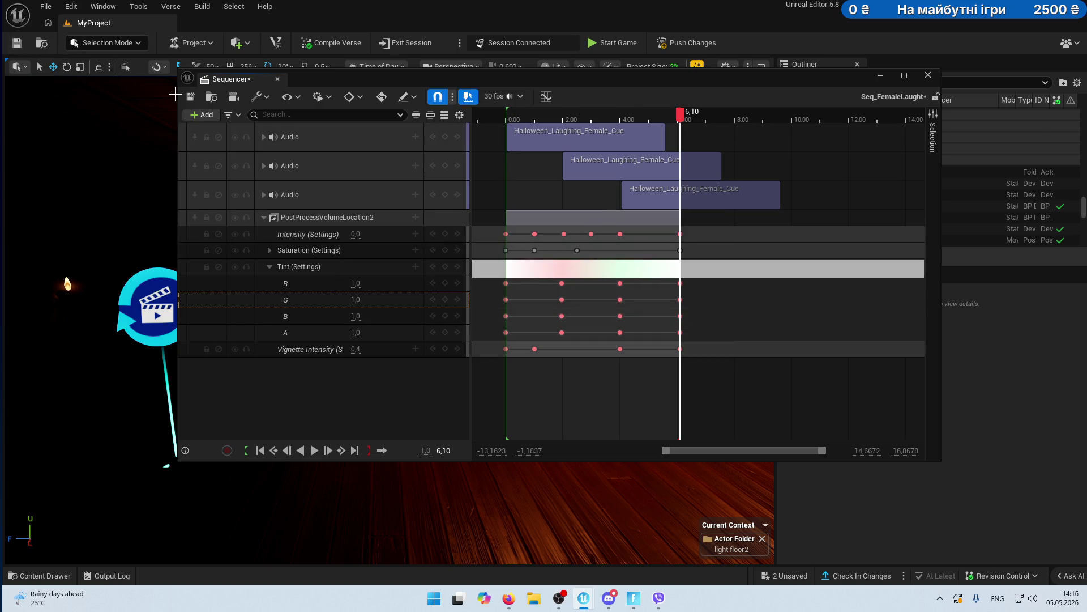
pyautogui.click(191, 102)
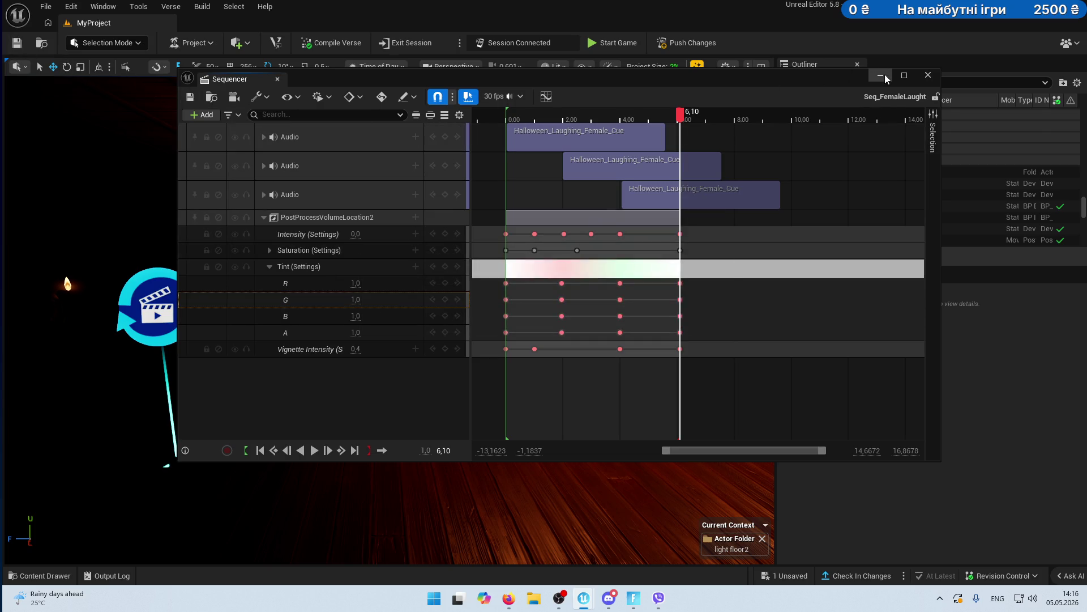
# - Close Sequencer, filter the Outliner for 'player', and clear the Details property filter
pyautogui.click(881, 76)
pyautogui.click(855, 82)
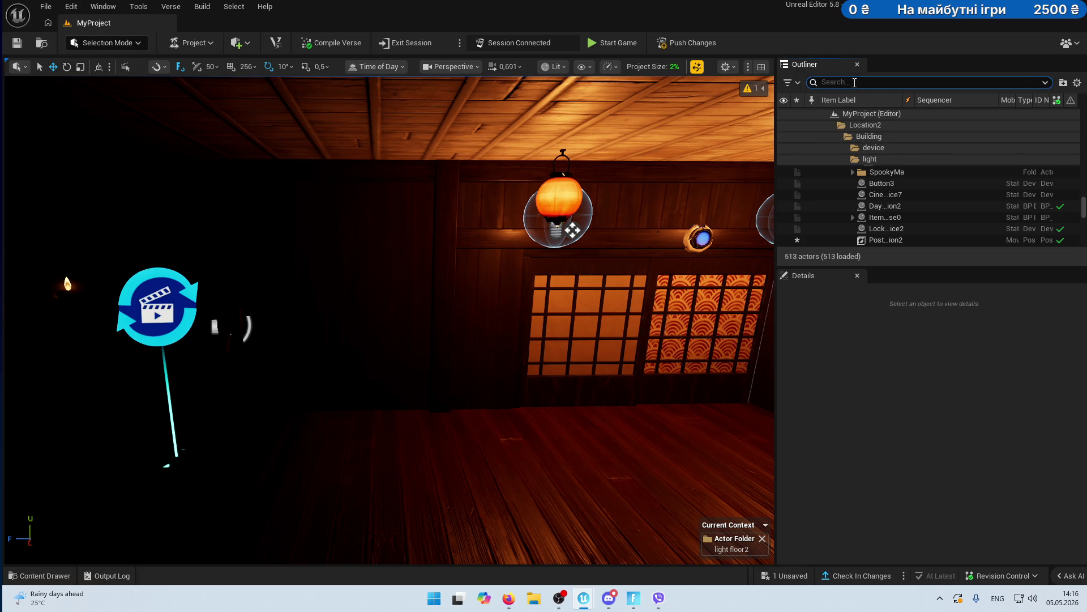
pyautogui.write('player')
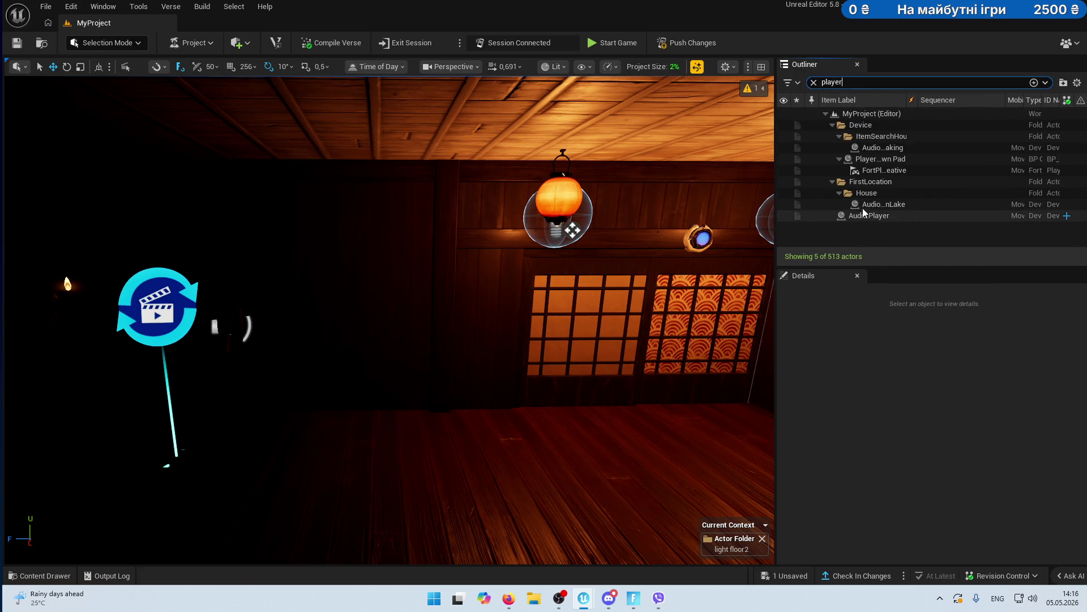
pyautogui.click(160, 314)
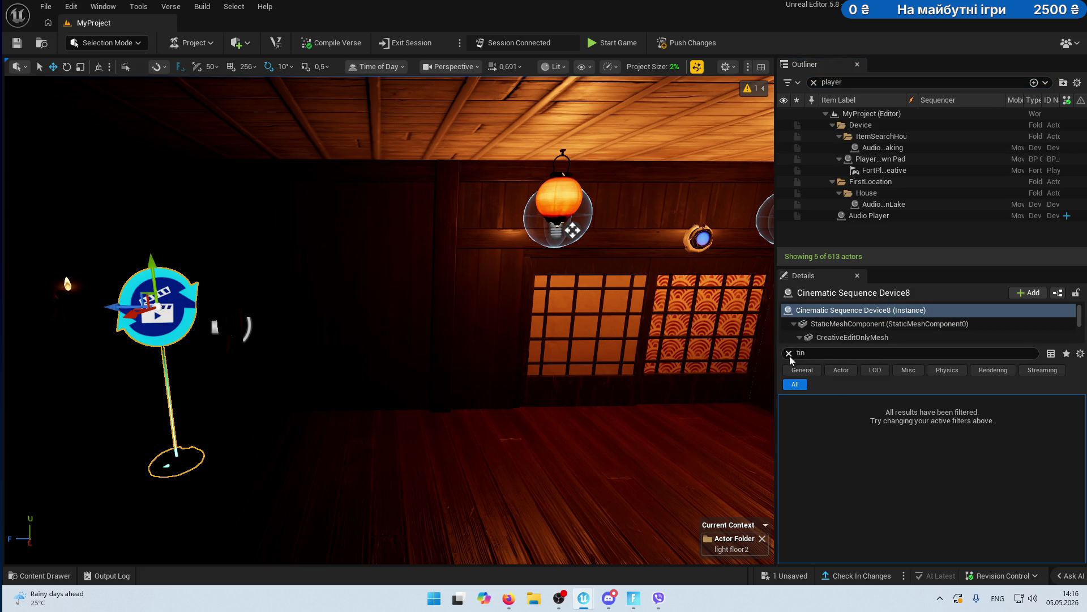
pyautogui.click(789, 353)
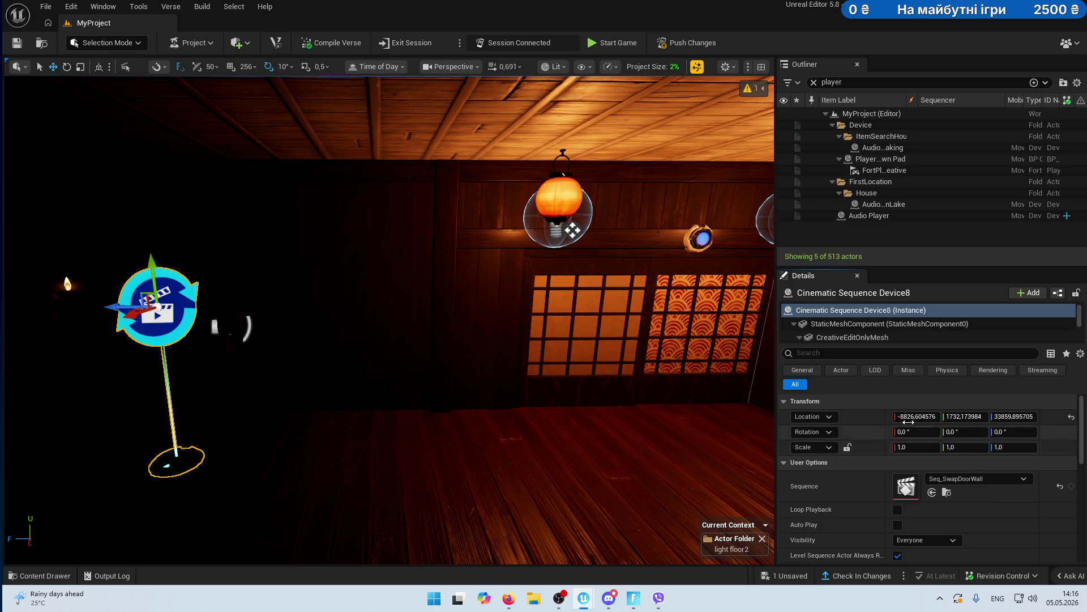
# - Paste a copied Location onto Player 1 Spawn Pad, drag it onto the dojo floor, and save
pyautogui.click(880, 159)
pyautogui.press('F2')
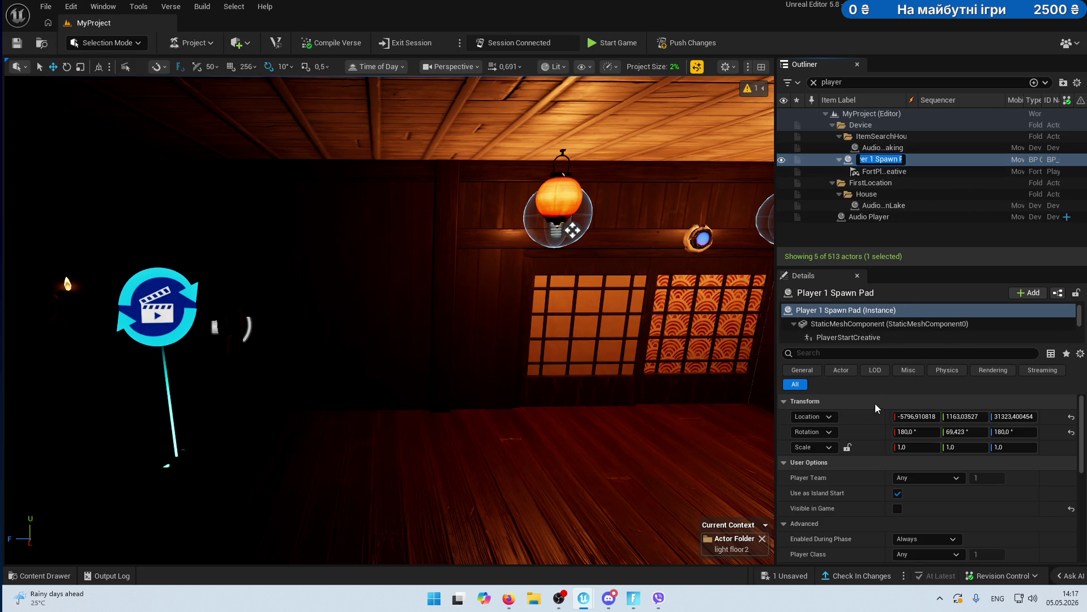
pyautogui.rightClick(864, 418)
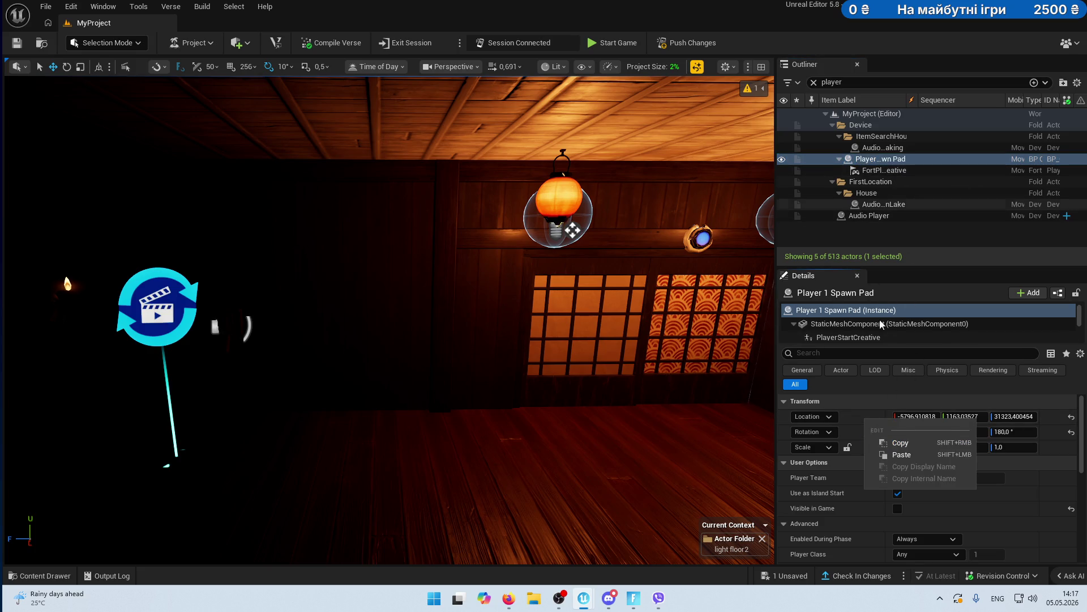
pyautogui.click(902, 454)
pyautogui.moveTo(337, 305)
pyautogui.mouseDown()
pyautogui.moveTo(536, 290)
pyautogui.moveTo(691, 301)
pyautogui.moveTo(567, 318)
pyautogui.moveTo(551, 517)
pyautogui.moveTo(550, 502)
pyautogui.mouseUp()
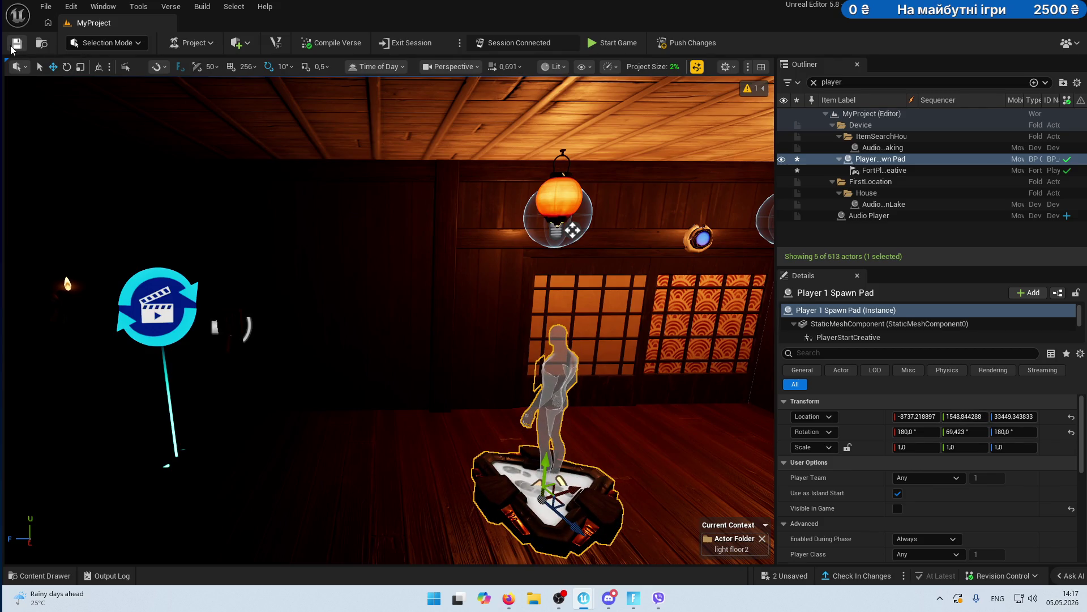
pyautogui.hotkey('ctrl', 's')
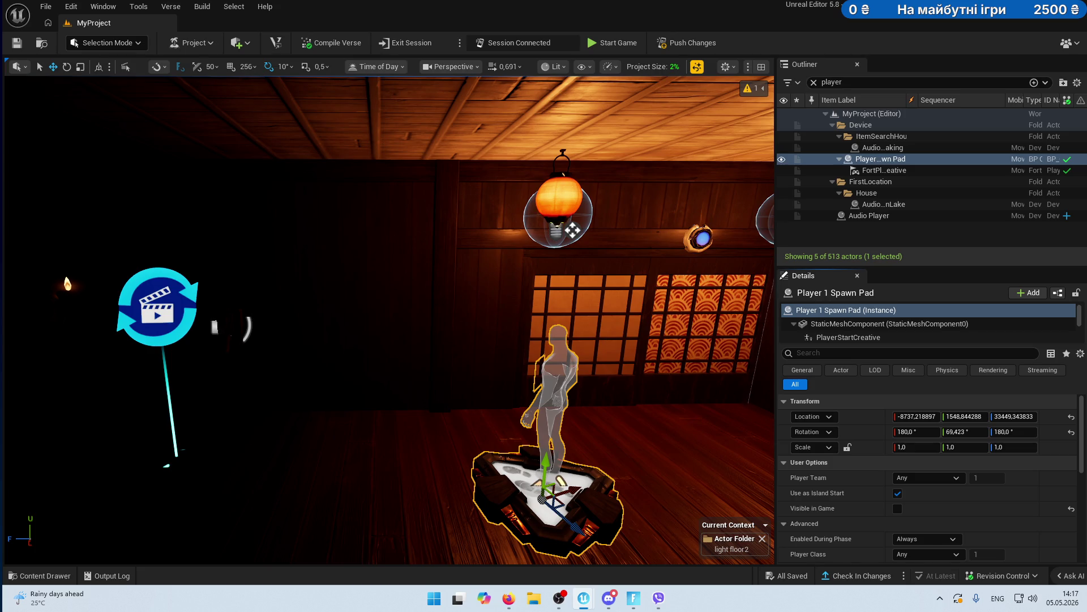
# - Push Changes to the live Fortnite session, check the game client, and return to the editor
pyautogui.click(696, 38)
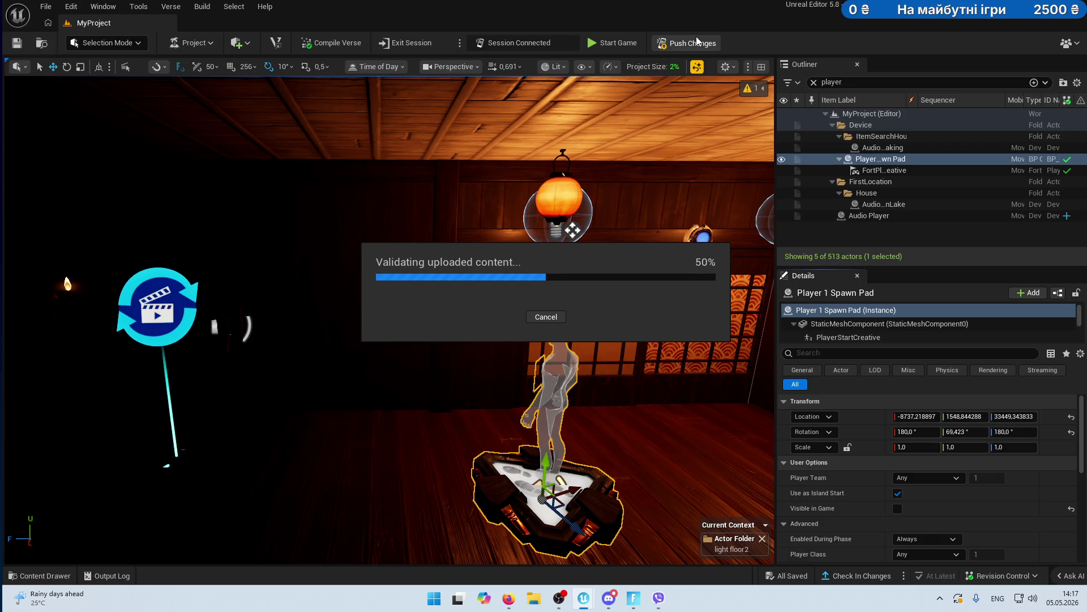
pyautogui.click(633, 598)
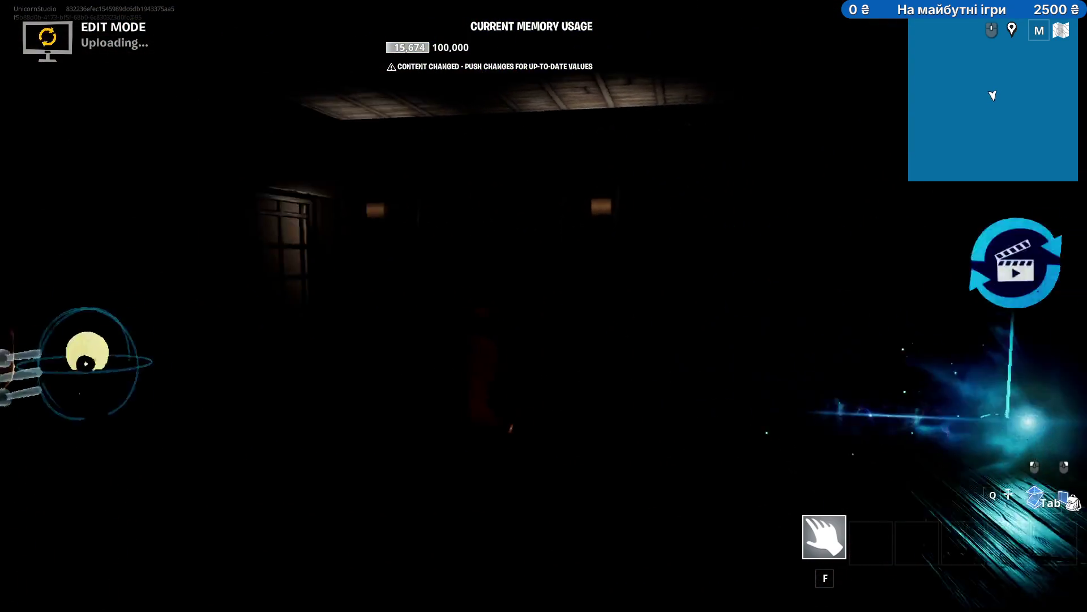
pyautogui.press('Tab')
pyautogui.hotkey('alt', 'Tab')
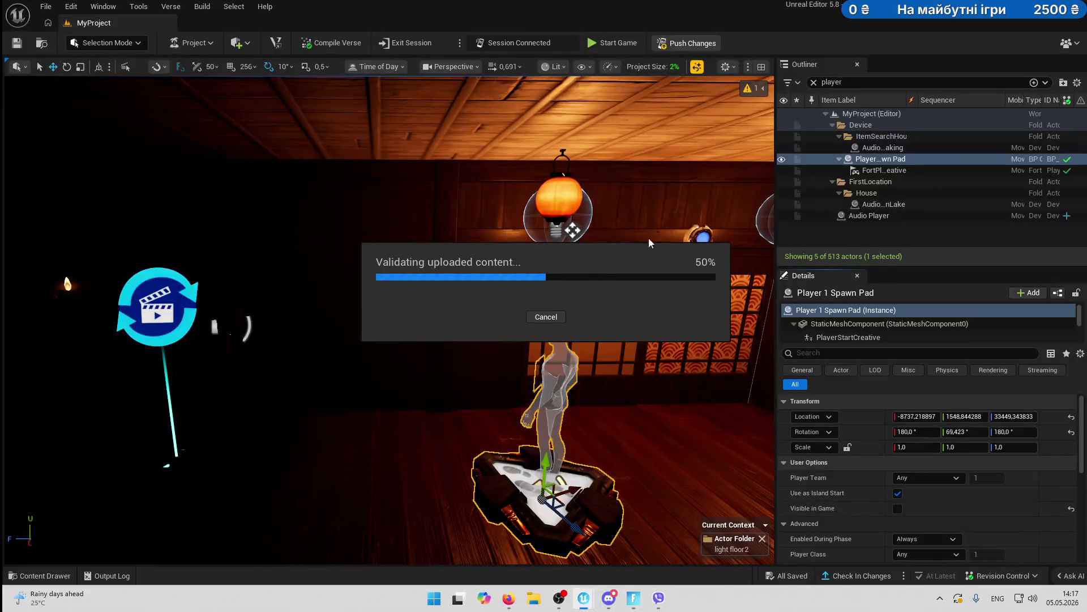
# - Find the First Person Camera via 'firs', enable Add to Players on Start, and save
pyautogui.click(887, 80)
pyautogui.hotkey('ctrl', 'a')
pyautogui.write('fi')
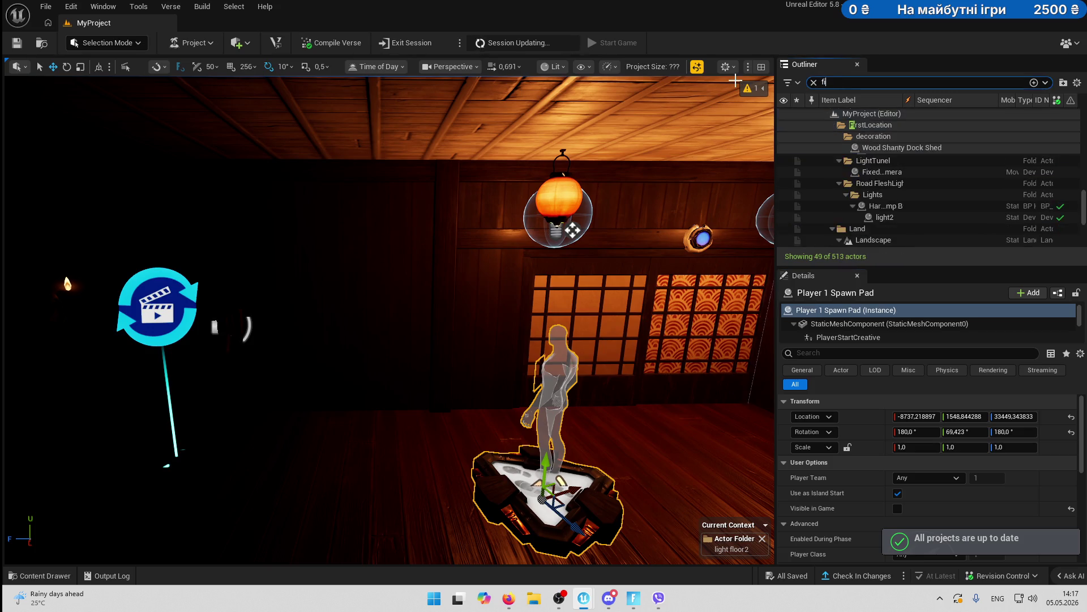
pyautogui.write('rs')
pyautogui.click(878, 136)
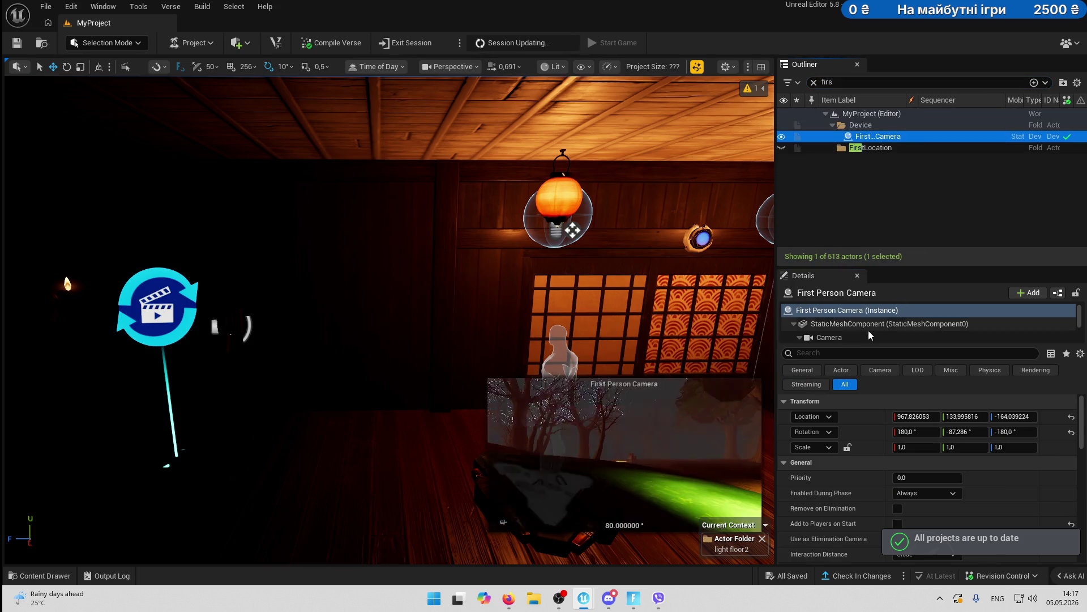
pyautogui.scroll(-2, 947, 510)
pyautogui.click(898, 470)
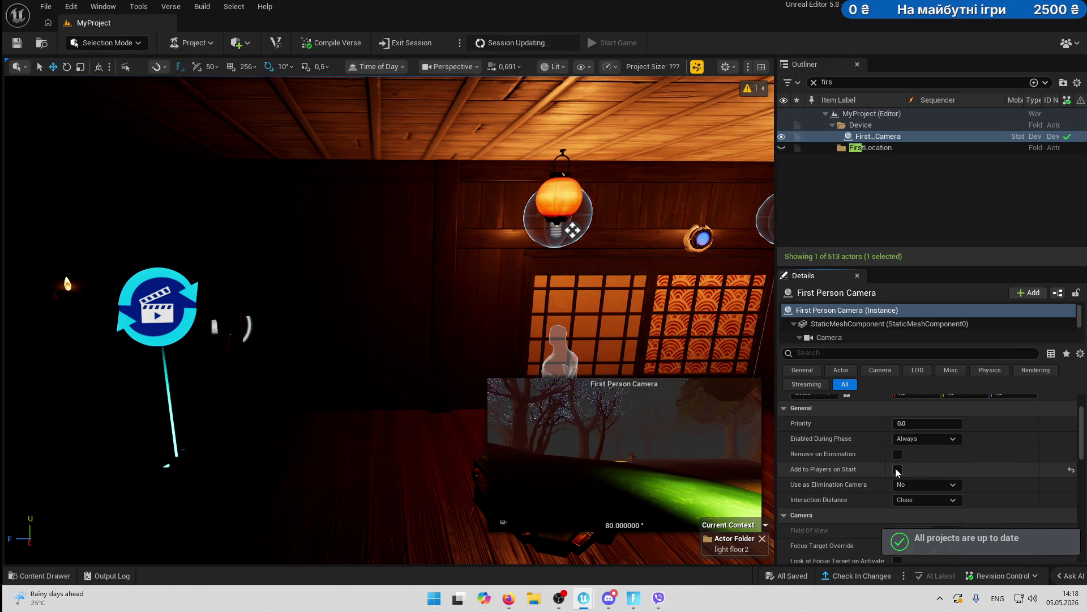
pyautogui.click(897, 470)
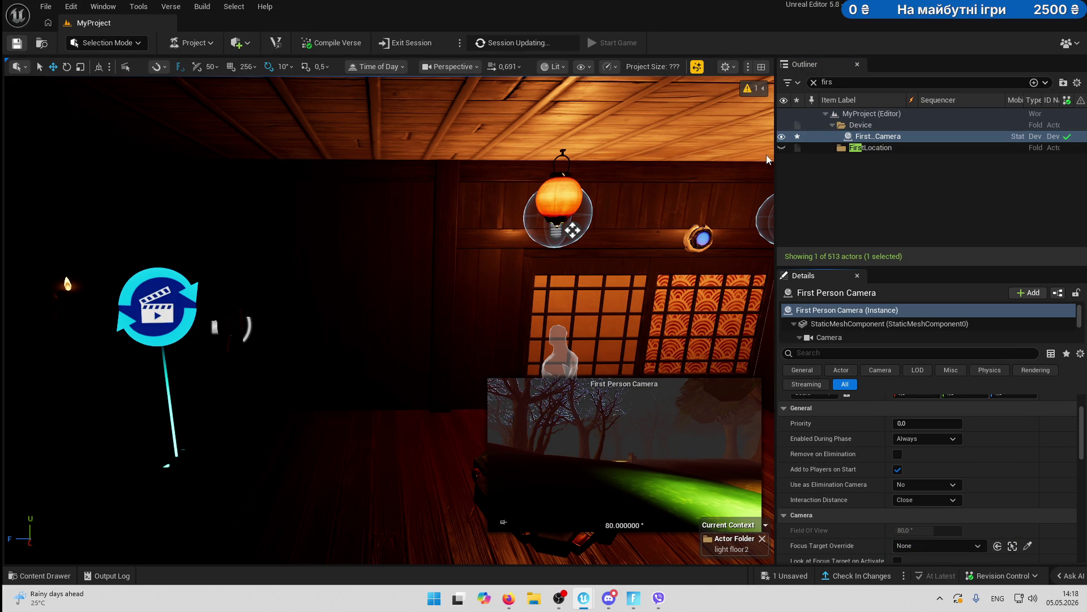
pyautogui.hotkey('ctrl', 's')
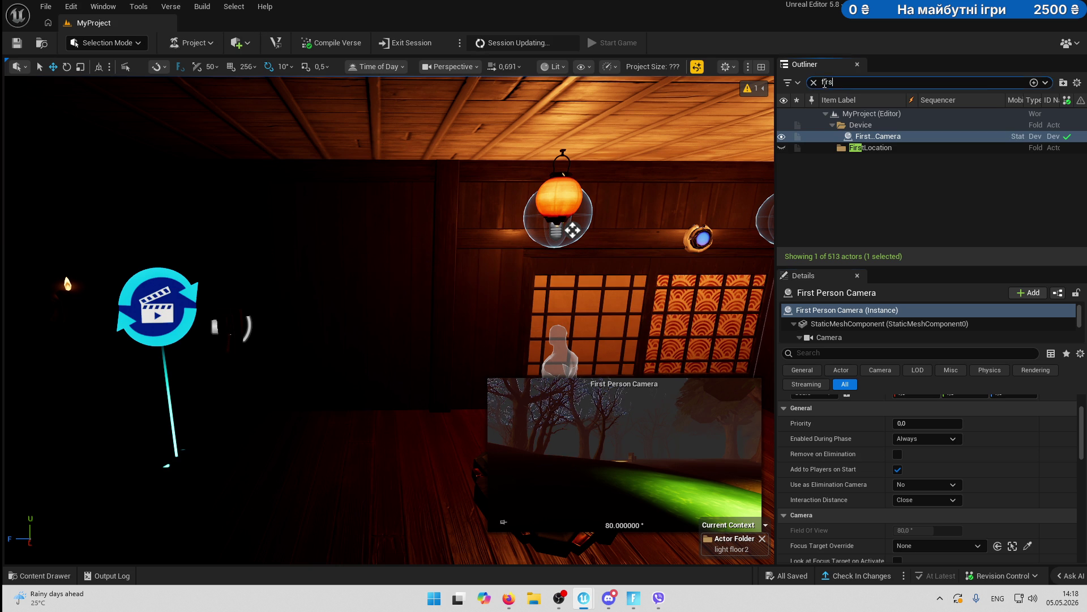
# - Search the Outliner for 'day' and inspect the fog-on day sequence device's Details
pyautogui.press('BackSpace')
pyautogui.press('BackSpace')
pyautogui.press('BackSpace')
pyautogui.write('day')
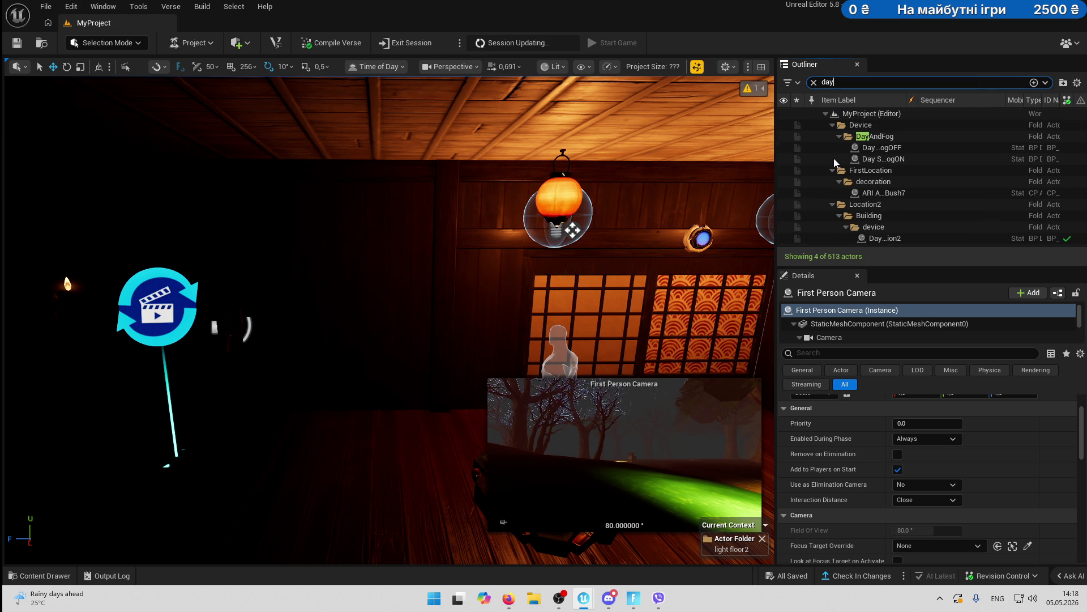
pyautogui.click(836, 160)
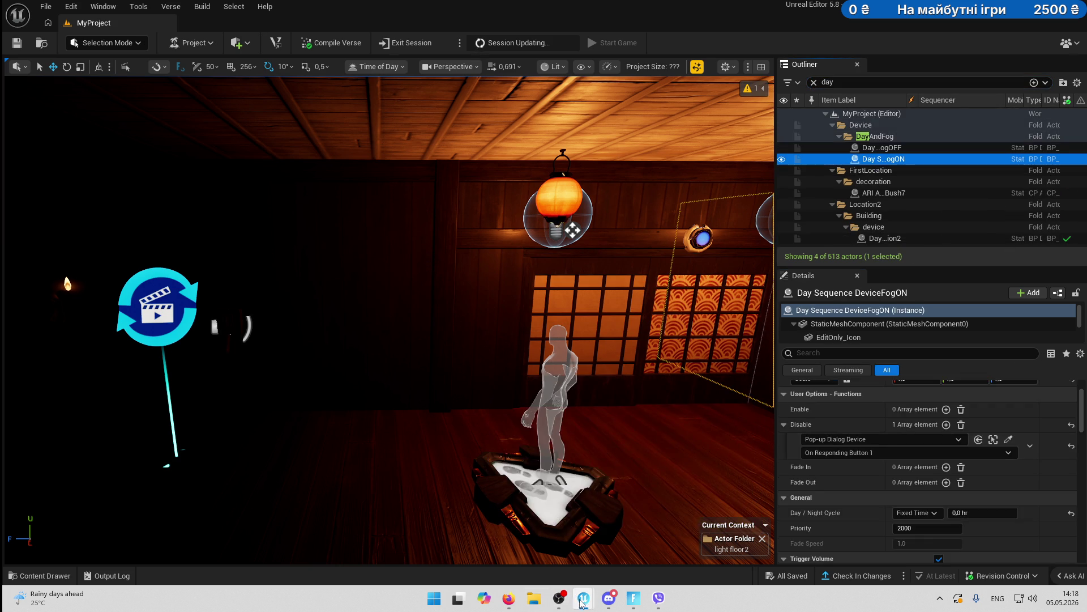
pyautogui.moveTo(582, 605)
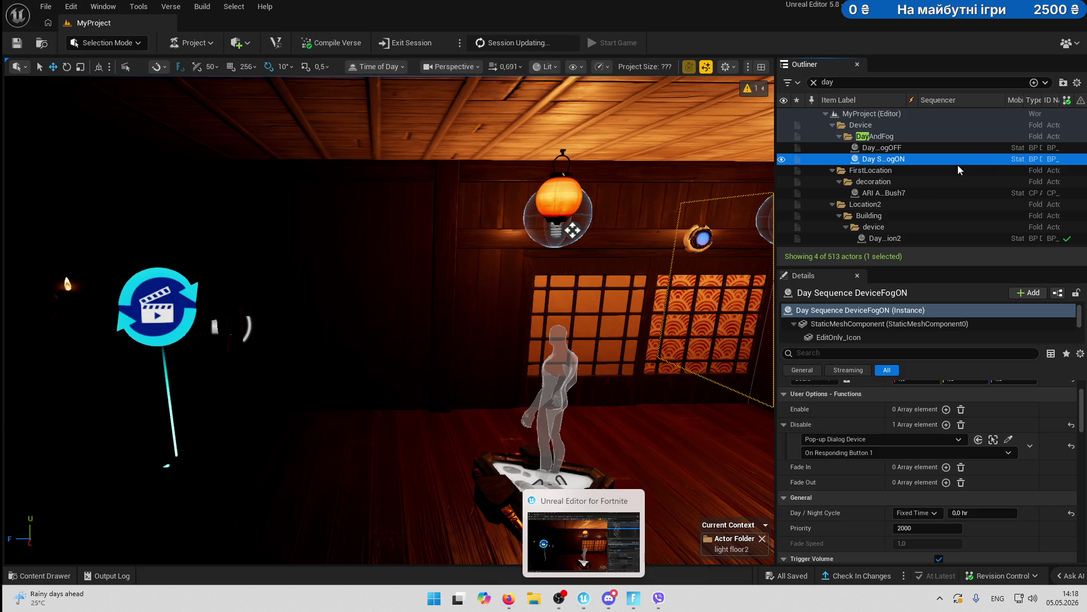
pyautogui.scroll(-3, 974, 444)
pyautogui.scroll(-10, 974, 444)
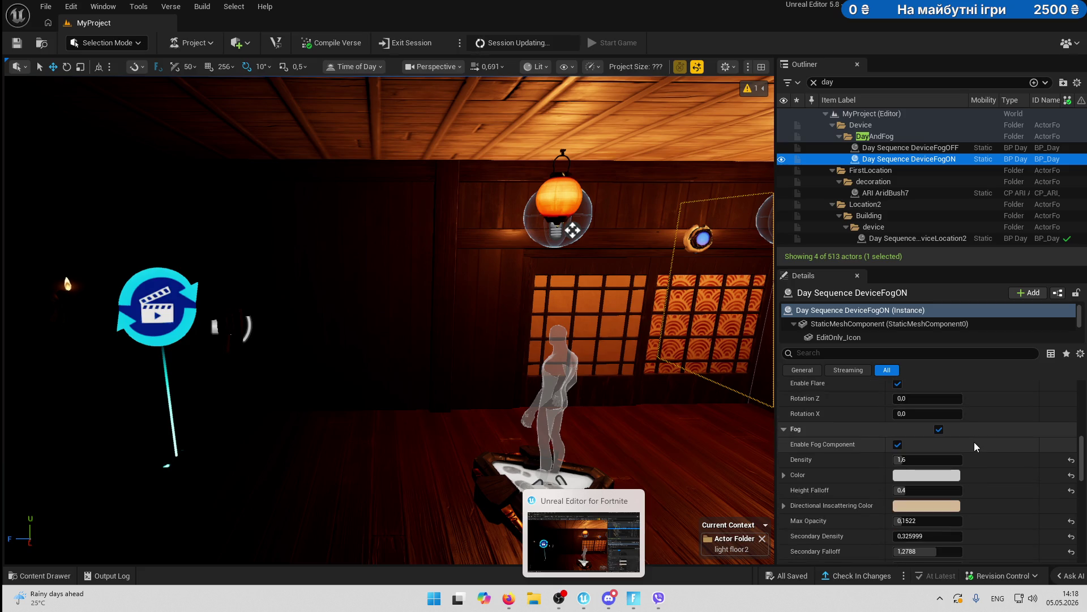
# - Compare the fog-off day sequence device's Details, then reselect the fog-on device
pyautogui.click(911, 148)
pyautogui.scroll(10, 984, 432)
pyautogui.scroll(-2, 984, 431)
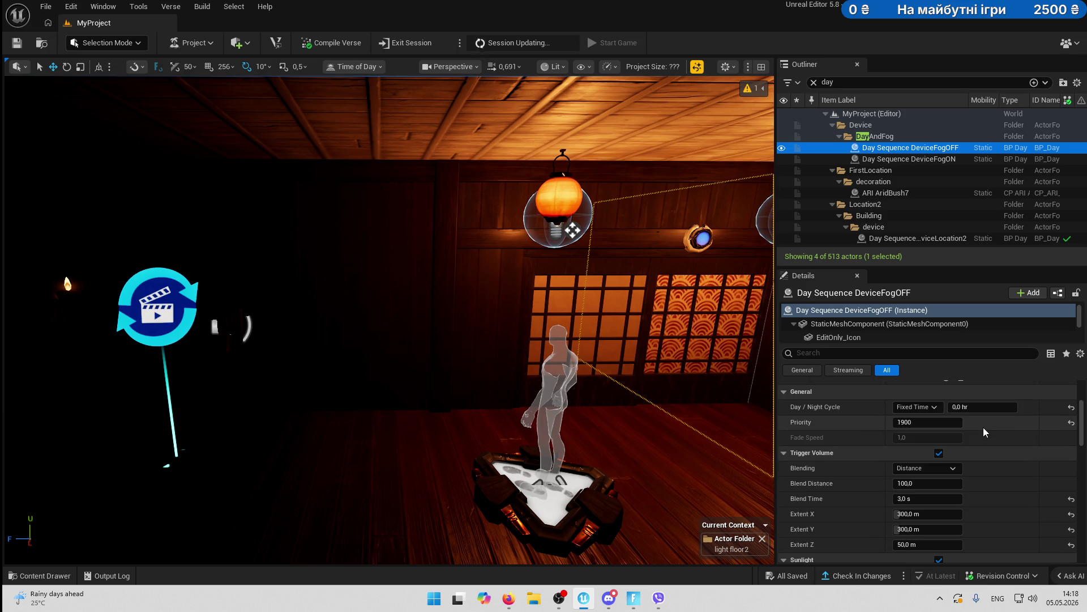
pyautogui.scroll(-10, 984, 431)
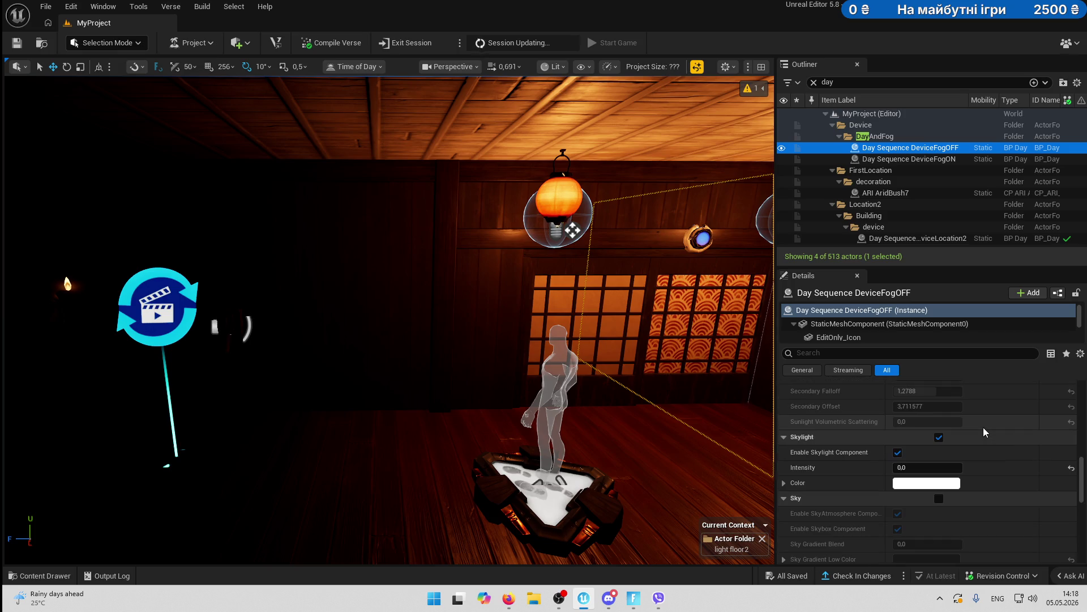
pyautogui.scroll(-5, 984, 432)
pyautogui.scroll(-3, 985, 431)
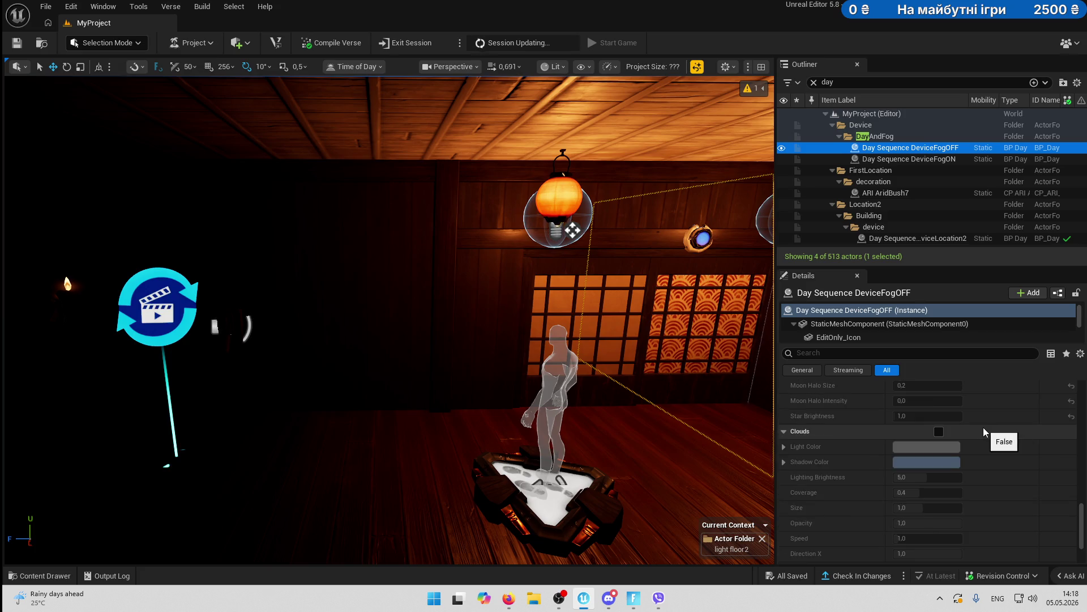
pyautogui.scroll(6, 984, 428)
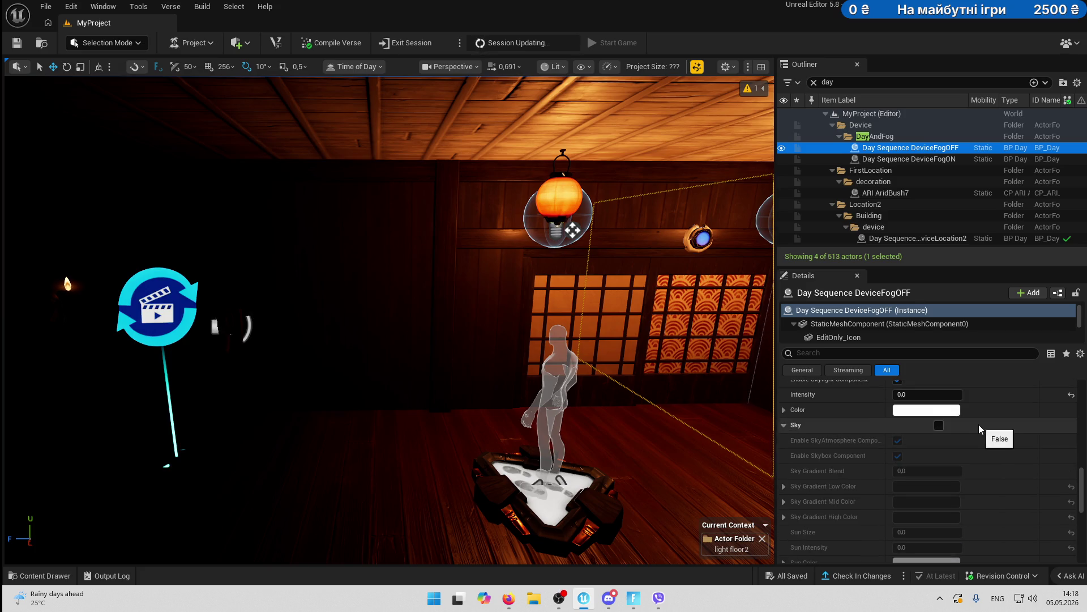
pyautogui.click(909, 158)
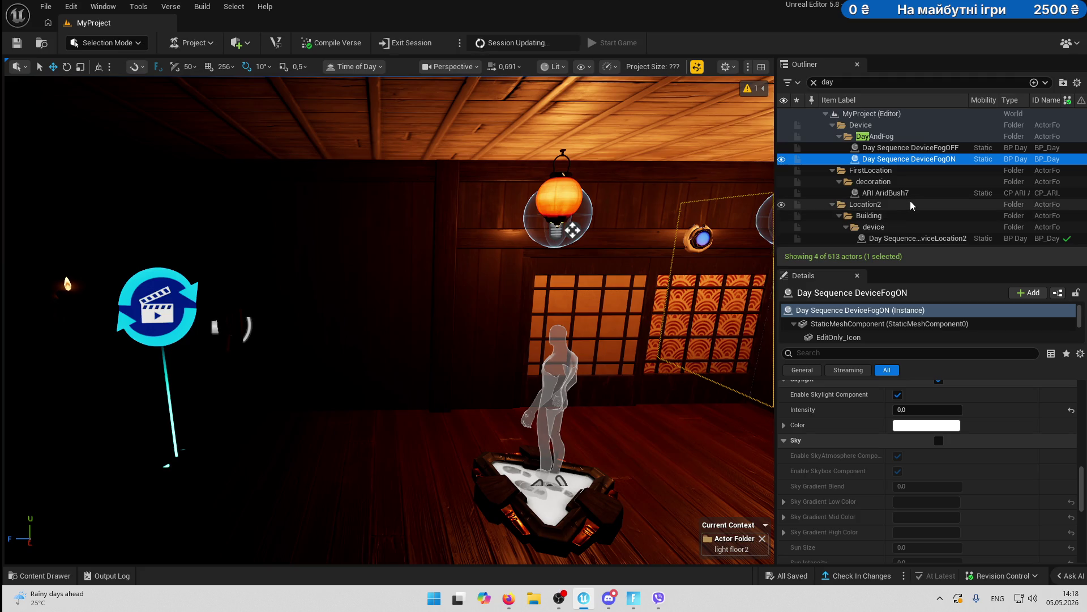
# - Select Day Sequence DeviceLocation2 and untick its Sky setting
pyautogui.click(933, 239)
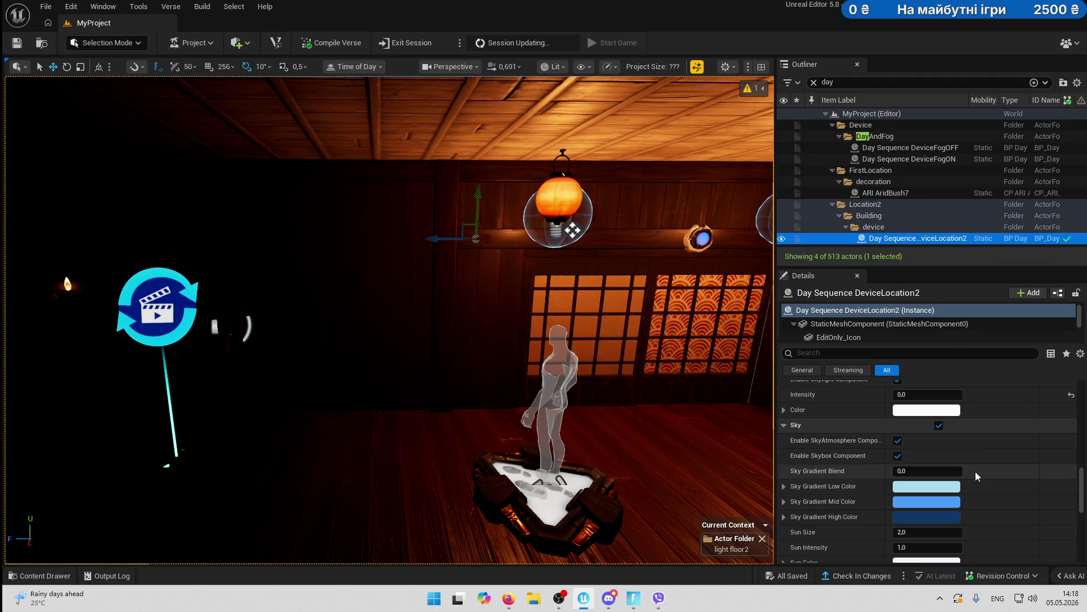
pyautogui.click(939, 426)
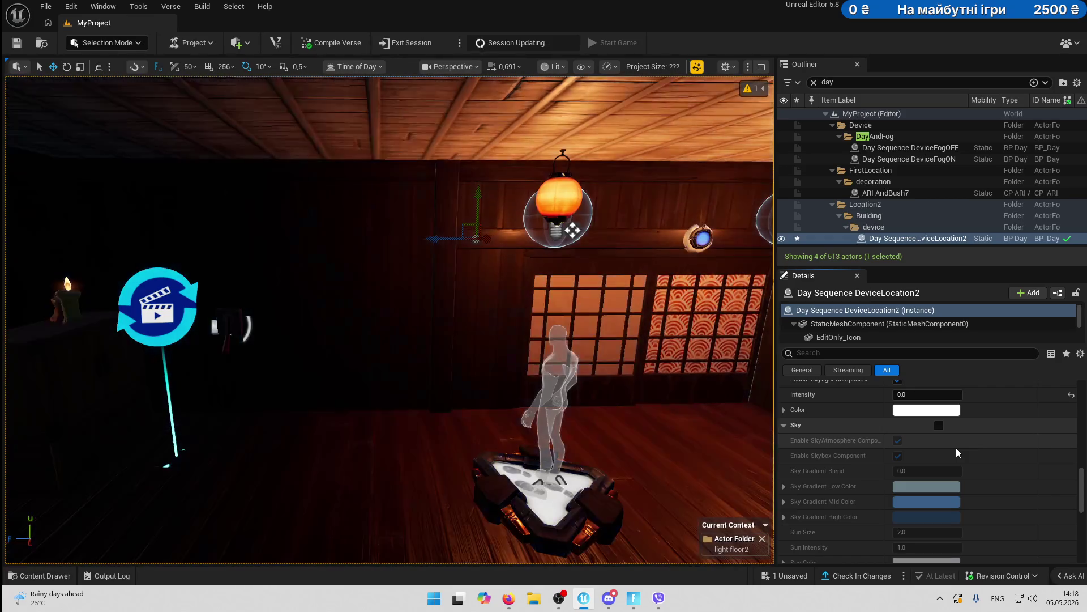
pyautogui.scroll(-2, 971, 445)
pyautogui.scroll(-4, 987, 453)
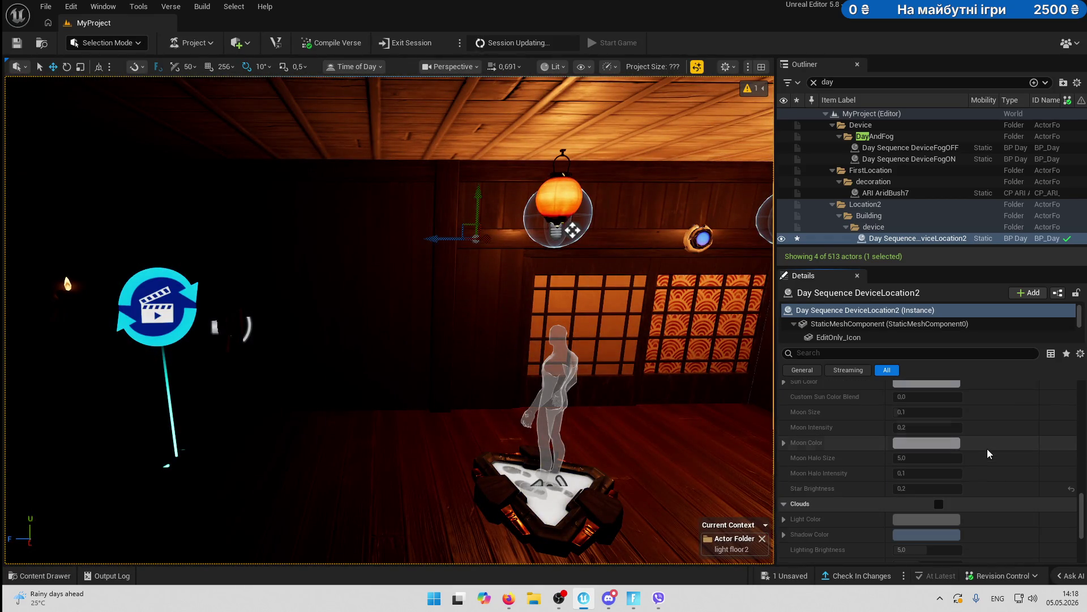
pyautogui.moveTo(396, 340); pyautogui.dragTo(498, 340)
pyautogui.press('s')
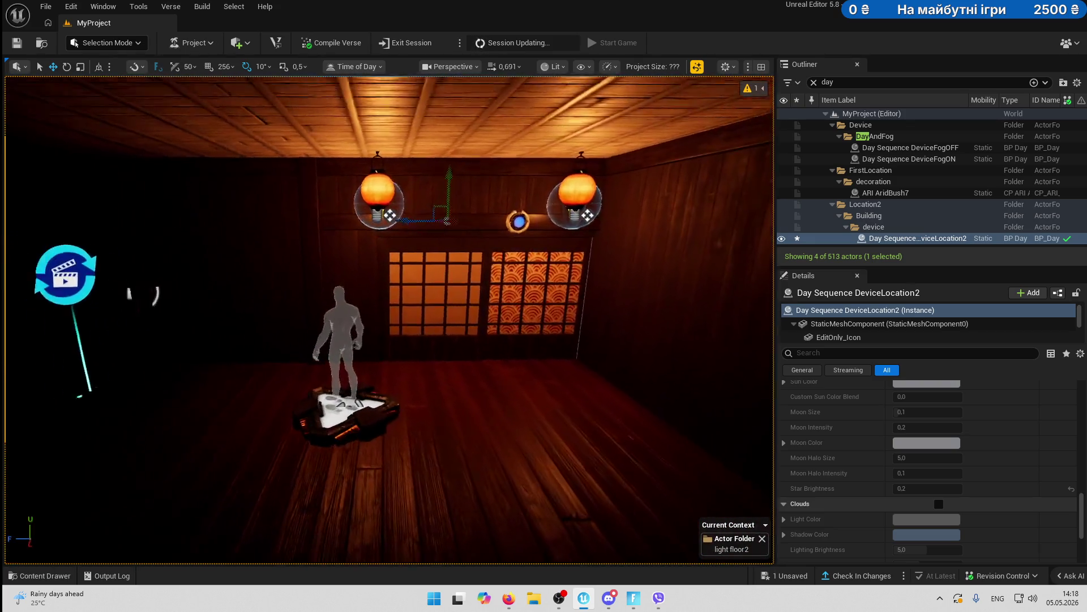
pyautogui.press('w')
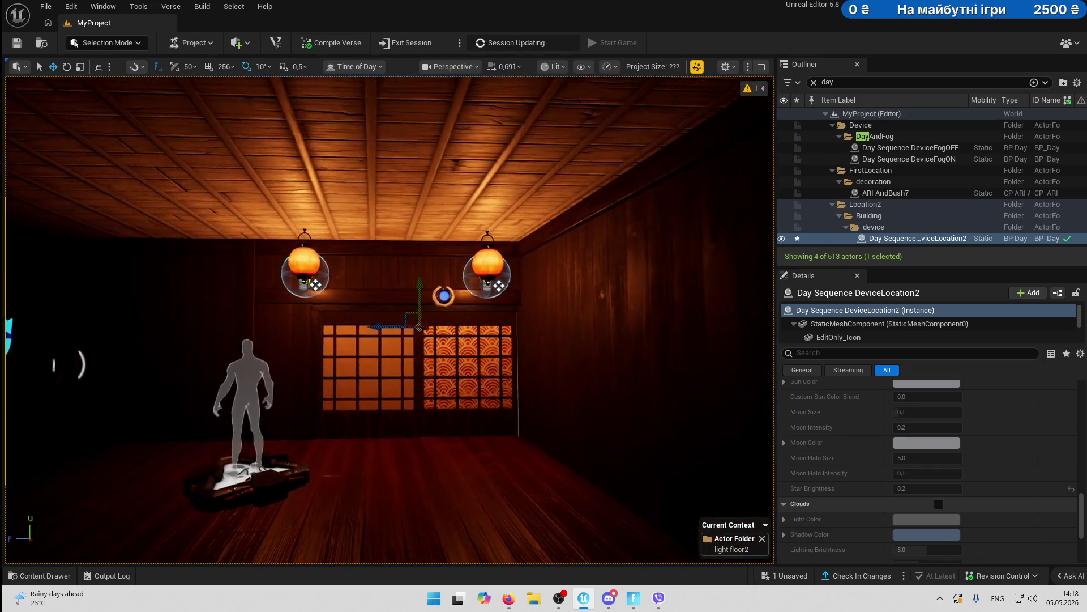
pyautogui.moveTo(388, 318); pyautogui.dragTo(226, 317)
pyautogui.press('w')
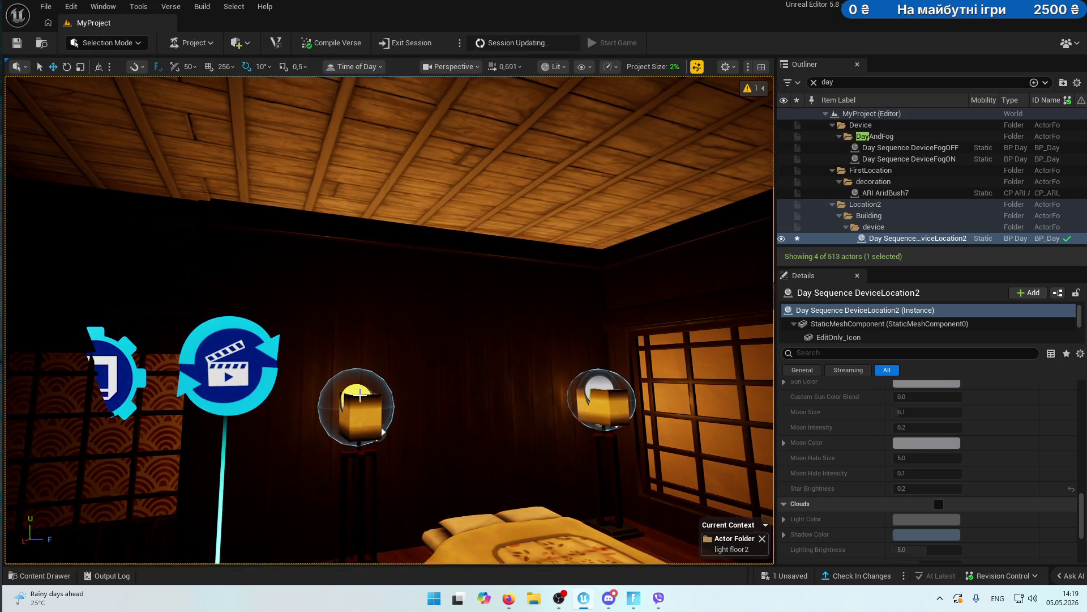
pyautogui.moveTo(406, 378)
pyautogui.mouseDown()
pyautogui.moveTo(713, 378)
pyautogui.moveTo(651, 391)
pyautogui.moveTo(663, 396)
pyautogui.moveTo(623, 380)
pyautogui.mouseUp()
pyautogui.moveTo(334, 408)
pyautogui.mouseDown()
pyautogui.moveTo(232, 403)
pyautogui.moveTo(295, 406)
pyautogui.moveTo(422, 381)
pyautogui.mouseUp()
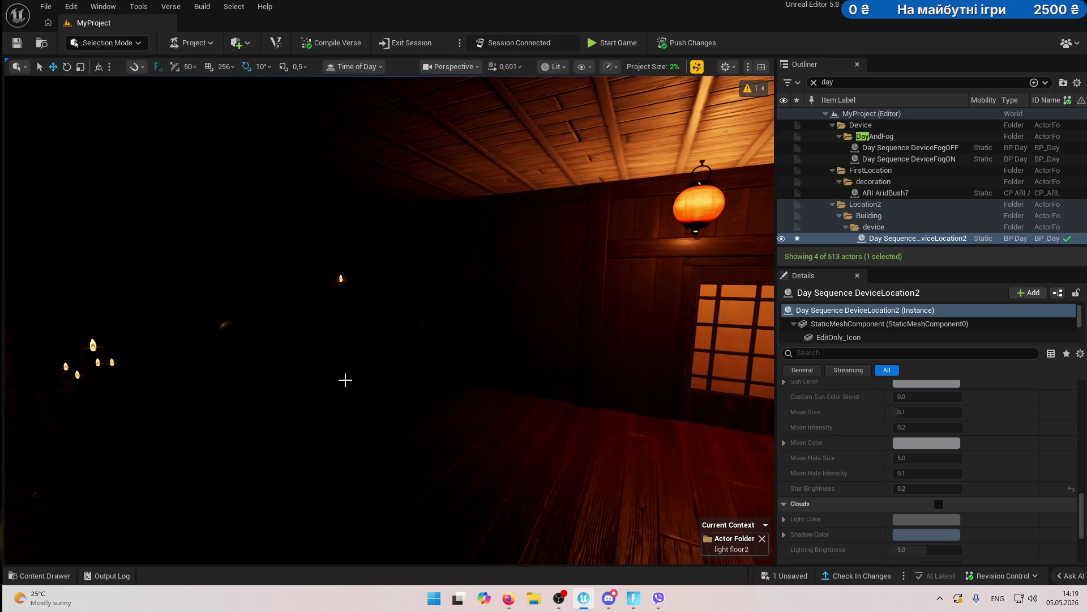
pyautogui.click(612, 599)
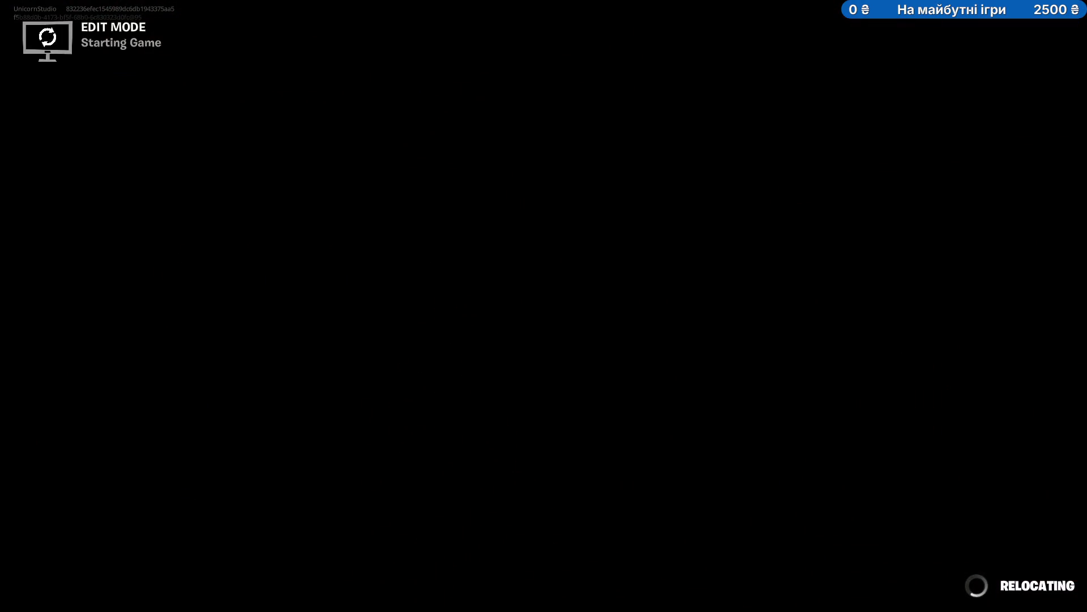
# - In the playtest, dismiss Fog Off, equip the flashlight and flip the wall switch to light the dojo
pyautogui.click(627, 367)
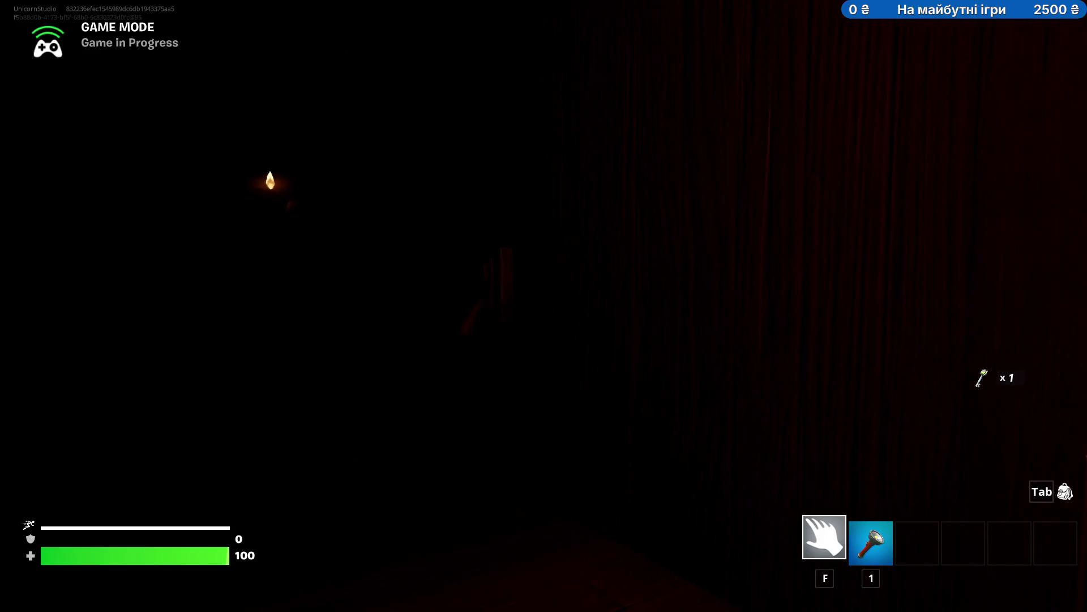
pyautogui.press('1')
pyautogui.press('w')
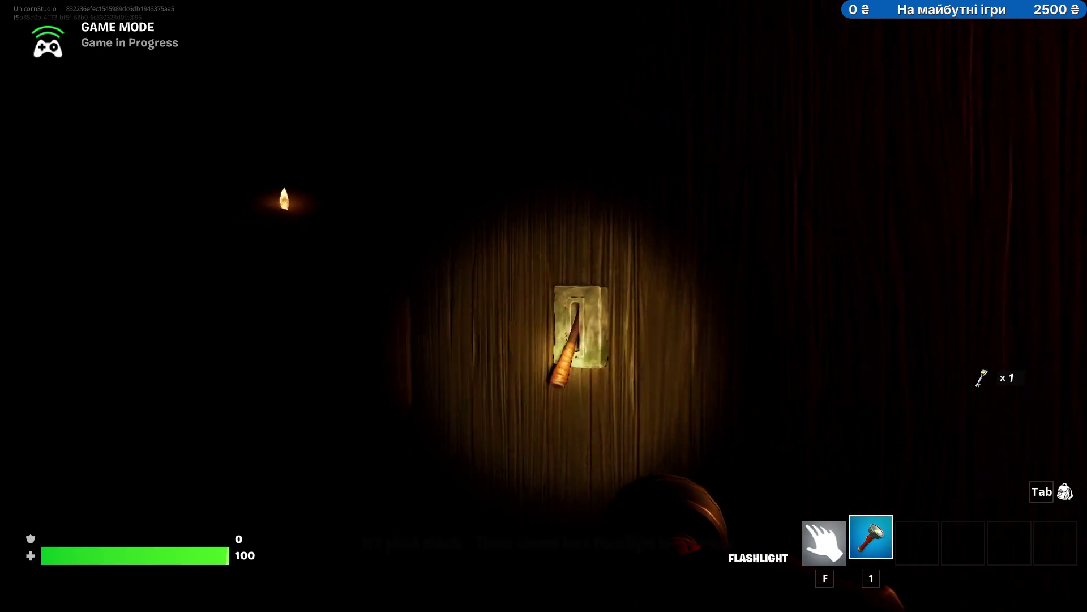
pyautogui.press('e')
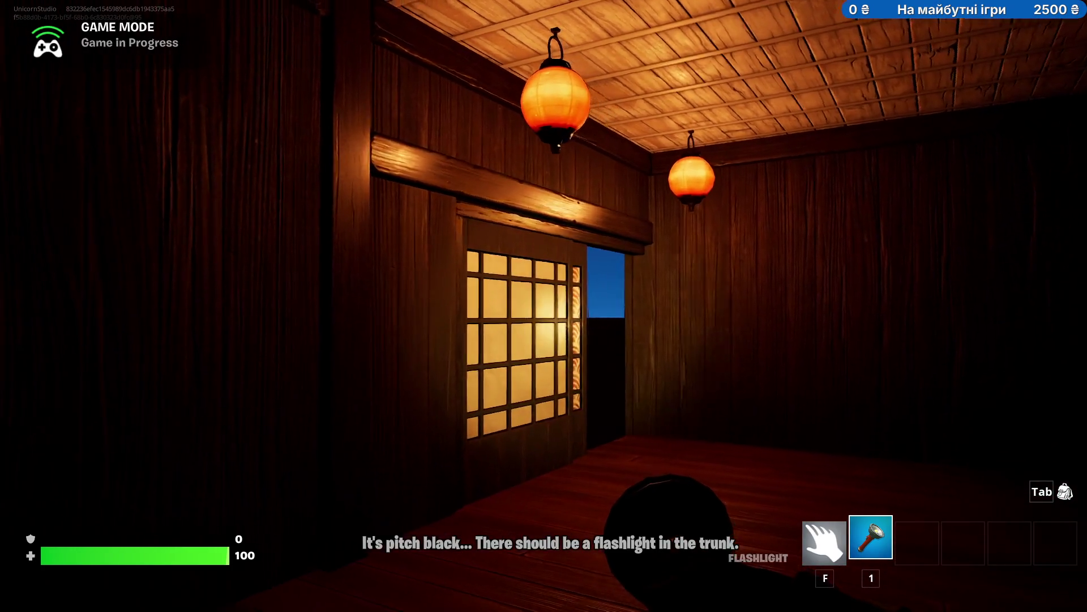
# - Exit the game back to the editor and select Cinematic Sequence Device8
pyautogui.press('Escape')
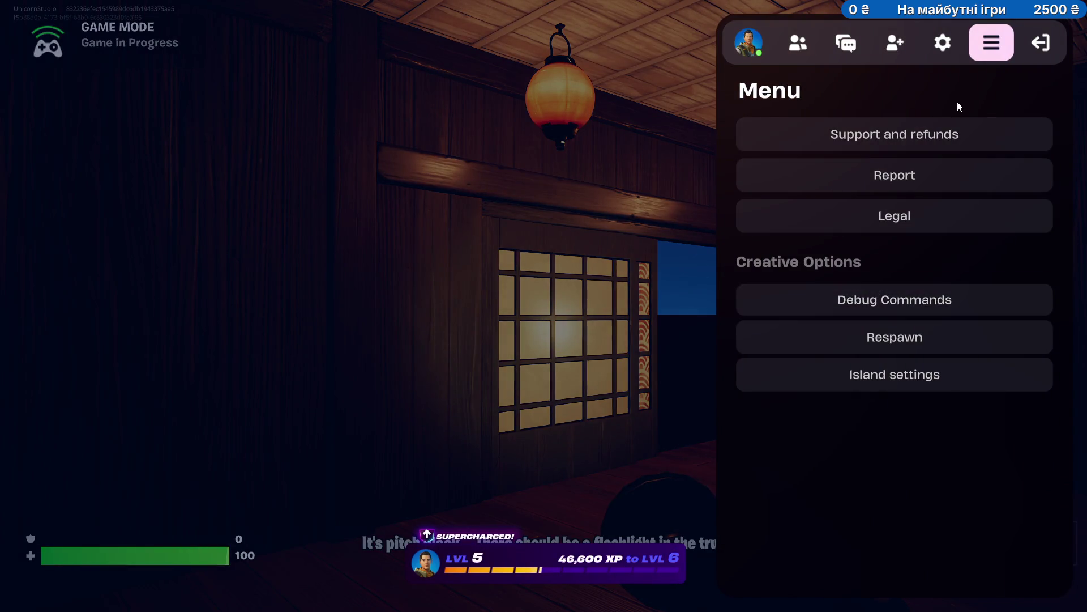
pyautogui.click(1042, 45)
pyautogui.click(905, 222)
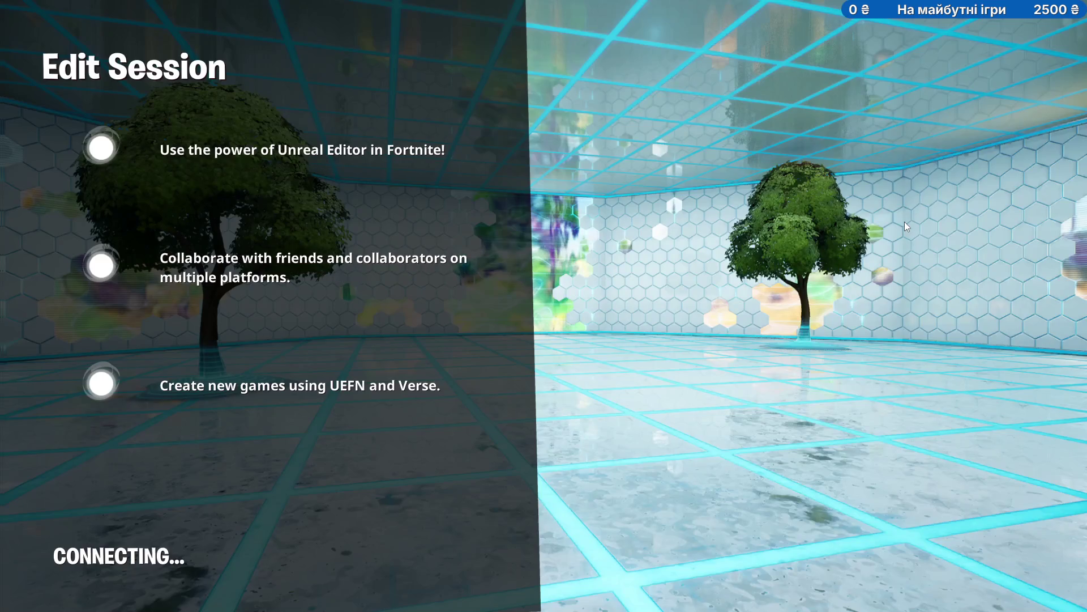
pyautogui.hotkey('alt', 'Tab')
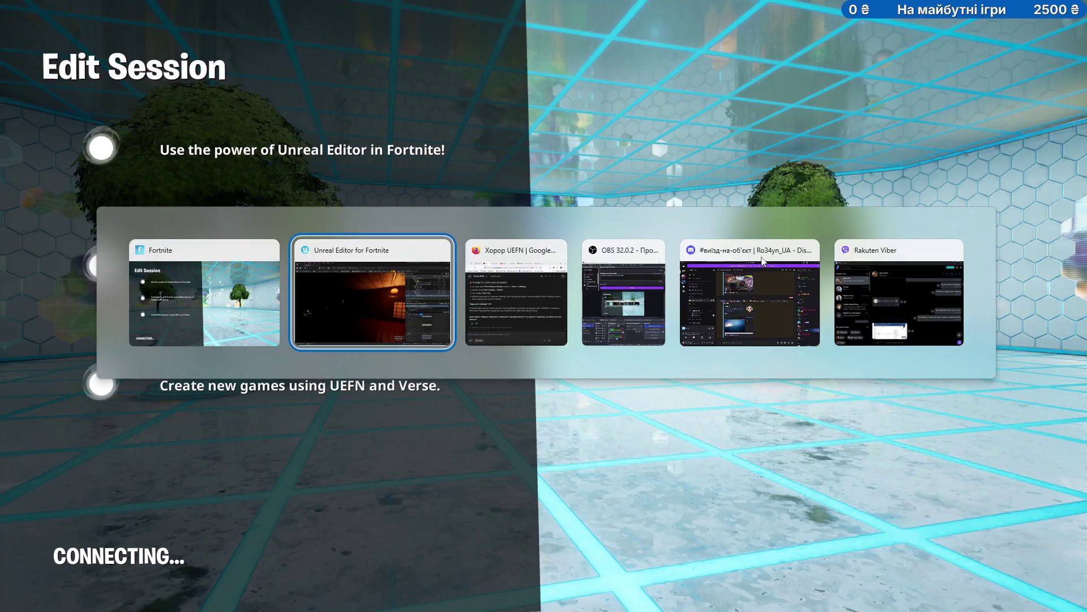
pyautogui.moveTo(518, 352); pyautogui.dragTo(517, 351)
pyautogui.click(355, 276)
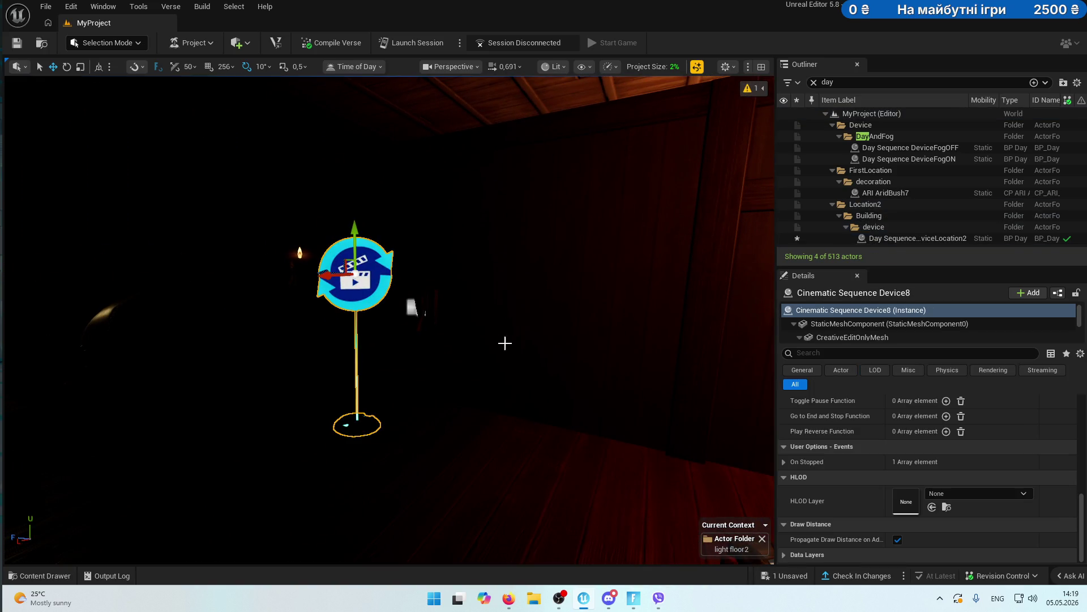
# - Select Lock Device3 in the lit dojo room
pyautogui.scroll(-3, 940, 458)
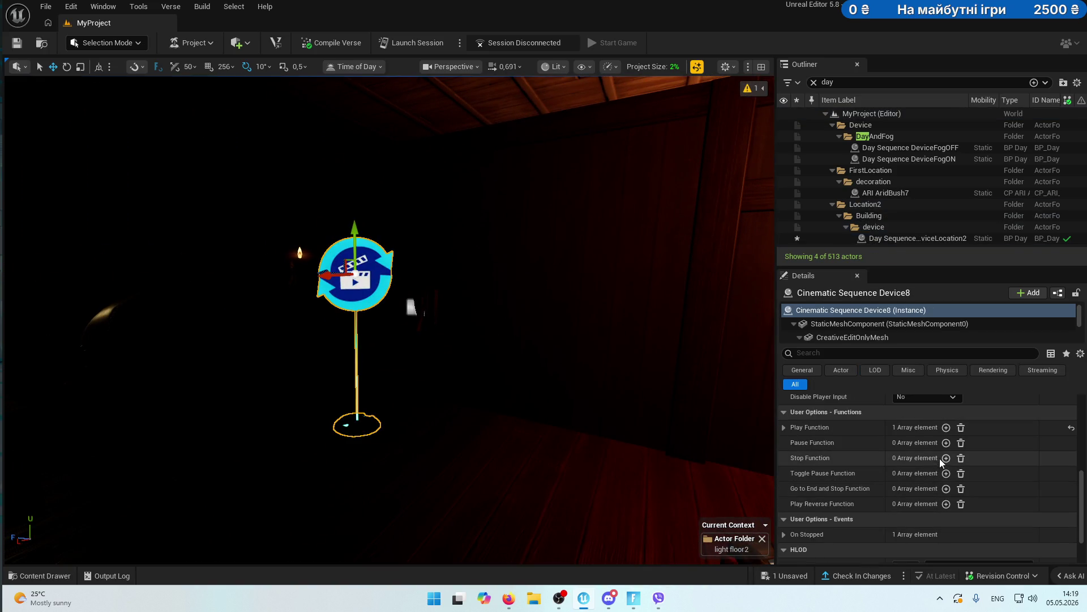
pyautogui.click(784, 428)
pyautogui.moveTo(461, 401); pyautogui.dragTo(461, 400)
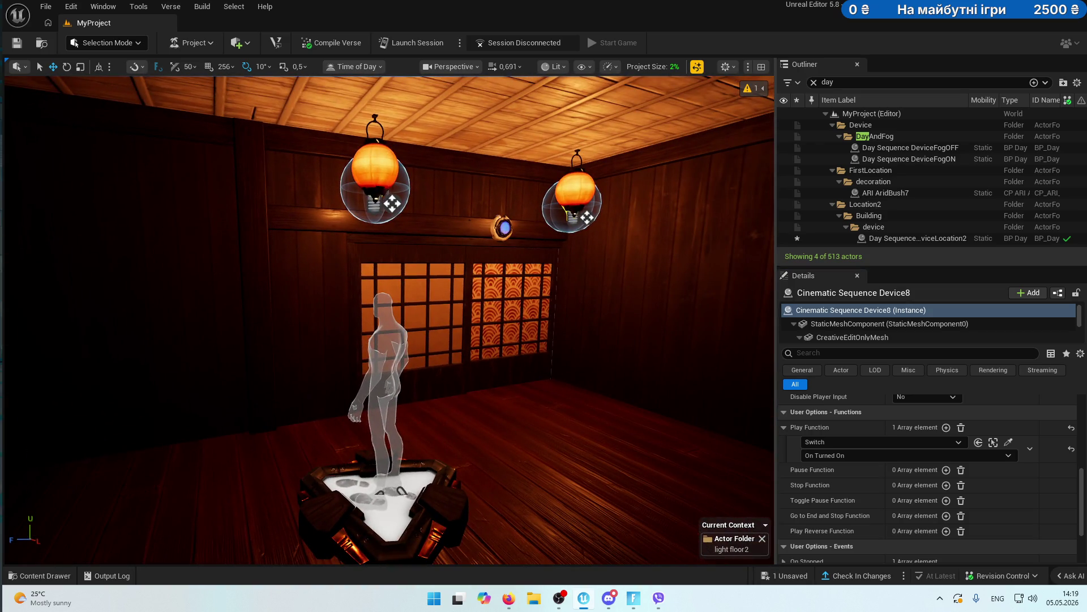
pyautogui.click(503, 228)
# - Make Lock Device3 open on Cinematic Sequence Device8's On Stopped event, then show the Sequences folder
pyautogui.scroll(1, 883, 445)
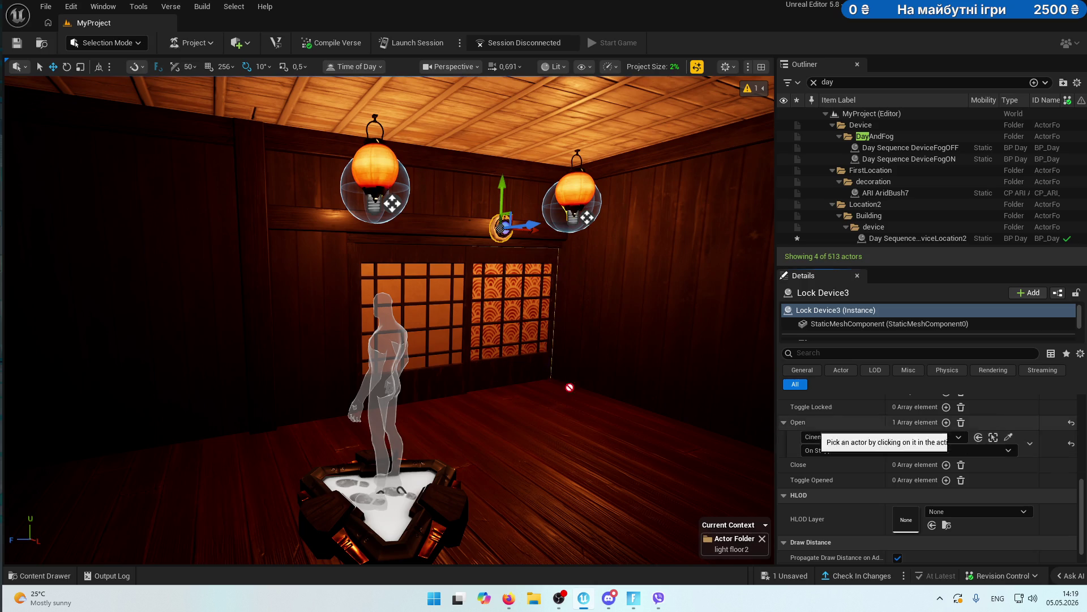
pyautogui.click(1009, 437)
pyautogui.click(503, 214)
pyautogui.click(849, 451)
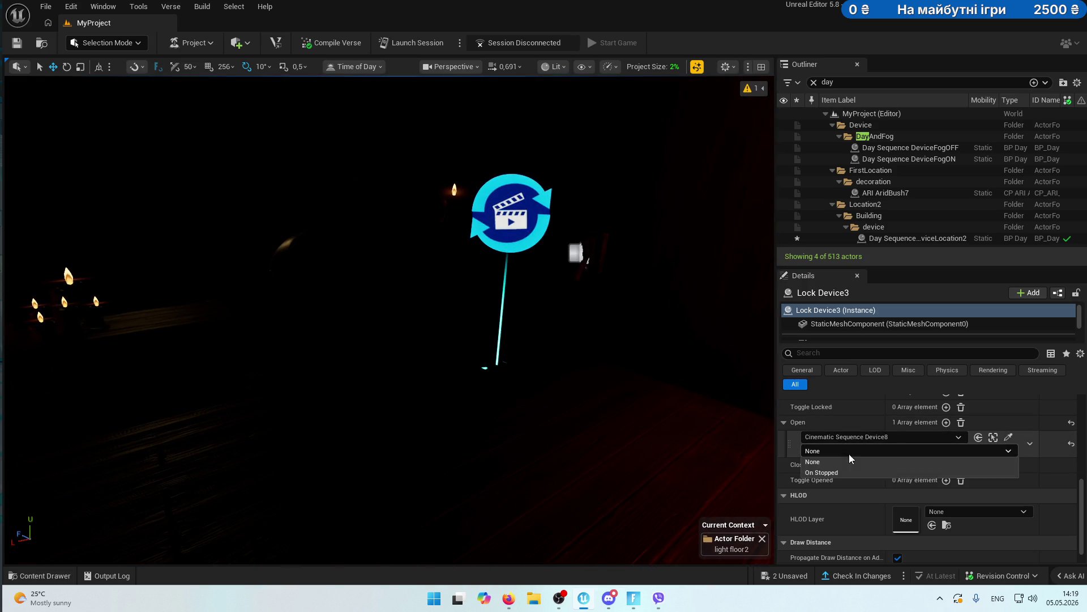
pyautogui.click(849, 473)
pyautogui.click(41, 576)
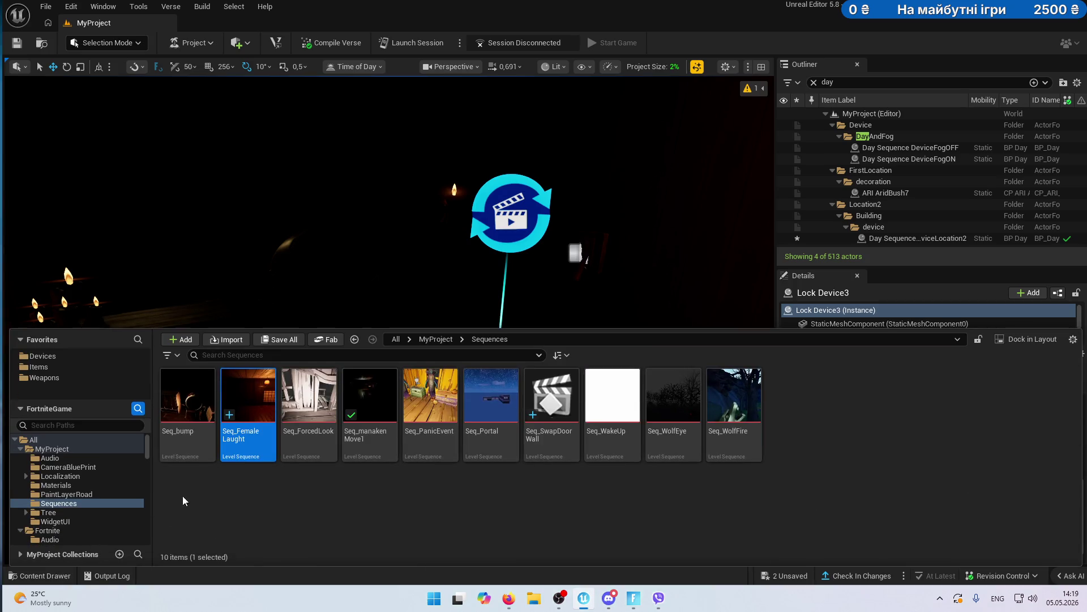
# - Preview the Seq_FemaleLaught sequence in Sequencer
pyautogui.doubleClick(249, 410)
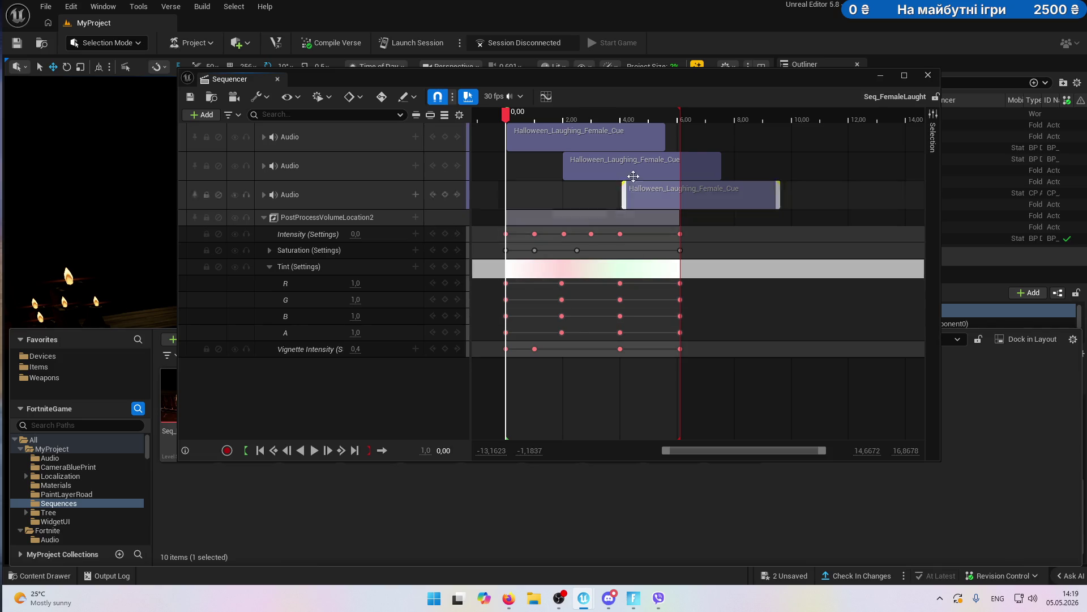
pyautogui.click(315, 452)
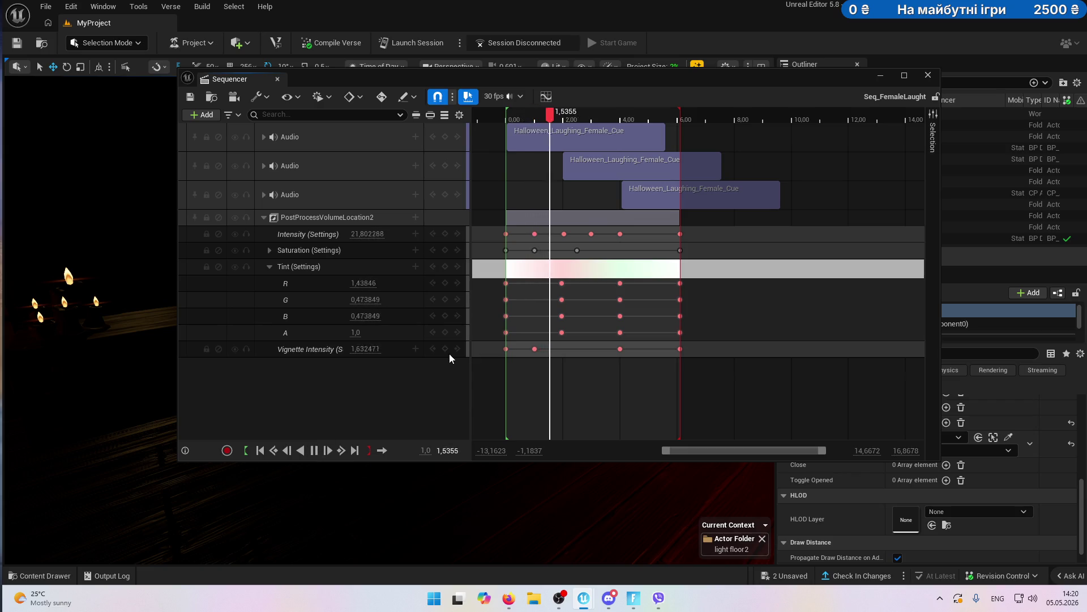
pyautogui.click(928, 76)
# - Assign Seq_FemaleLaught to Cinematic Sequence Device8, save everything, and launch a session
pyautogui.scroll(10, 941, 430)
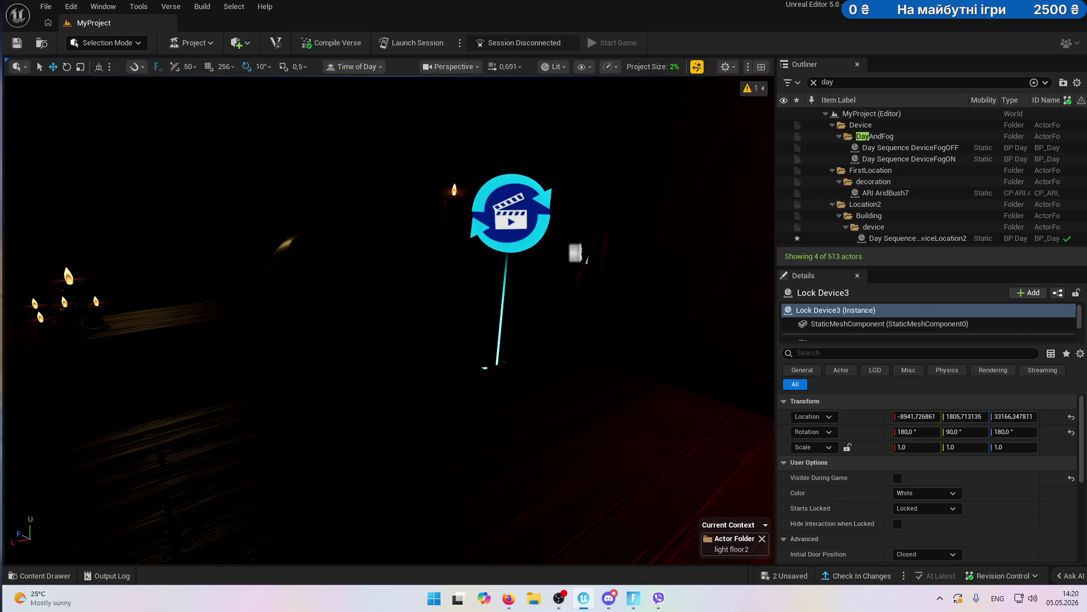
pyautogui.click(488, 221)
pyautogui.click(947, 492)
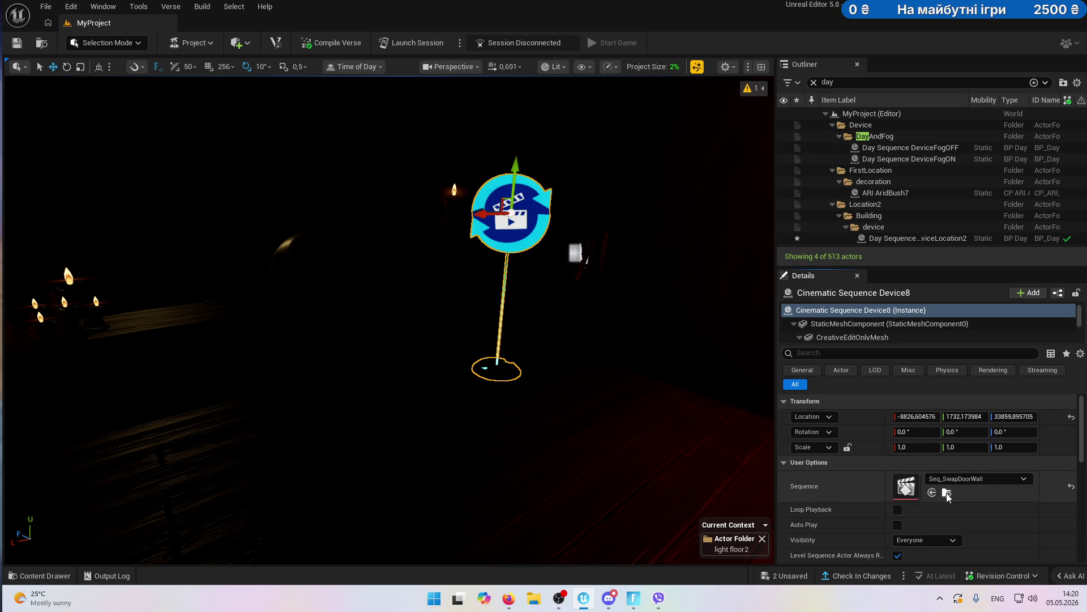
pyautogui.click(241, 401)
pyautogui.moveTo(241, 400)
pyautogui.mouseDown()
pyautogui.moveTo(906, 396)
pyautogui.moveTo(909, 496)
pyautogui.mouseUp()
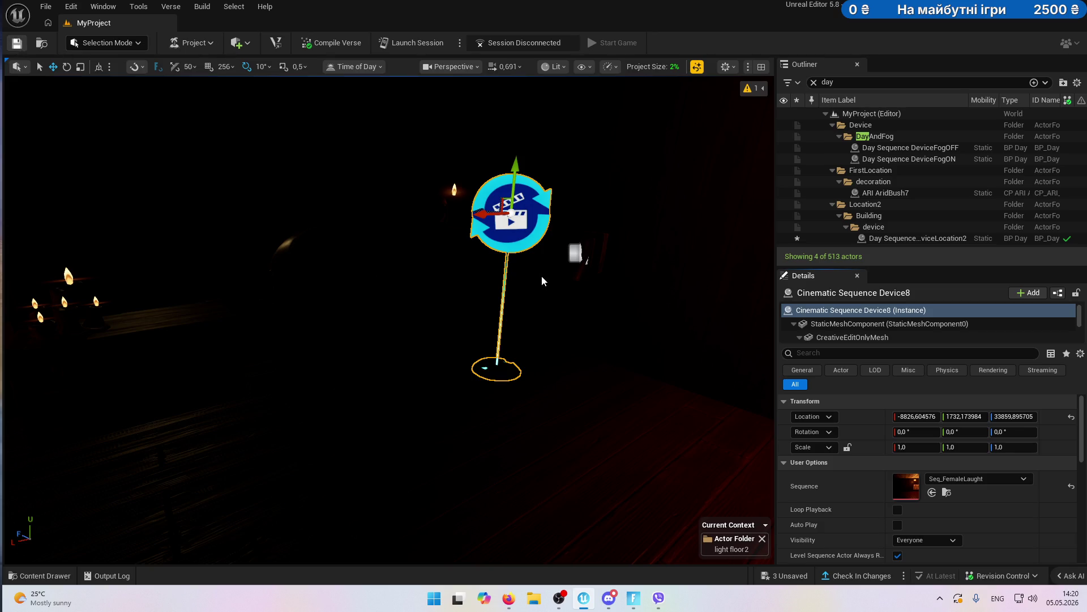
pyautogui.hotkey('ctrl', 's')
pyautogui.click(412, 46)
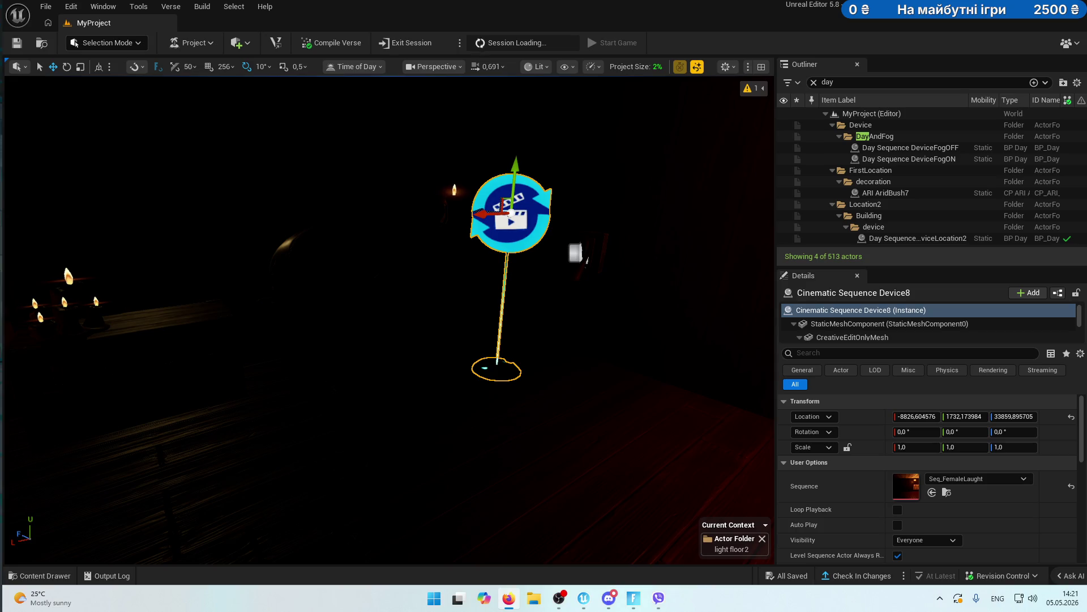
pyautogui.click(534, 598)
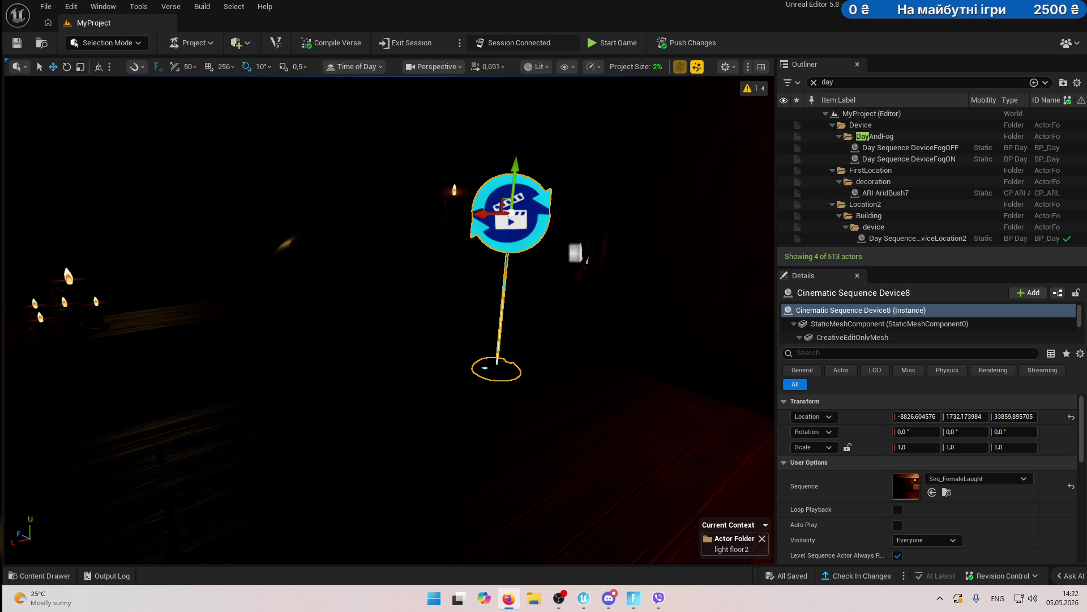
pyautogui.hotkey('alt', 'Tab')
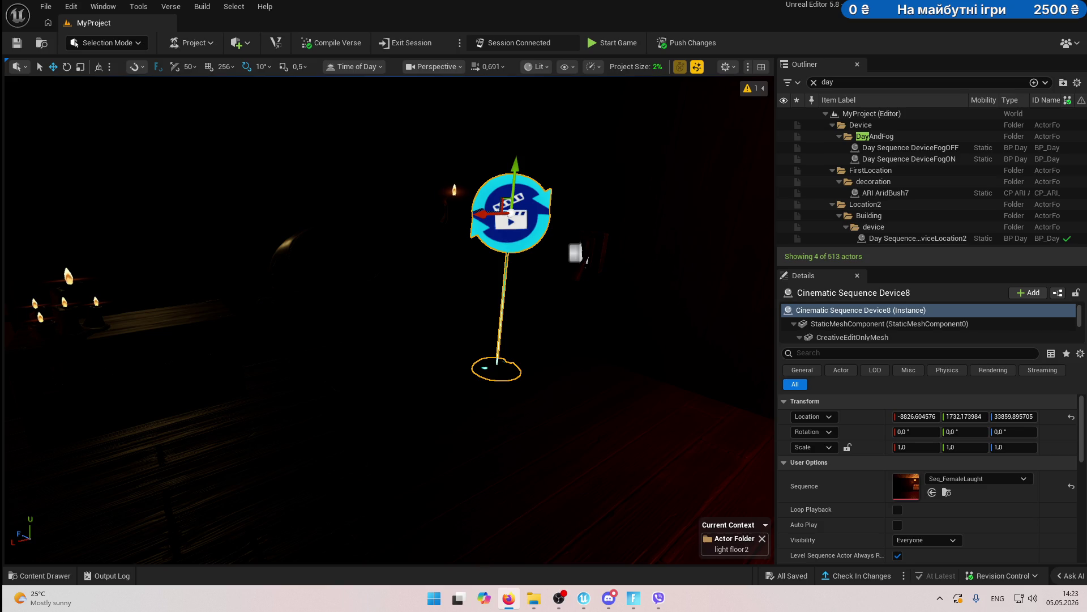
pyautogui.click(534, 599)
pyautogui.click(508, 598)
pyautogui.click(508, 597)
pyautogui.click(533, 598)
pyautogui.click(509, 597)
pyautogui.click(613, 43)
# - In the game client, dismiss Fog Off, equip the flashlight, light the room, then return to UEFN
pyautogui.click(633, 599)
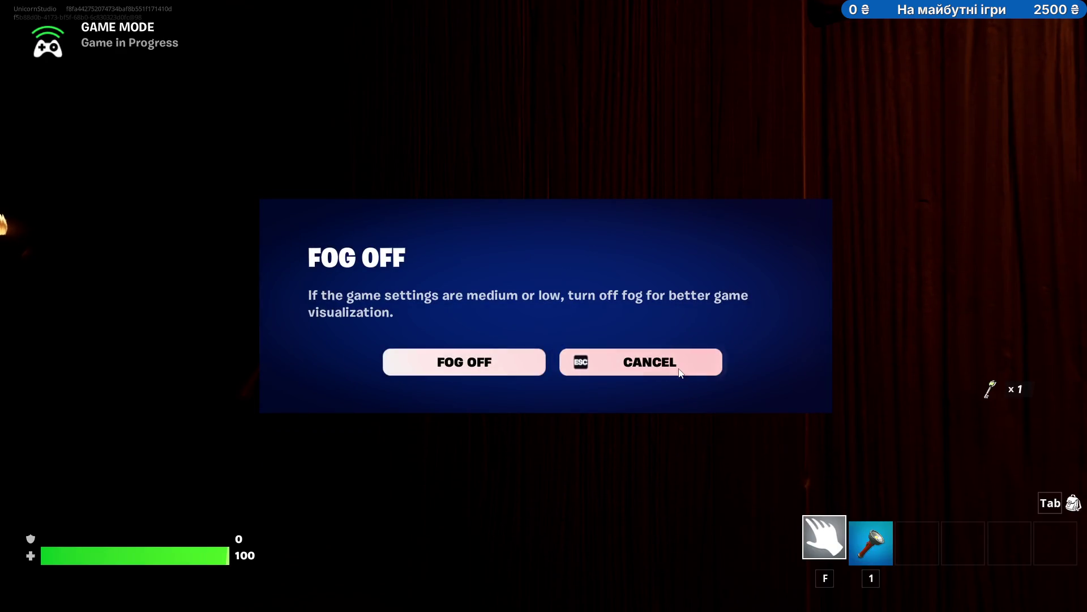
pyautogui.click(683, 373)
pyautogui.press('1')
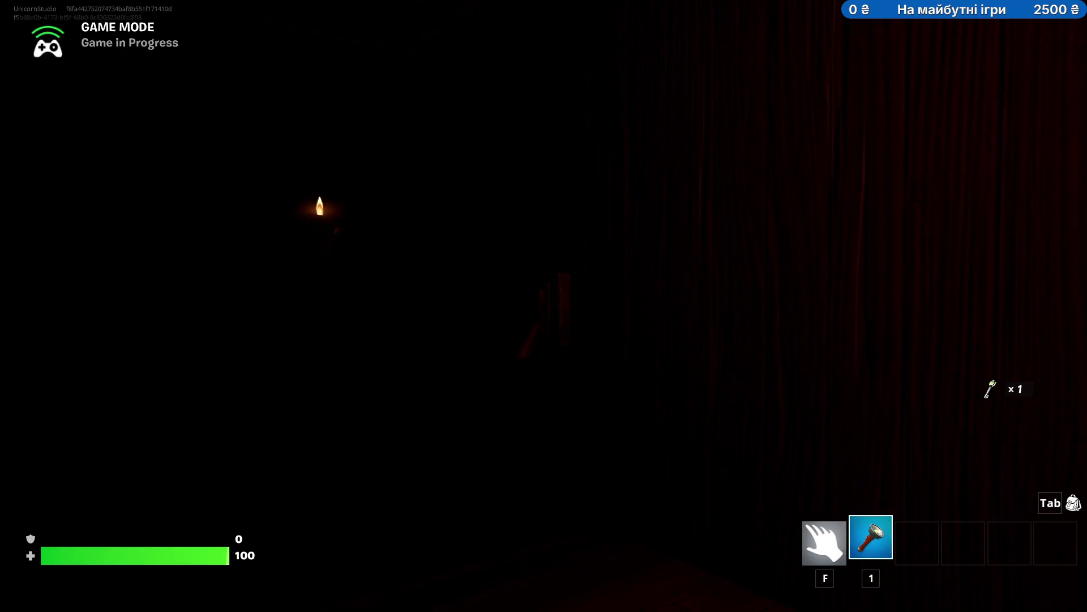
pyautogui.press('e')
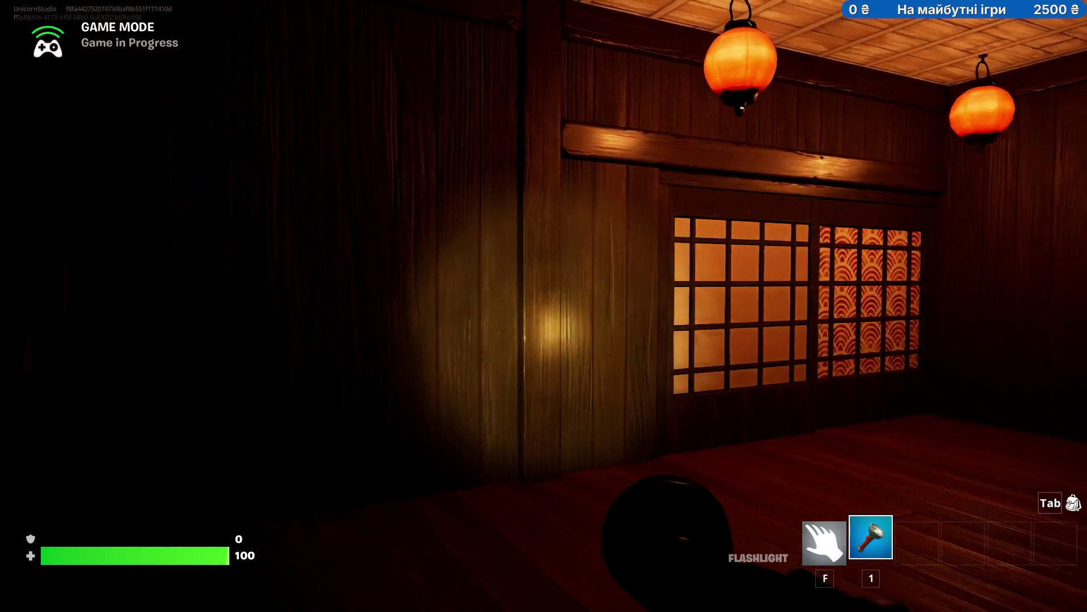
pyautogui.hotkey('alt', 'Tab')
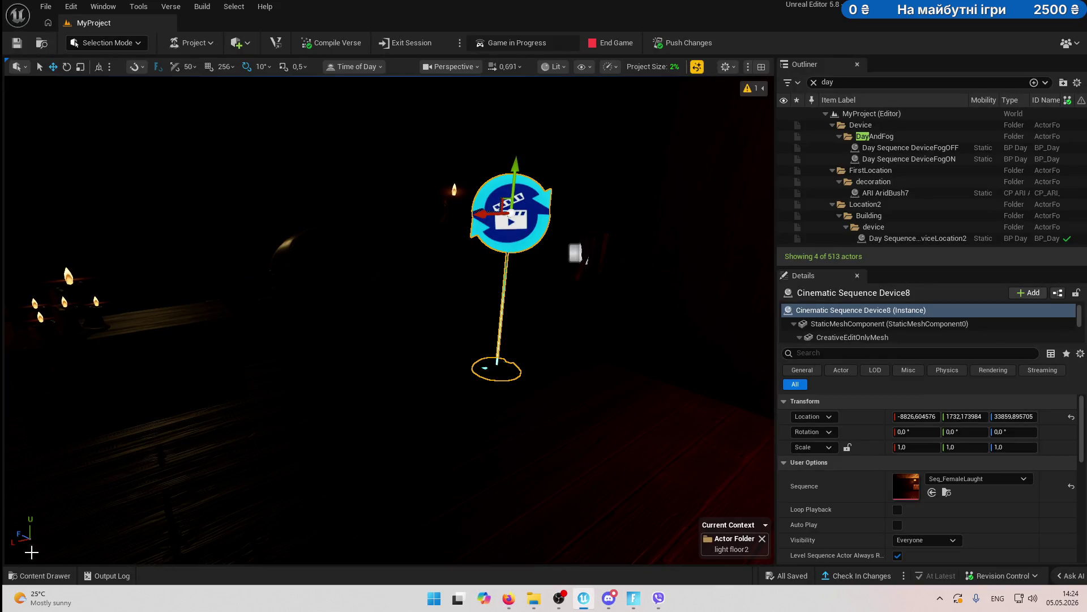
# - Open Seq_FemaleLaught from Sequences in Sequencer and show PostProcessVolumeLocation2's settings
pyautogui.click(39, 576)
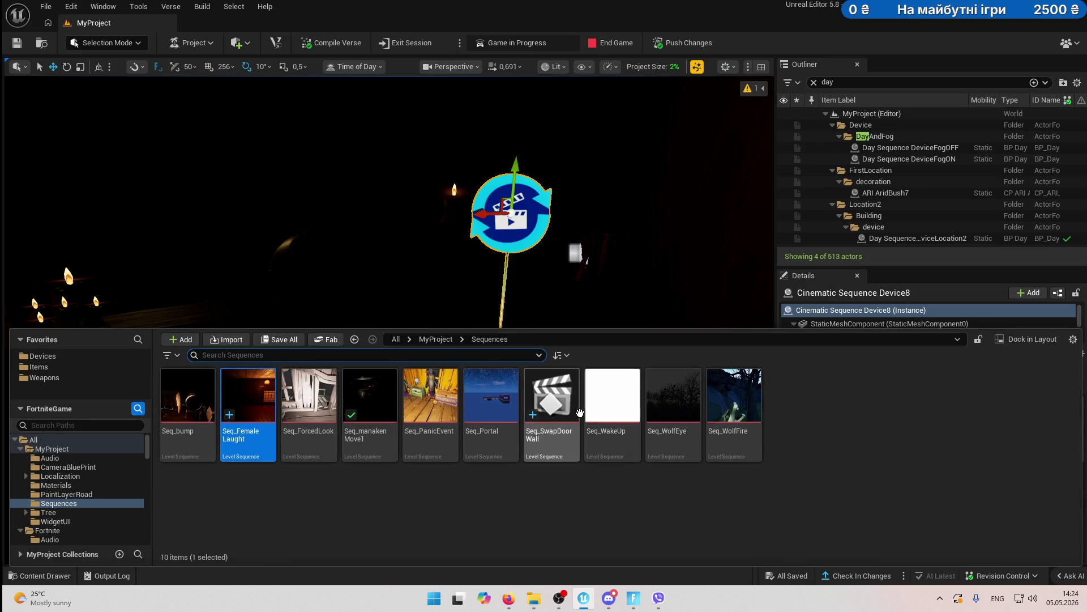
pyautogui.click(268, 401)
pyautogui.doubleClick(268, 401)
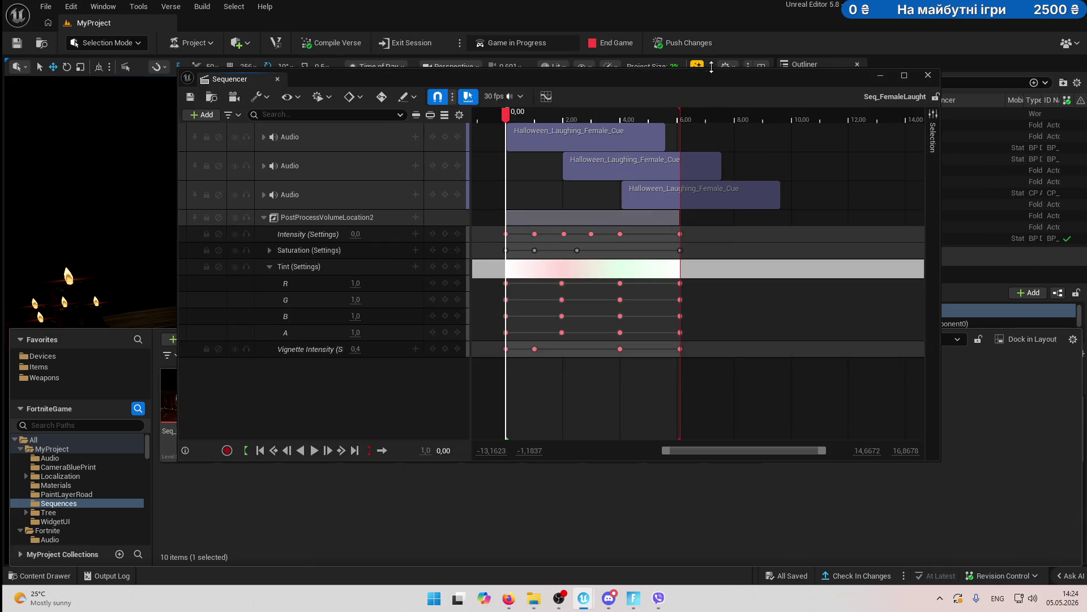
pyautogui.moveTo(725, 83); pyautogui.dragTo(623, 84)
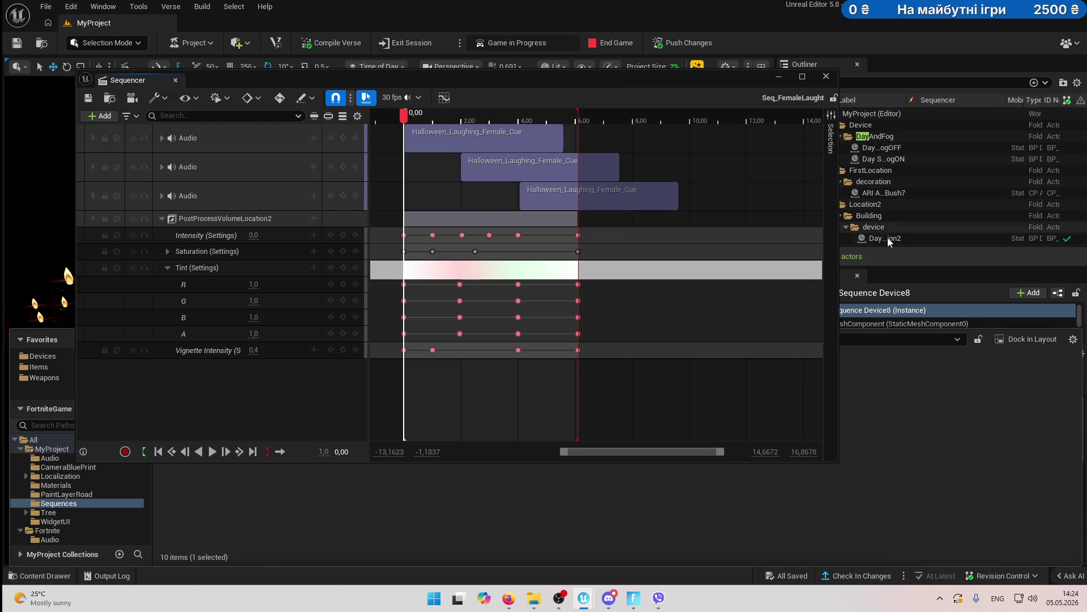
pyautogui.moveTo(699, 74); pyautogui.dragTo(567, 84)
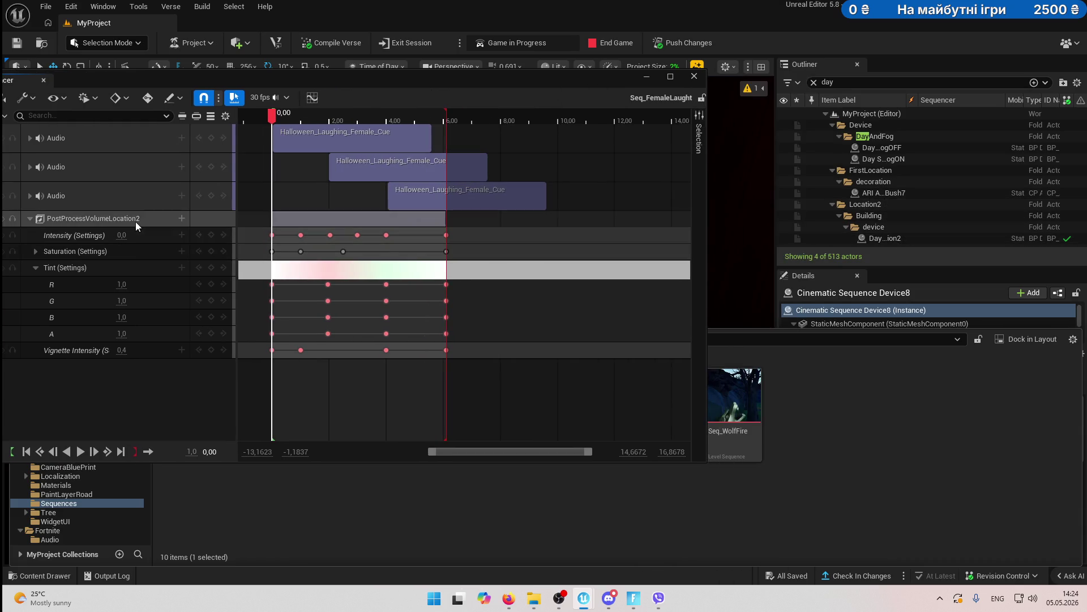
pyautogui.click(135, 219)
pyautogui.scroll(-10, 970, 460)
pyautogui.scroll(-1, 969, 460)
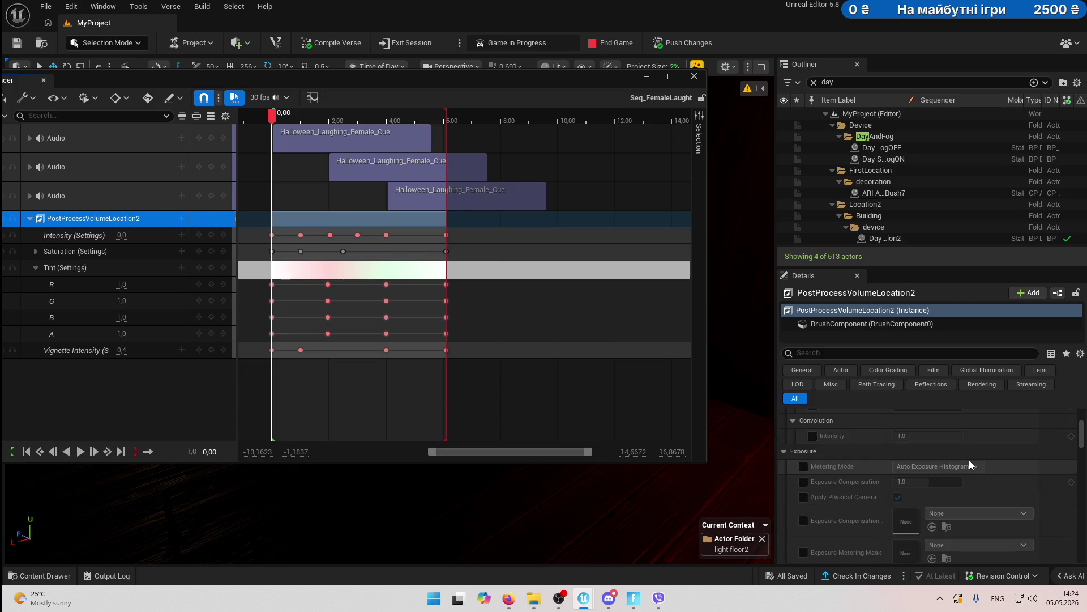
# - Enable the Metering Mode and Exposure Compensation overrides on PostProcessVolumeLocation2
pyautogui.click(804, 467)
pyautogui.click(804, 482)
pyautogui.scroll(-1, 903, 488)
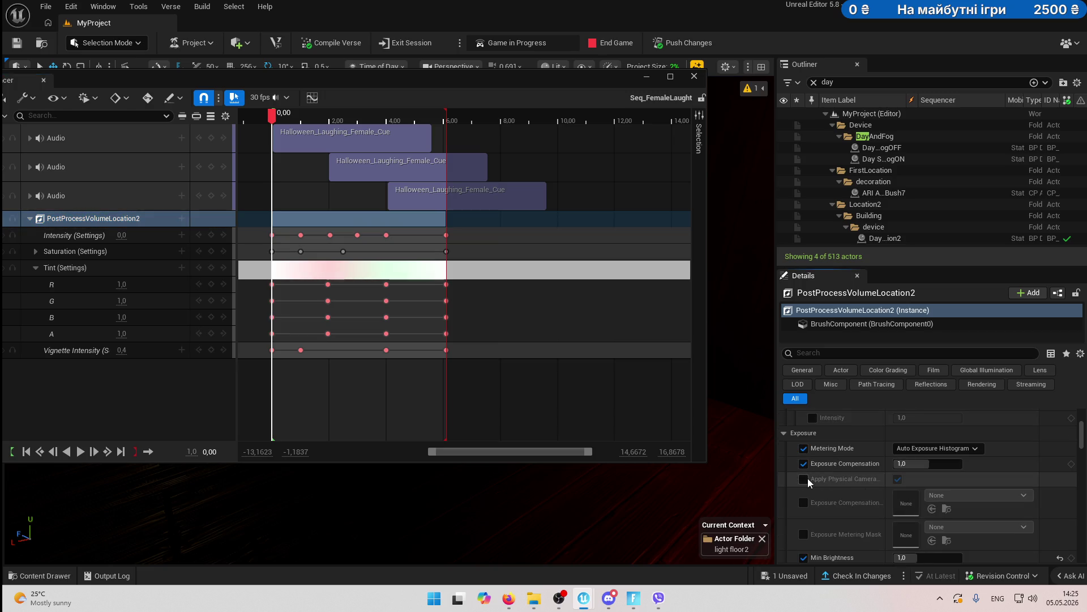
pyautogui.scroll(-6, 872, 484)
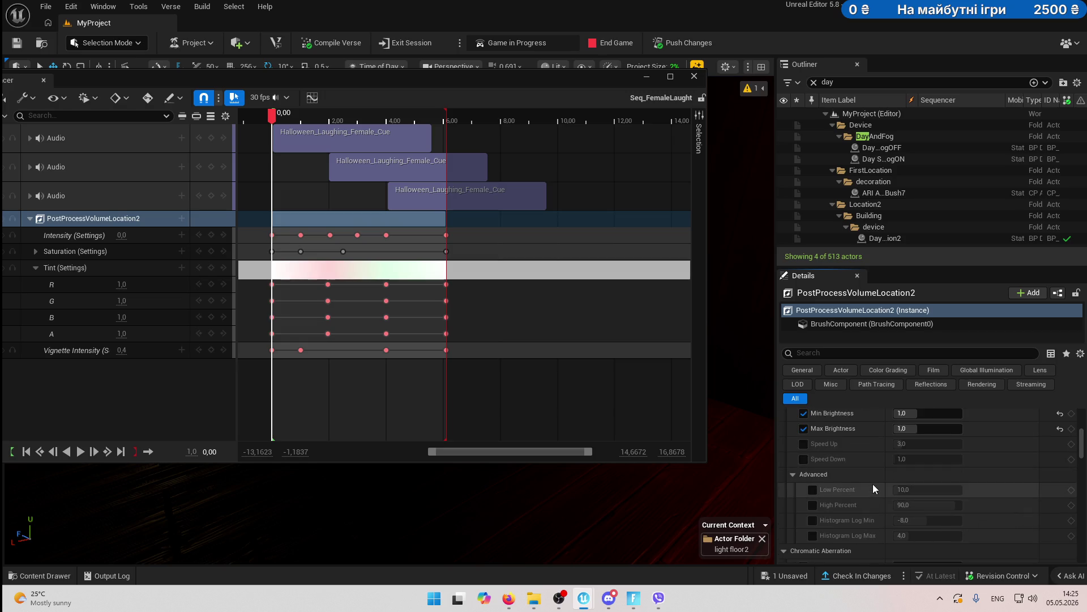
pyautogui.scroll(-3, 884, 486)
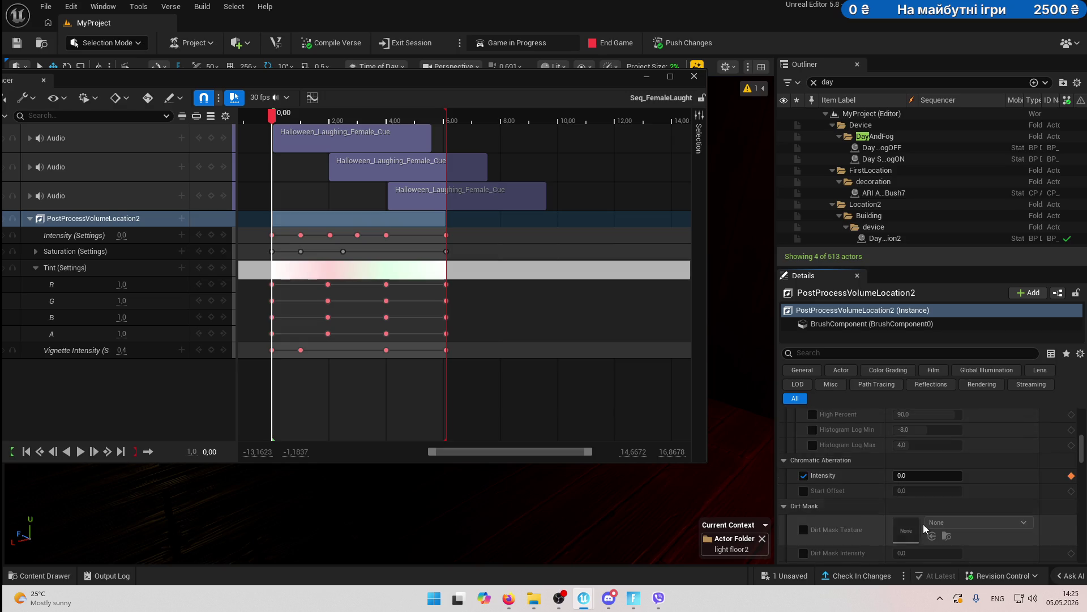
pyautogui.scroll(-3, 868, 510)
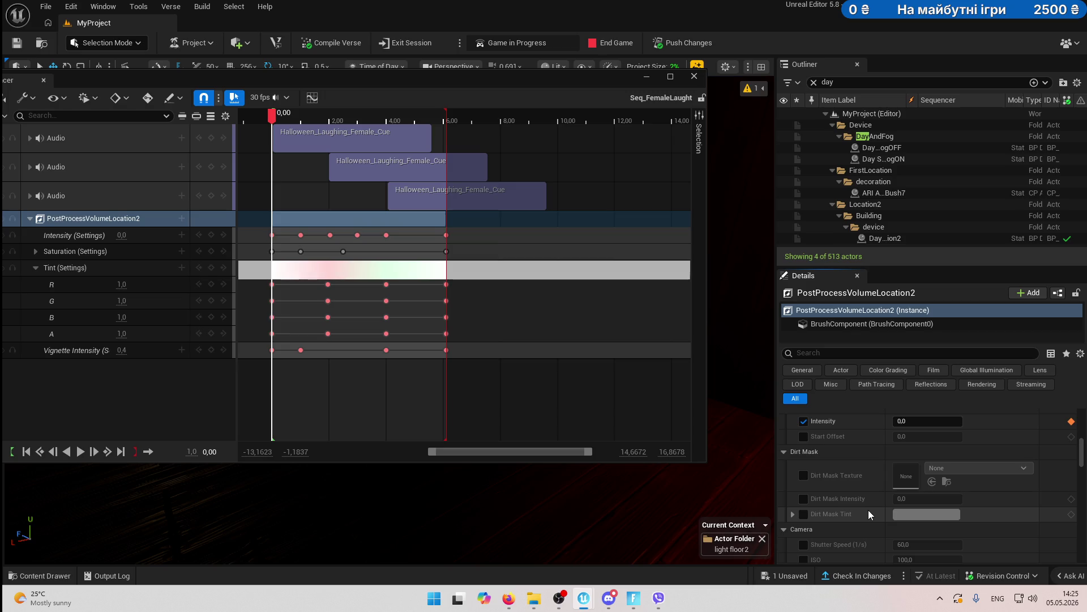
pyautogui.scroll(-5, 870, 510)
pyautogui.scroll(-7, 870, 509)
pyautogui.scroll(-9, 870, 510)
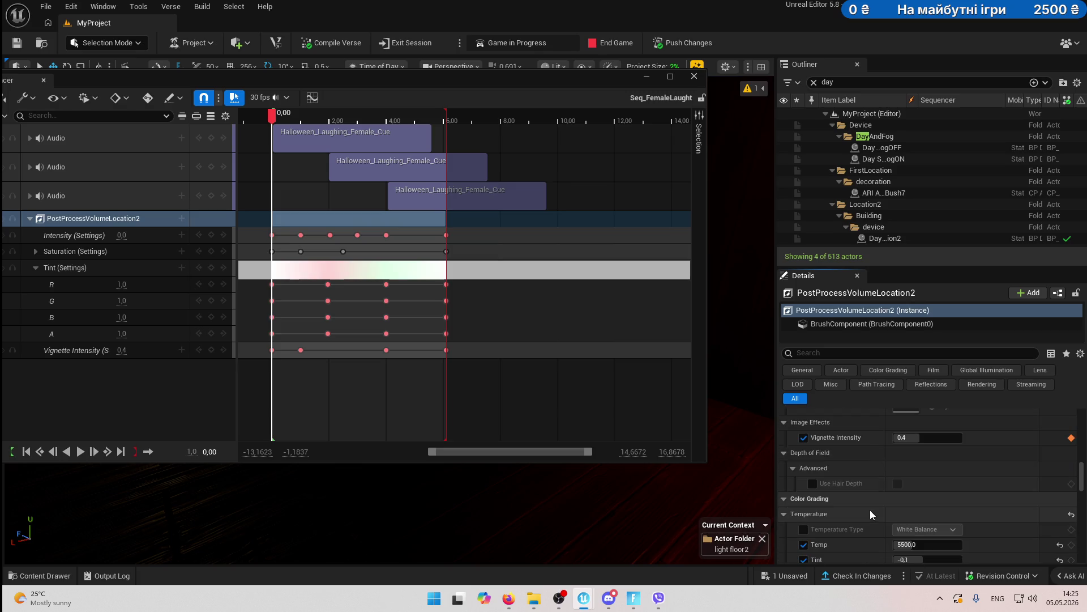
# - Review the remaining post-process settings, then move the Sequencer window aside
pyautogui.scroll(-2, 870, 514)
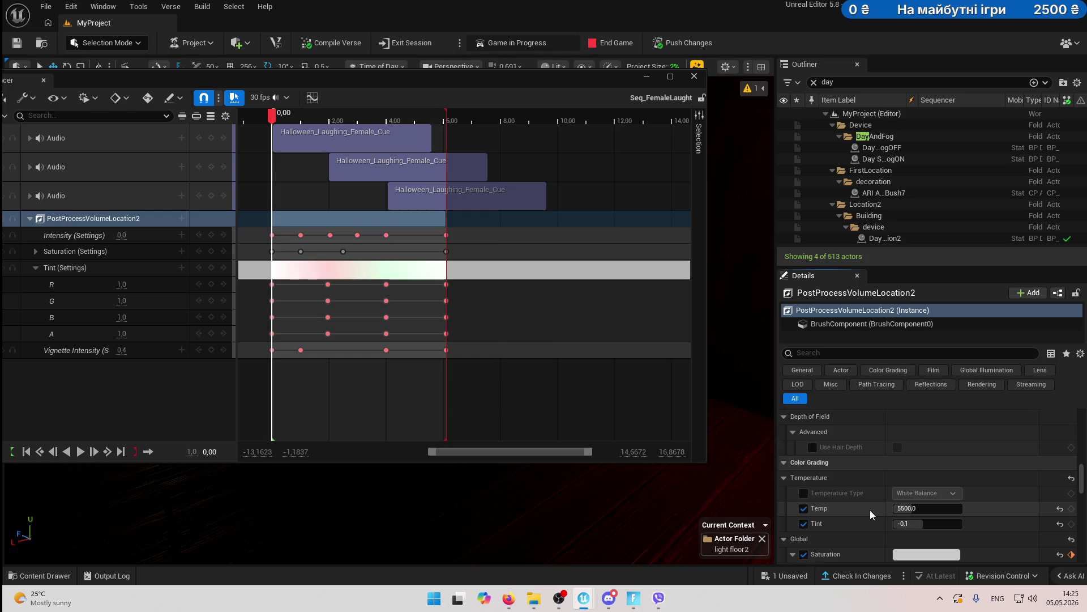
pyautogui.scroll(-2, 870, 514)
pyautogui.scroll(-9, 900, 512)
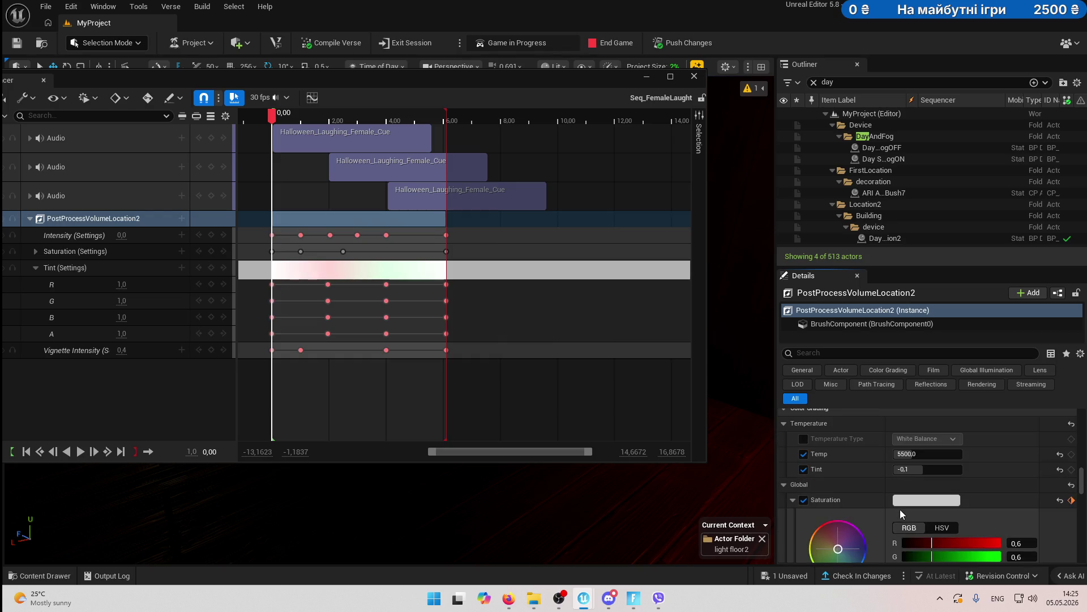
pyautogui.scroll(-10, 900, 513)
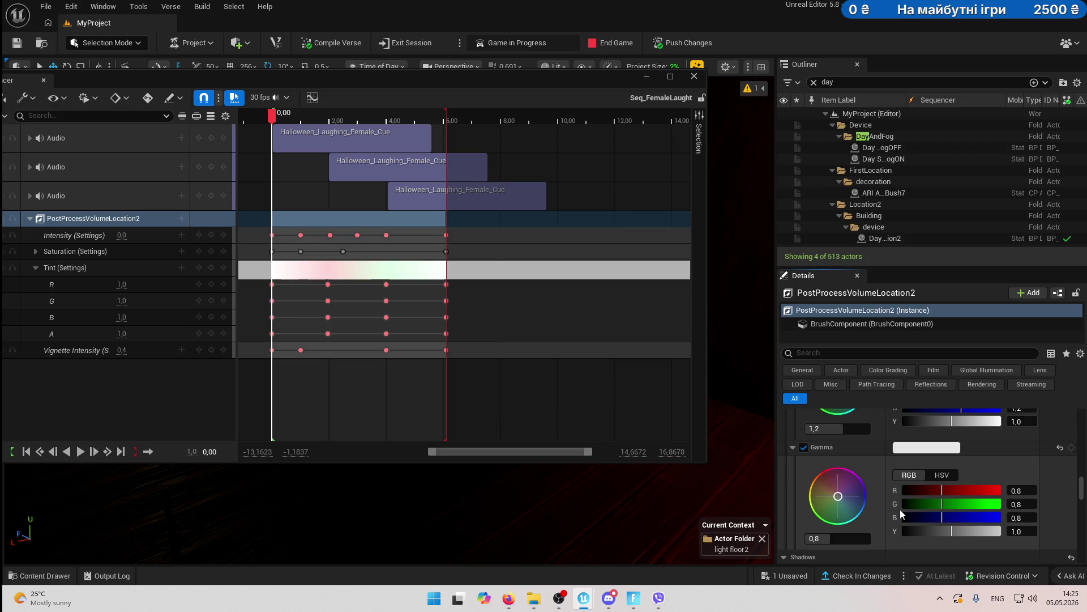
pyautogui.scroll(-10, 900, 509)
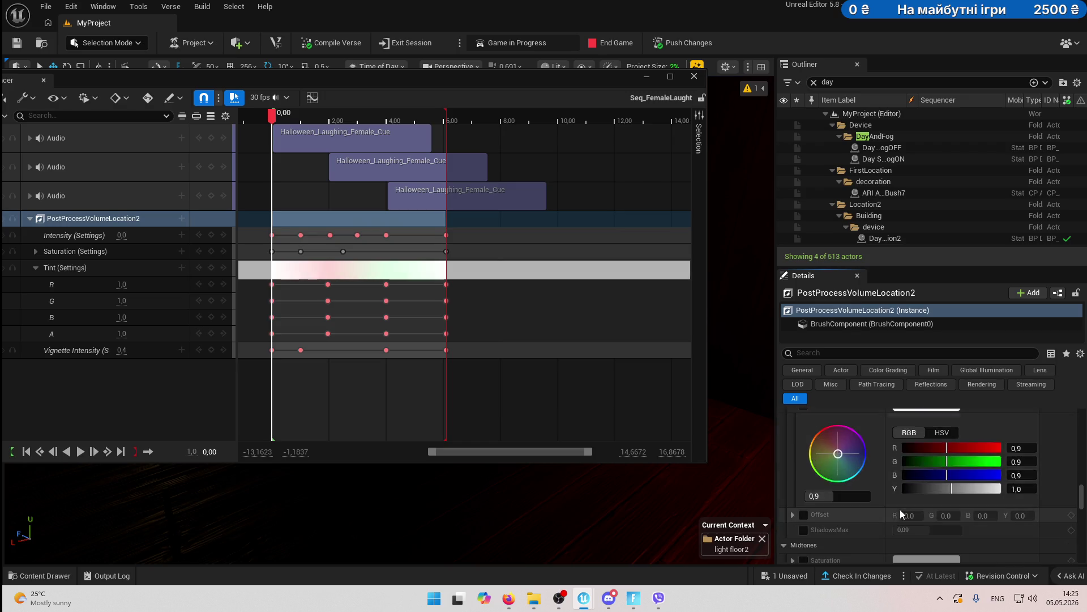
pyautogui.scroll(-15, 900, 510)
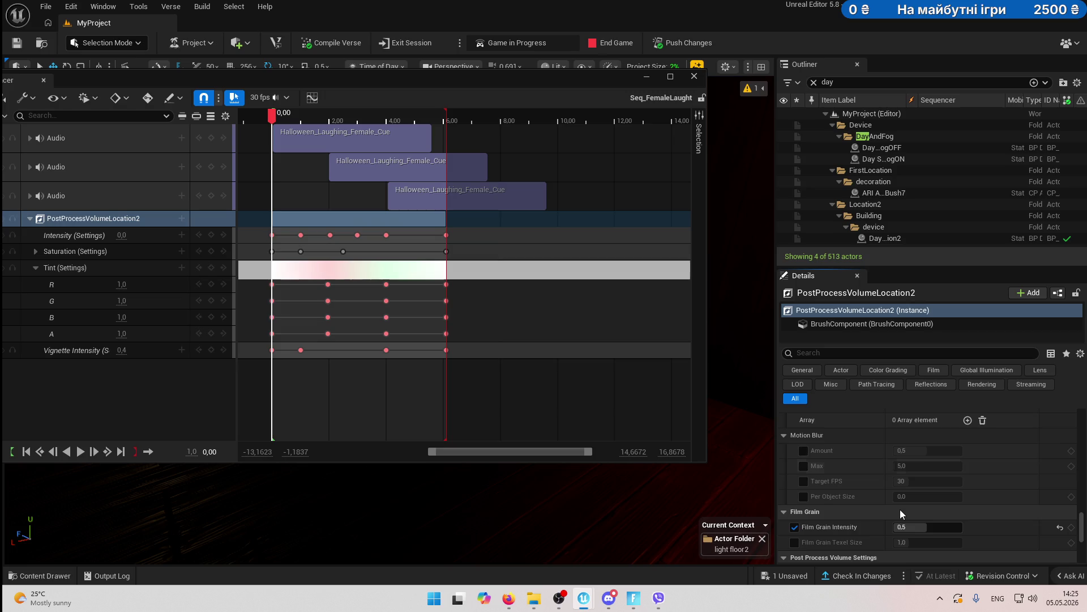
pyautogui.scroll(-10, 900, 513)
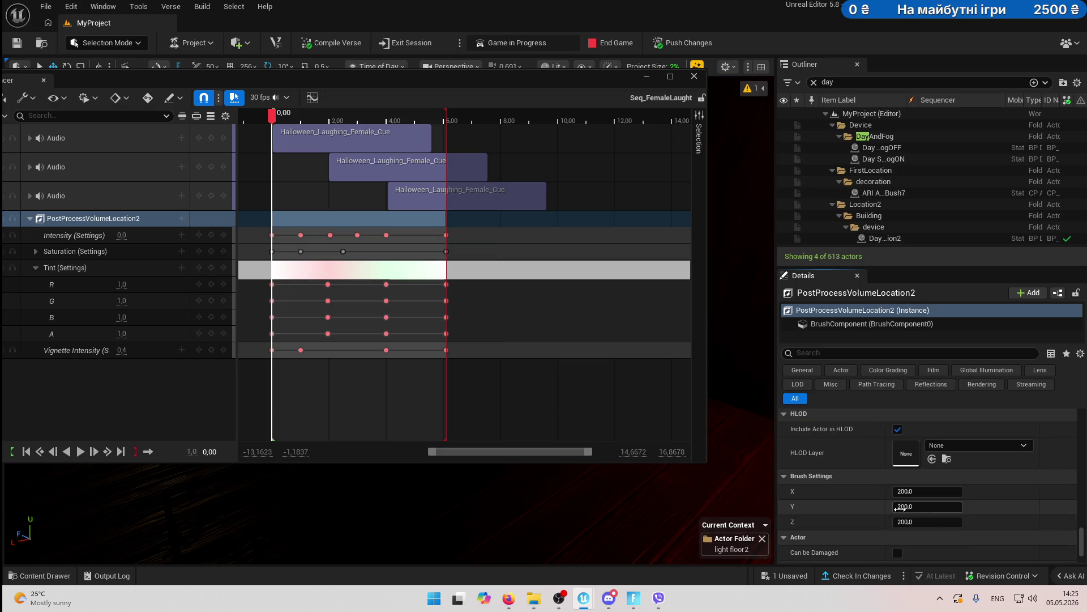
pyautogui.scroll(2, 899, 508)
pyautogui.moveTo(567, 76); pyautogui.dragTo(1086, 121)
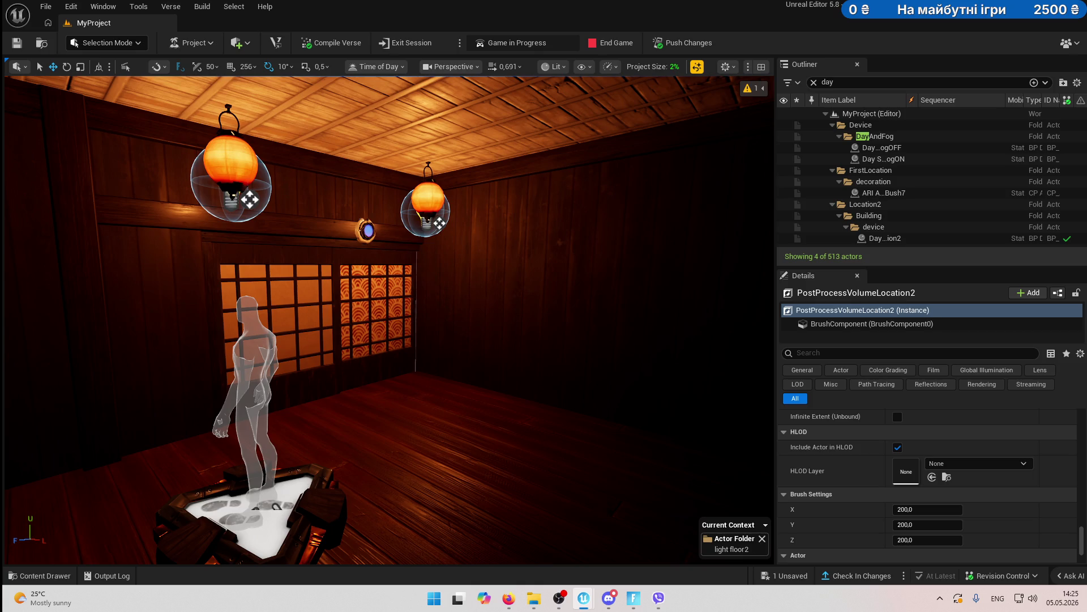
# - Toggle Game View on and off to preview the dojo, then move closer to the windows
pyautogui.press('g')
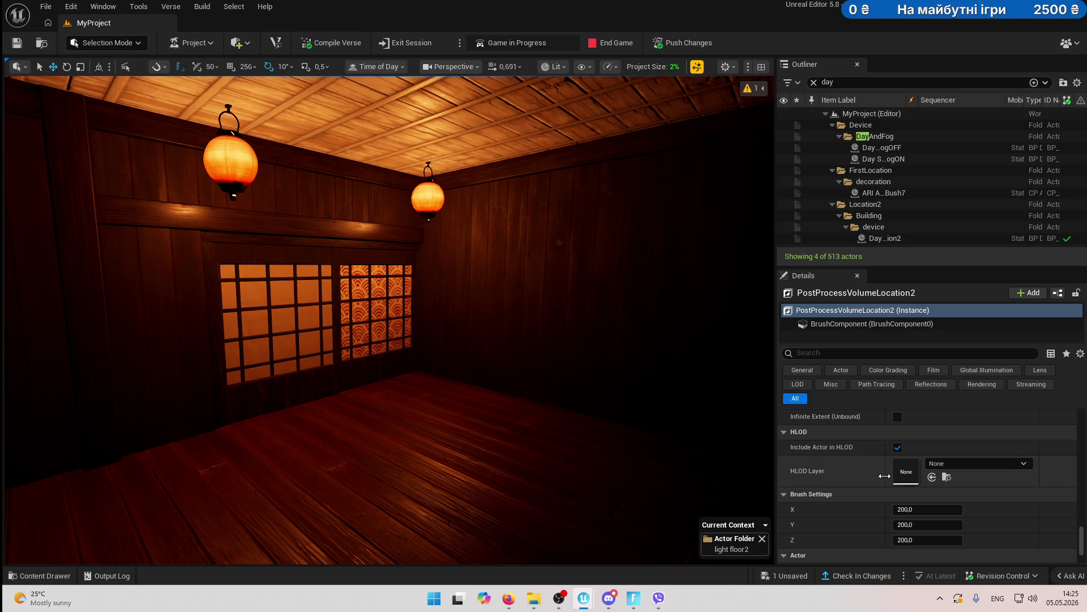
pyautogui.press('g')
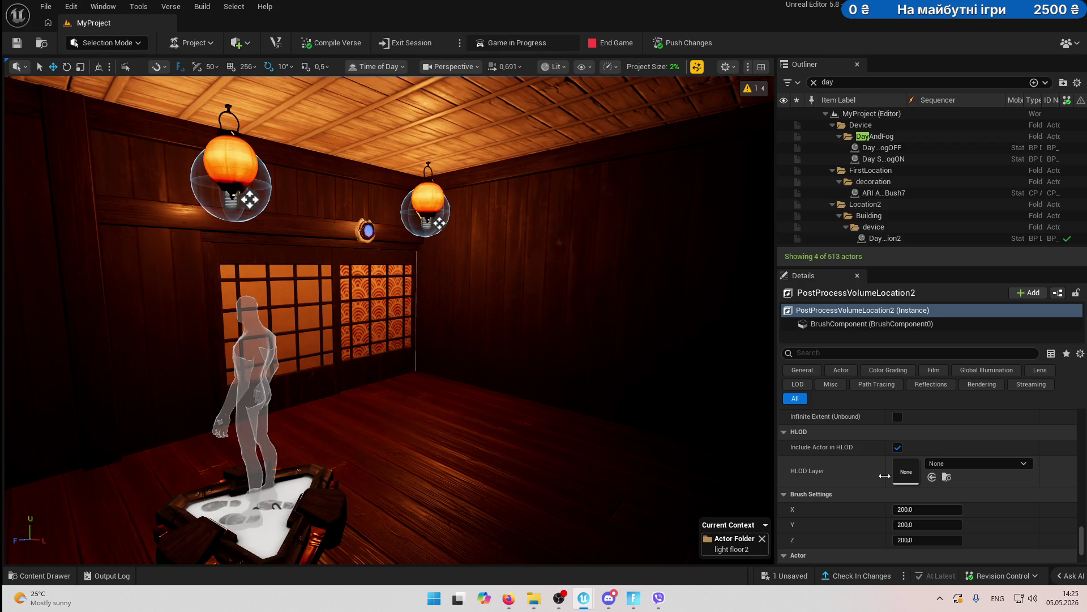
pyautogui.moveTo(525, 419); pyautogui.dragTo(532, 201)
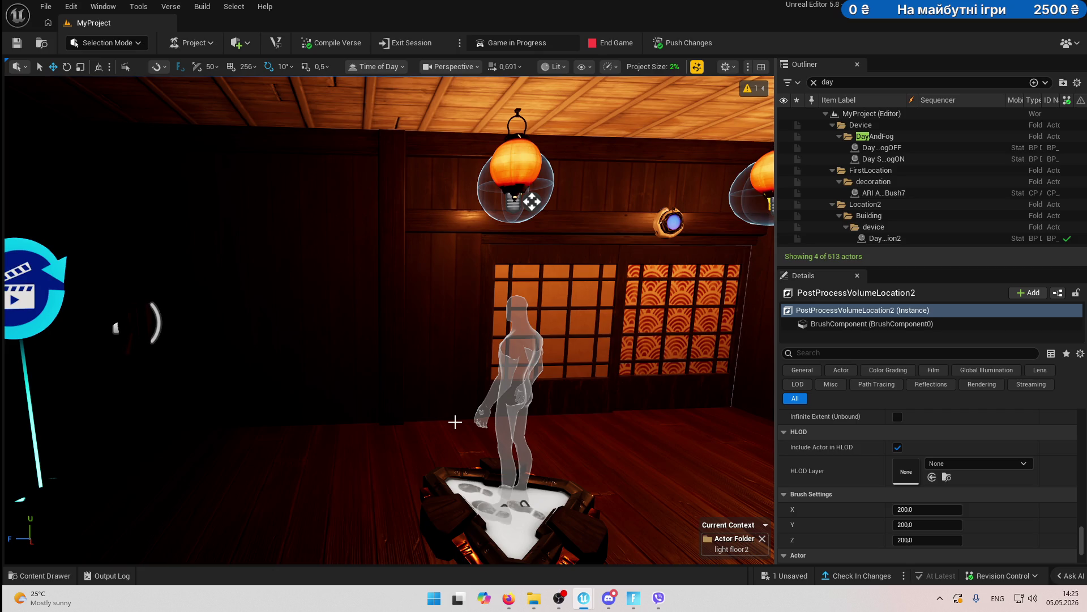
# - Select the lantern, clear the 'day' Outliner filter, and inspect light5 and light6 under light floor2
pyautogui.click(518, 207)
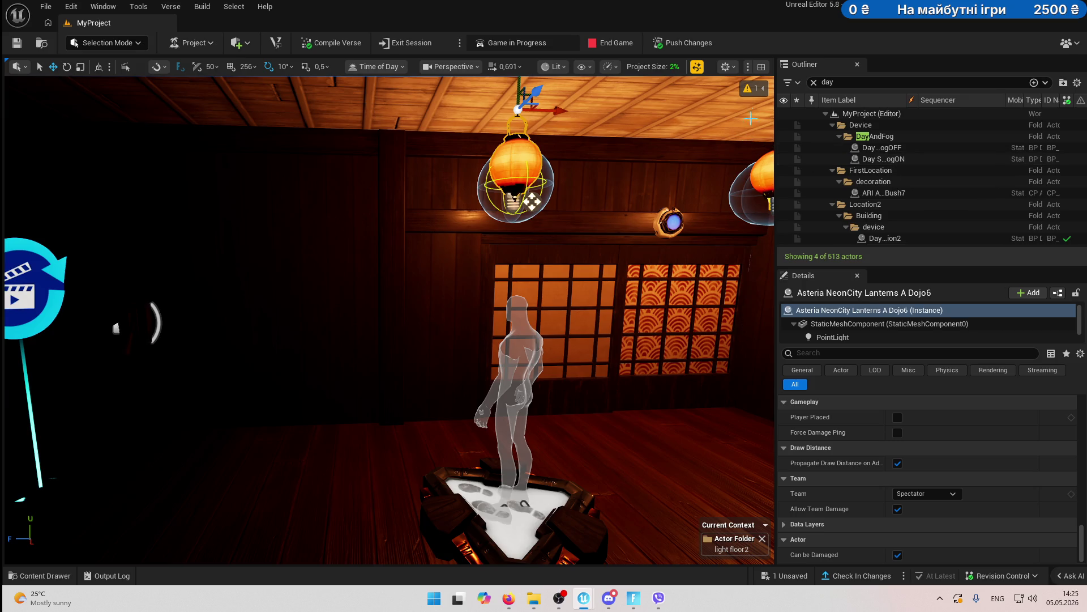
pyautogui.click(814, 82)
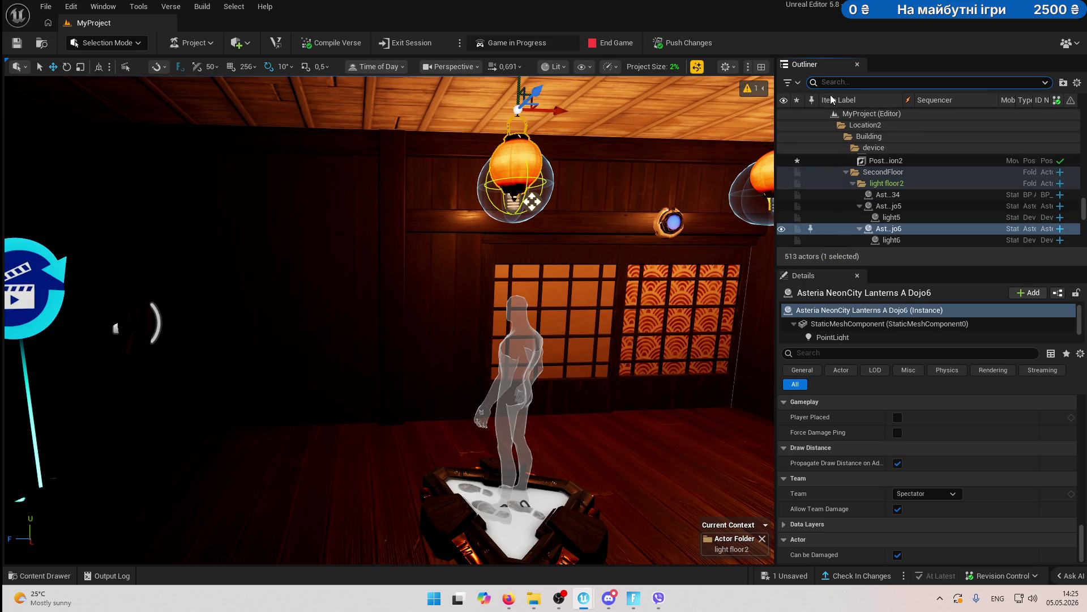
pyautogui.click(890, 219)
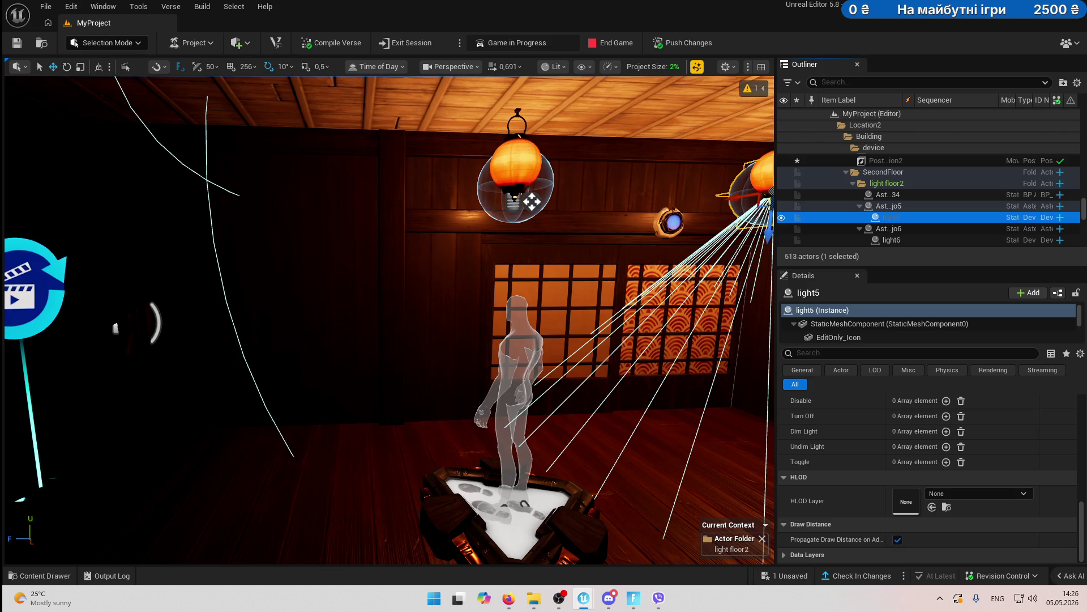
pyautogui.scroll(-2, 947, 223)
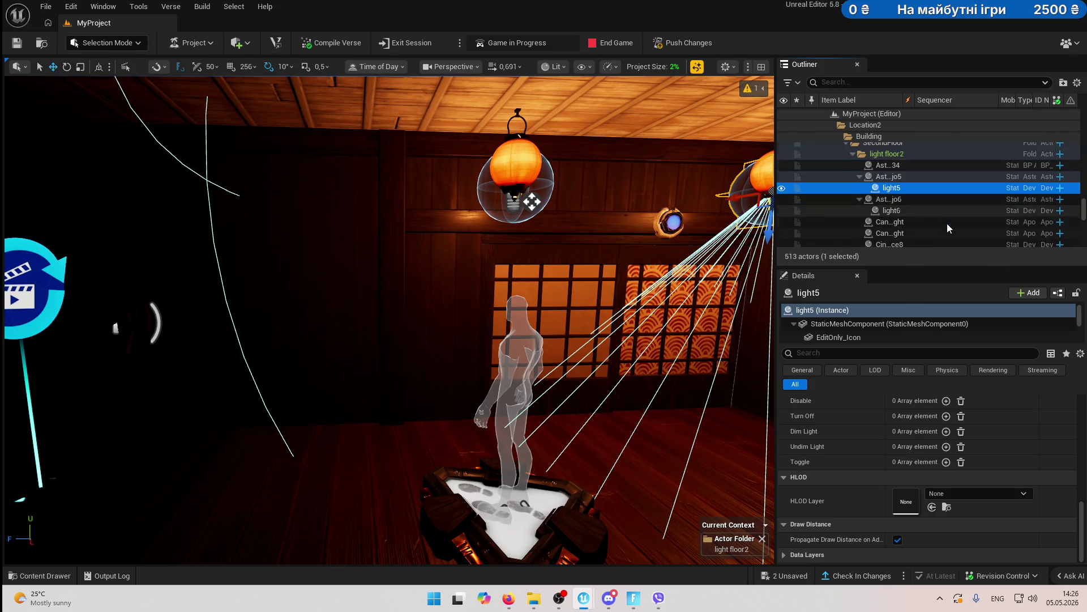
pyautogui.click(885, 211)
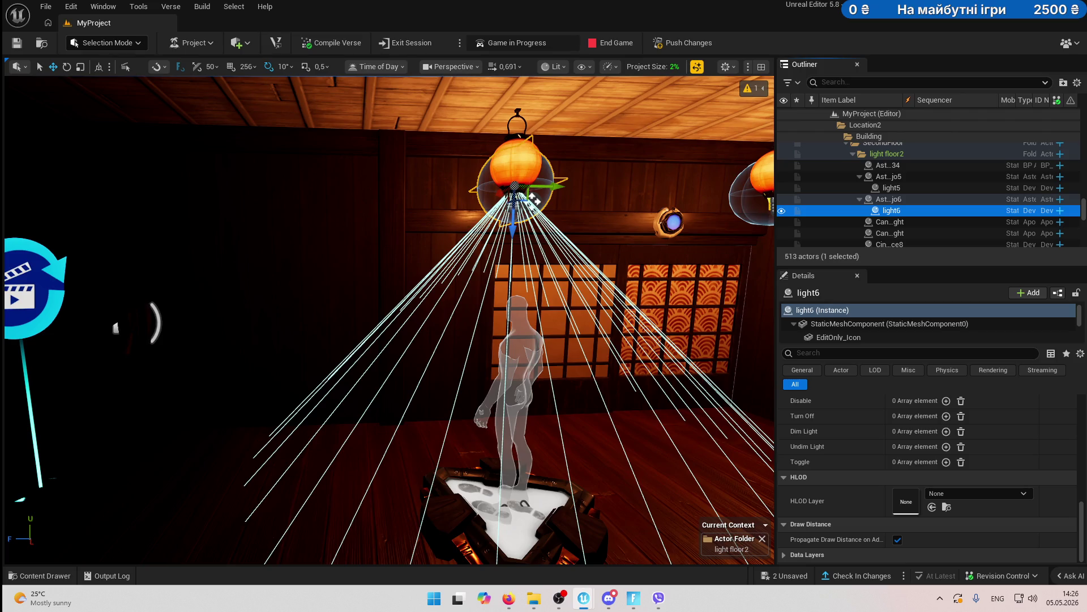
pyautogui.press('Up')
pyautogui.press('Up')
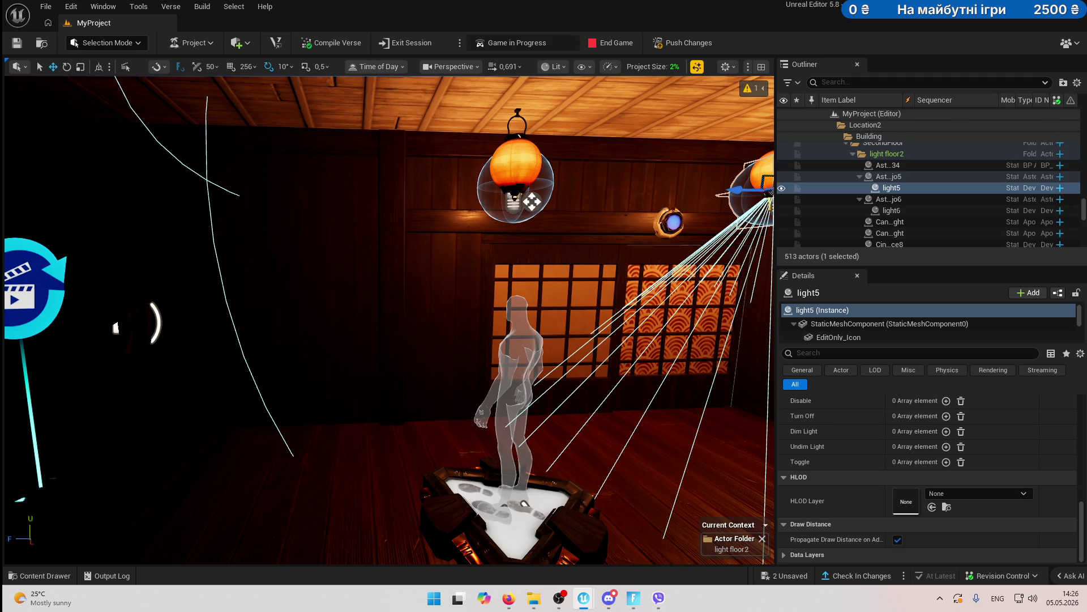
pyautogui.press('Escape')
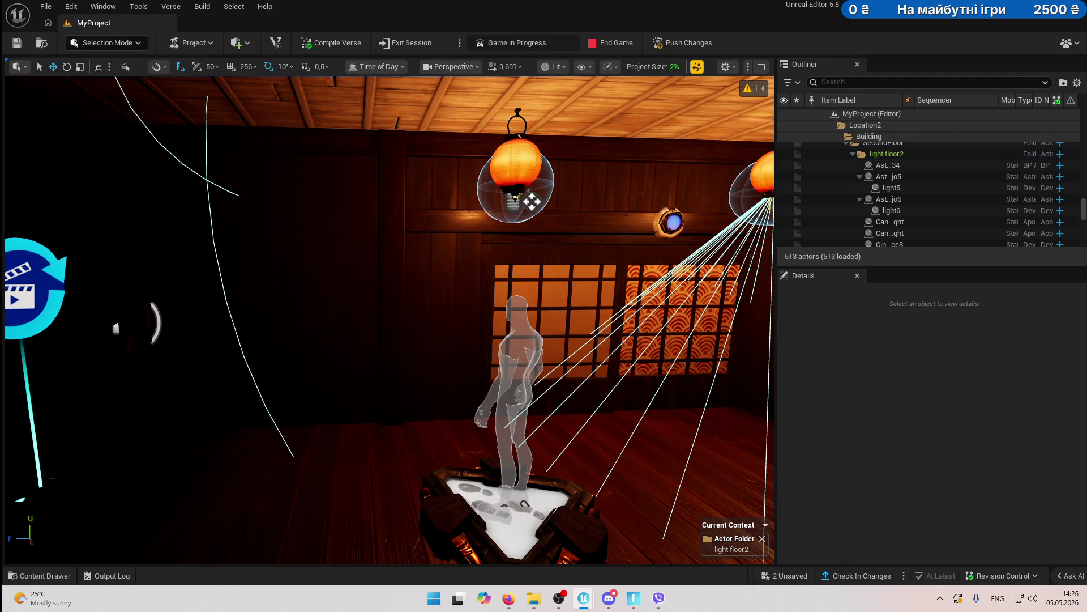
pyautogui.hotkey('ctrl', 'z')
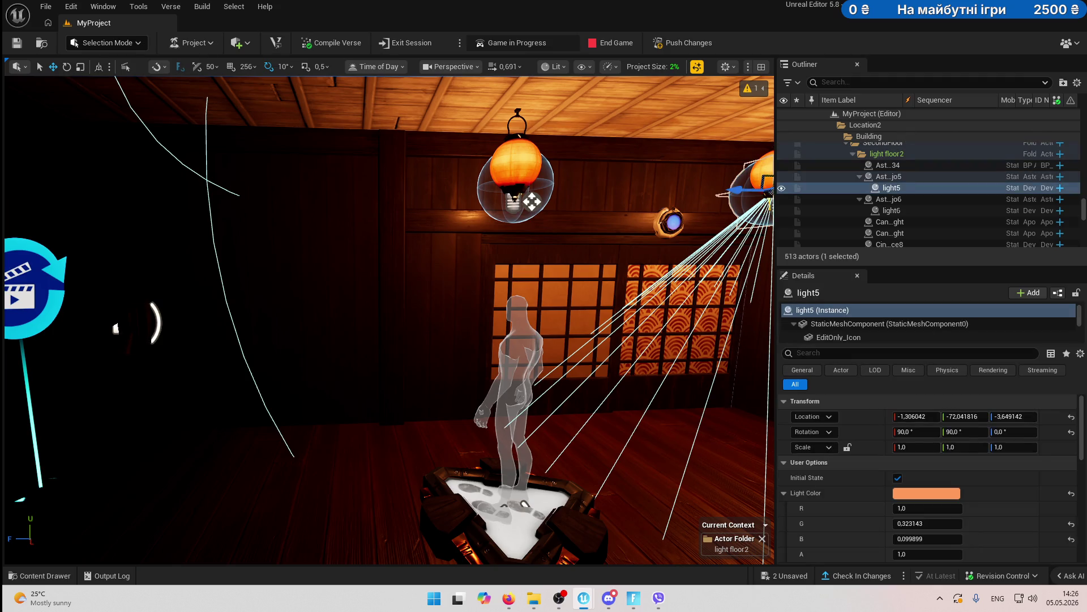
pyautogui.press('Escape')
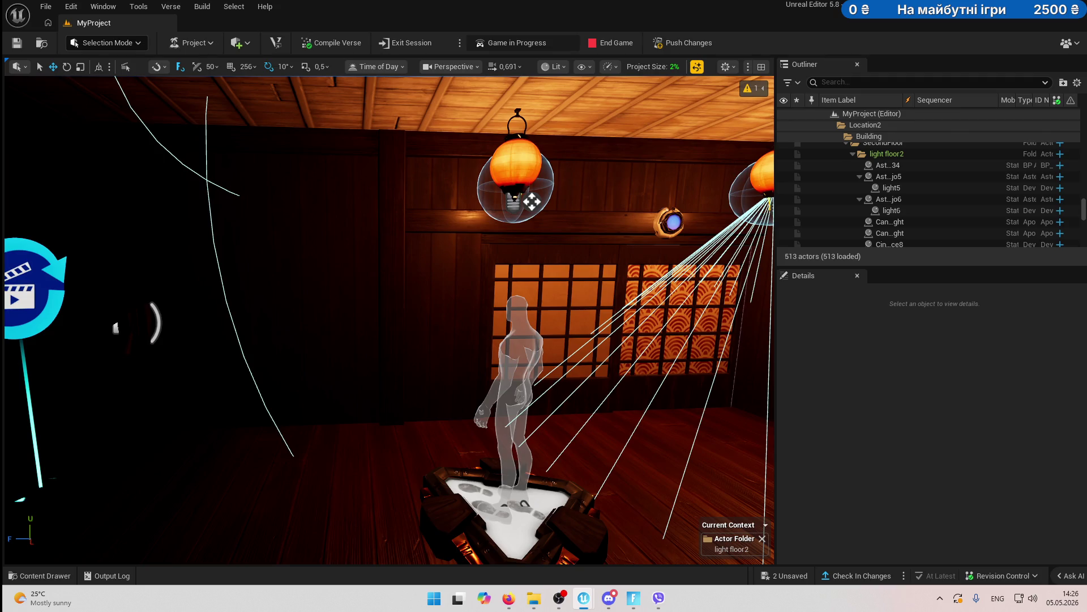
pyautogui.hotkey('ctrl', 'z')
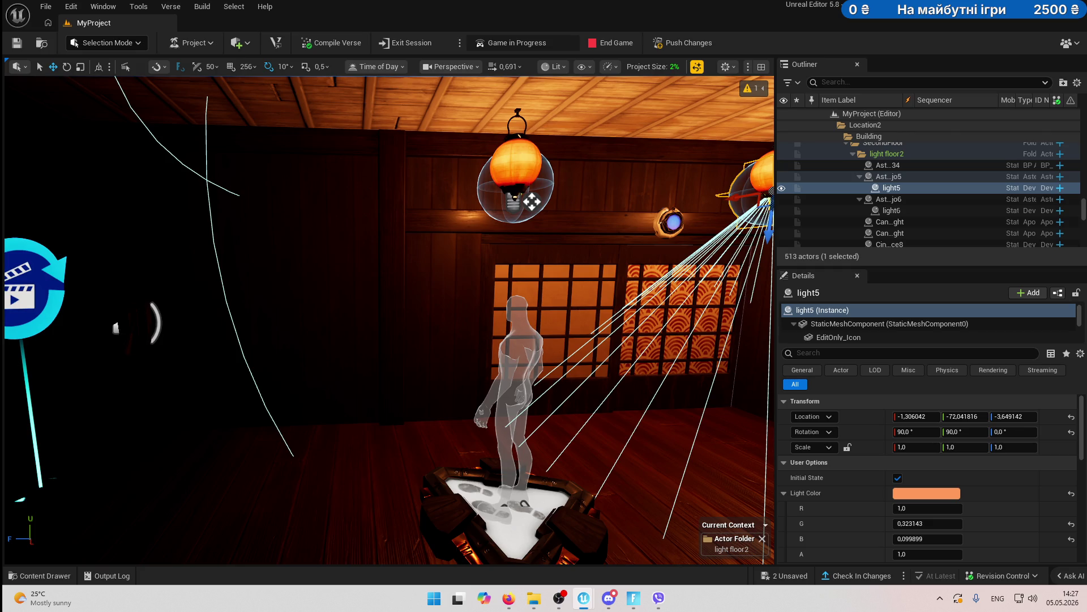
pyautogui.press('Escape')
pyautogui.hotkey('ctrl', 'z')
pyautogui.press('Escape')
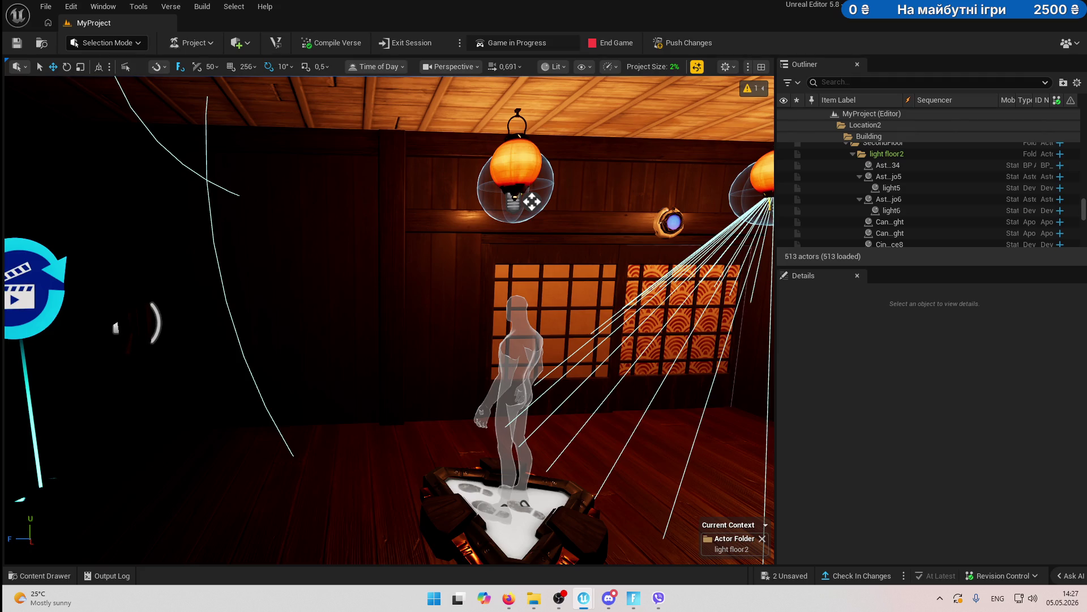
pyautogui.hotkey('ctrl', 'z')
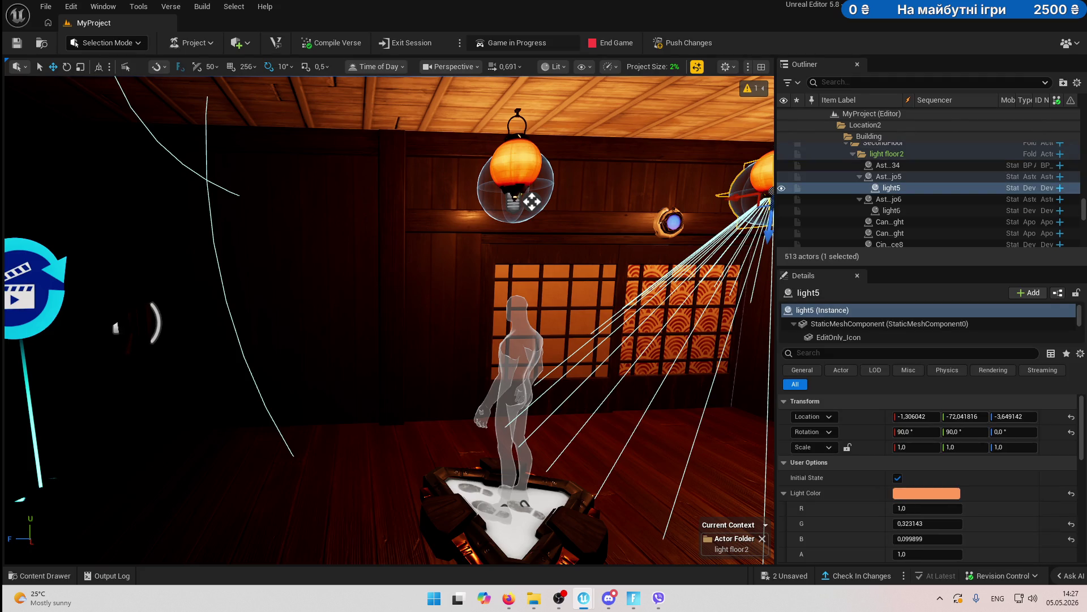
pyautogui.hotkey('ctrl', 'y')
pyautogui.hotkey('ctrl', 'z')
pyautogui.hotkey('ctrl', 'y')
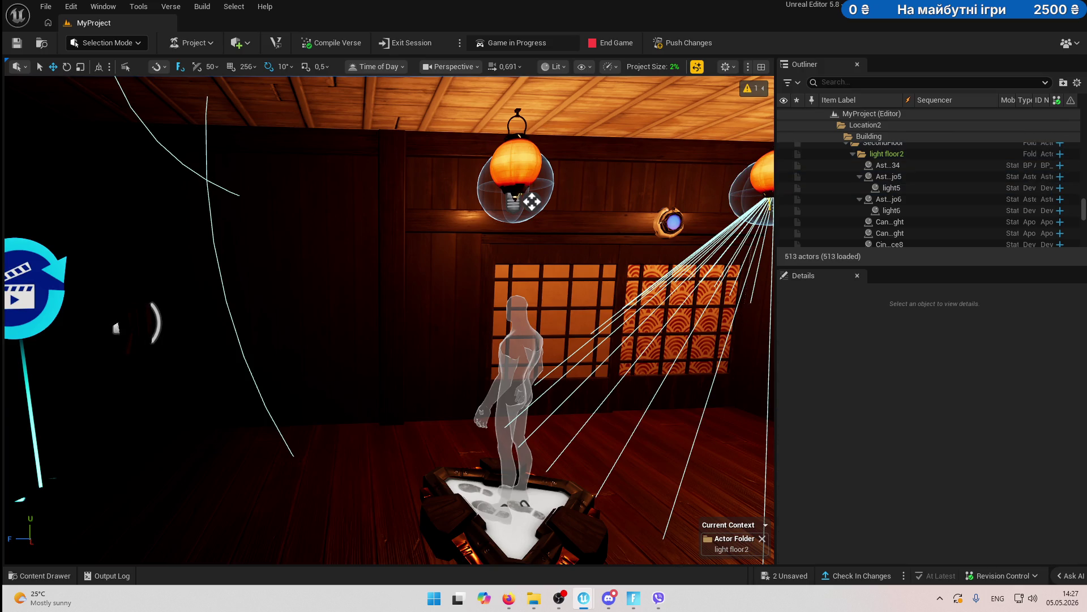
pyautogui.hotkey('ctrl', 'z')
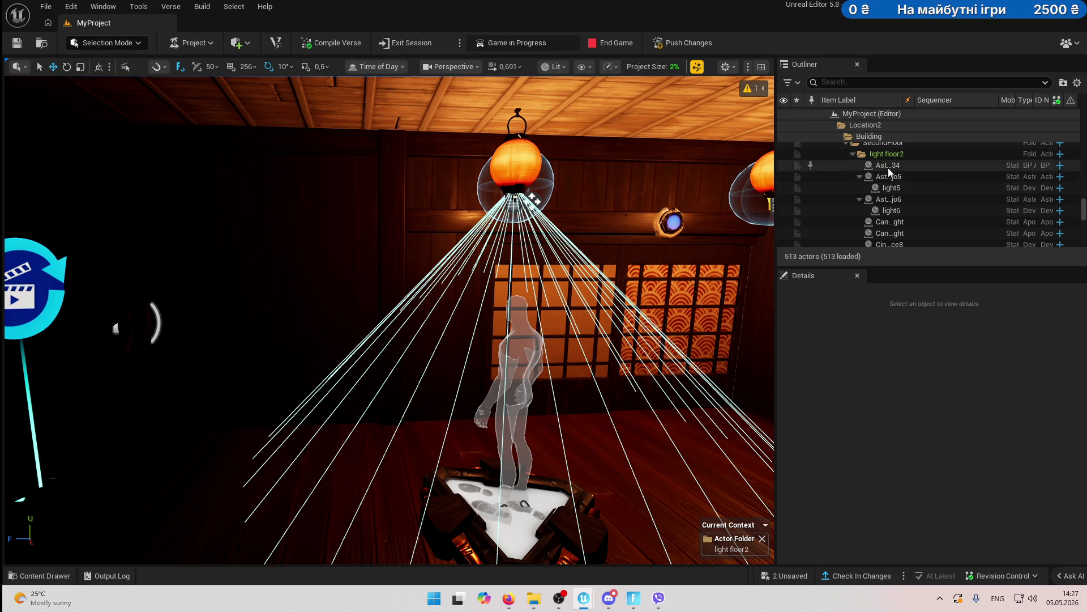
pyautogui.click(891, 188)
# - Review light5's Details down to Light Intensity and its Constant x4 Rhythm Preset
pyautogui.scroll(-5, 980, 433)
pyautogui.scroll(-3, 980, 428)
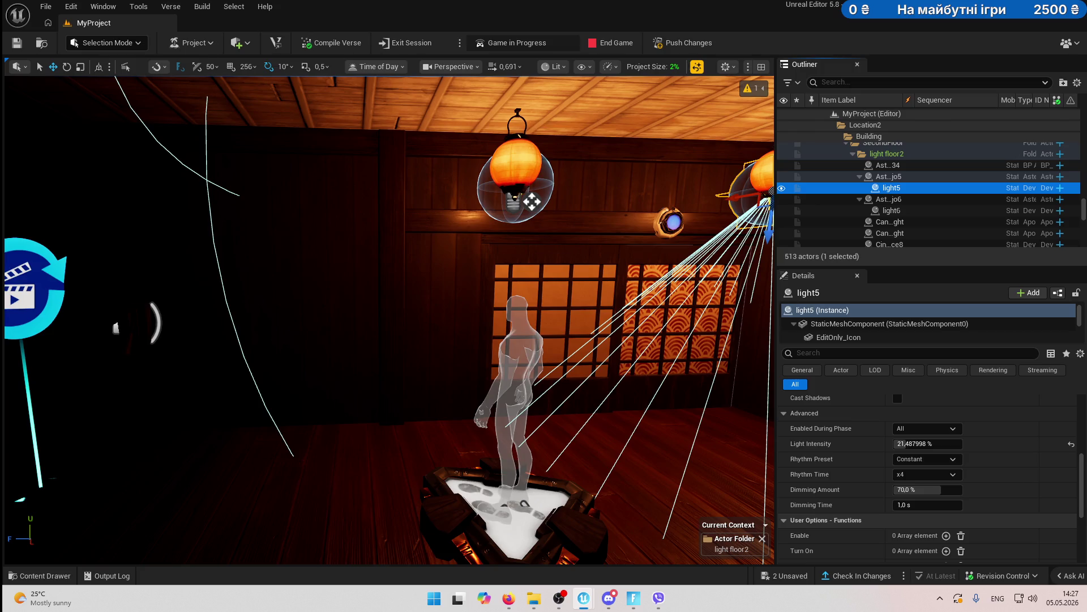
pyautogui.click(896, 390)
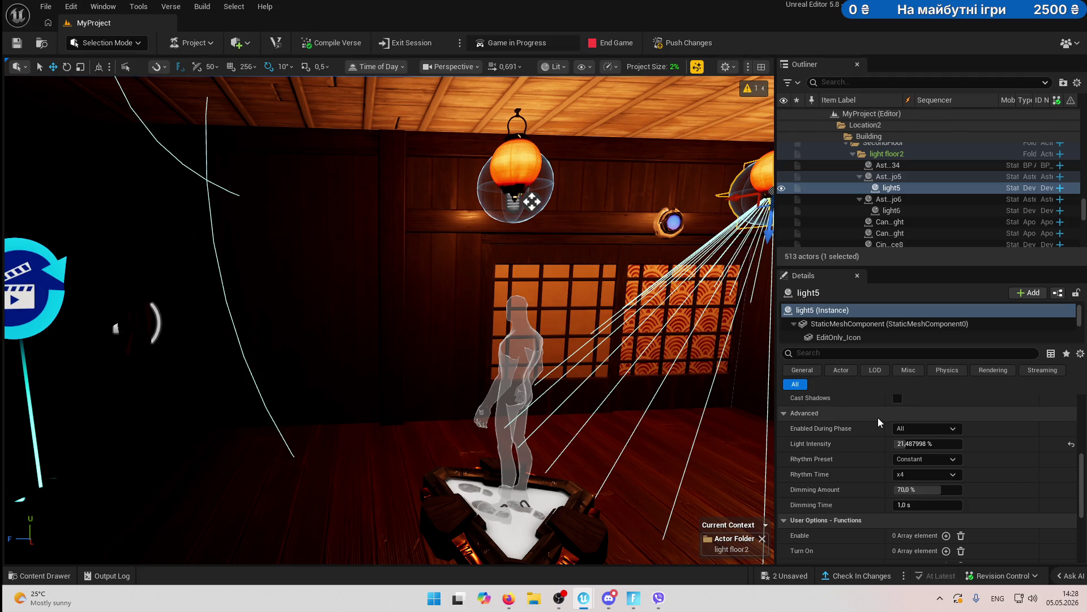
pyautogui.scroll(-2, 929, 450)
pyautogui.scroll(3, 929, 451)
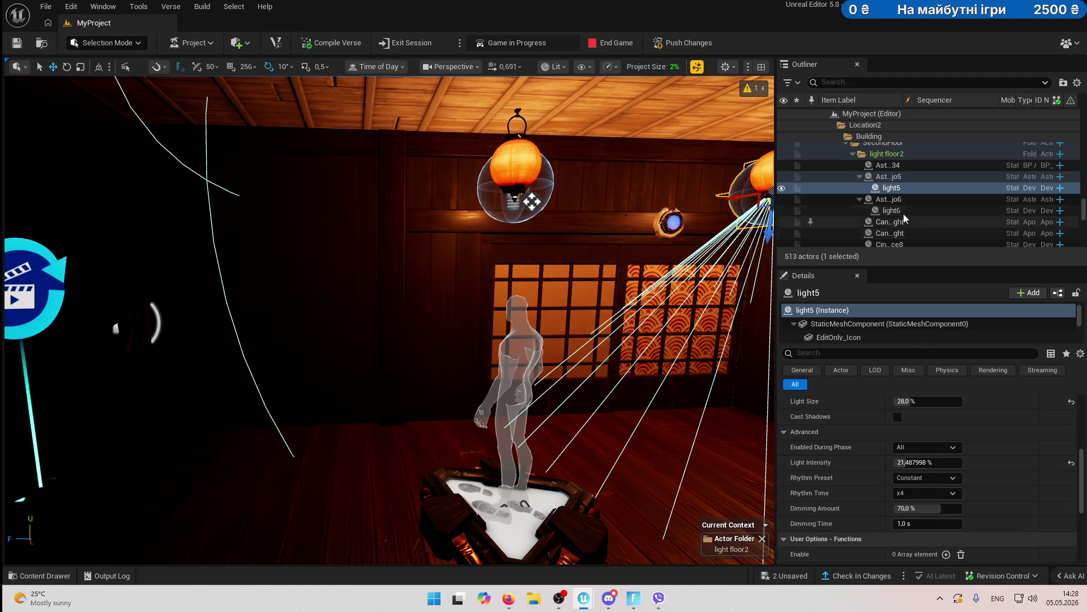
pyautogui.scroll(2, 903, 187)
pyautogui.click(861, 83)
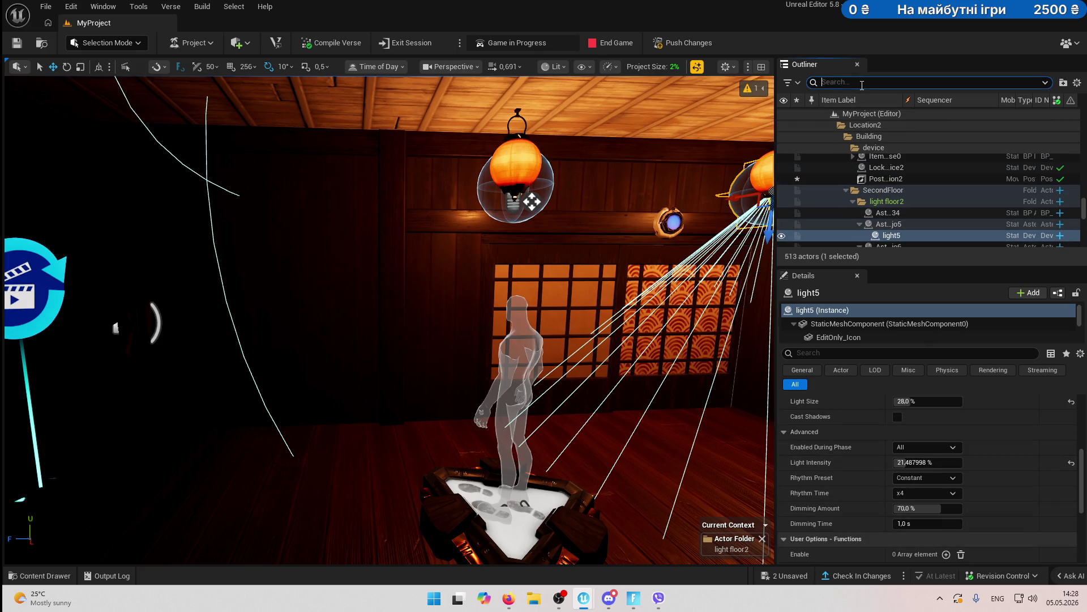
# - Select the dojo post-process volume via a 'pos' search and try chromatic aberration intensity, then undo
pyautogui.write('pos')
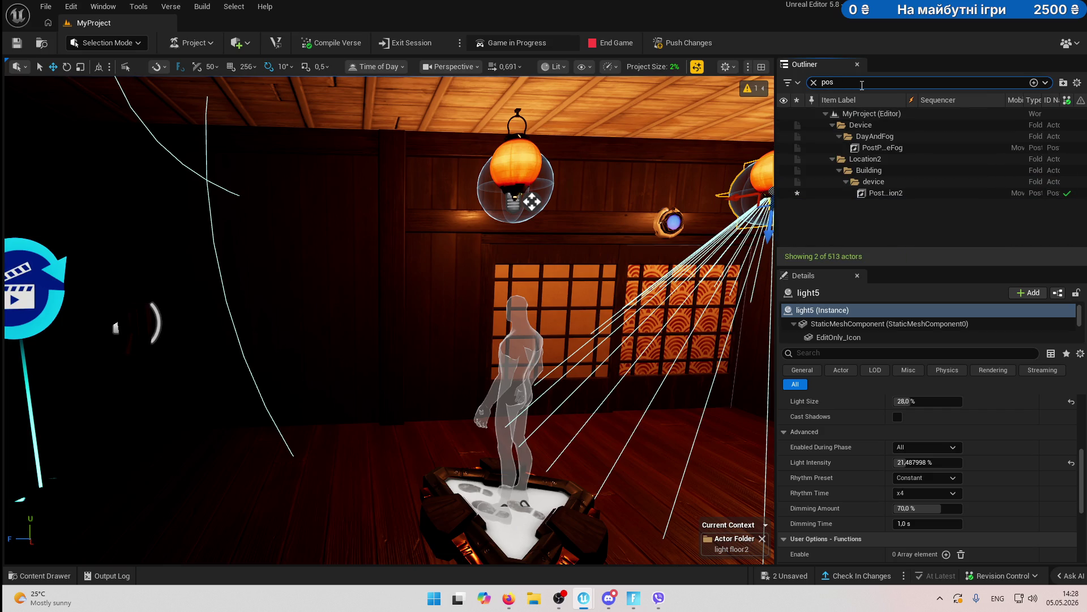
pyautogui.click(880, 195)
pyautogui.scroll(-5, 1002, 461)
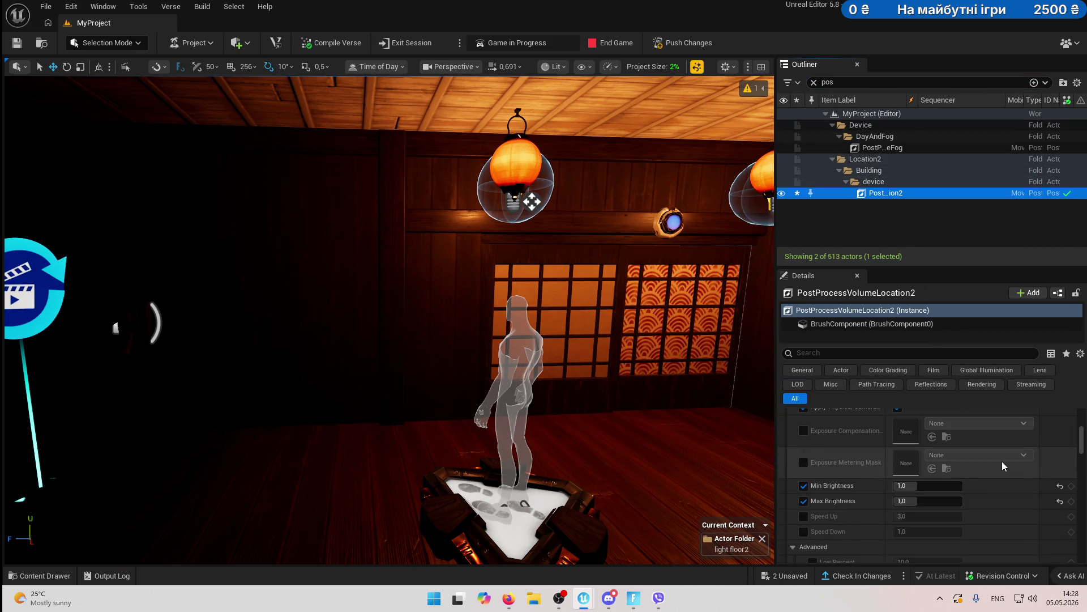
pyautogui.scroll(-5, 1001, 461)
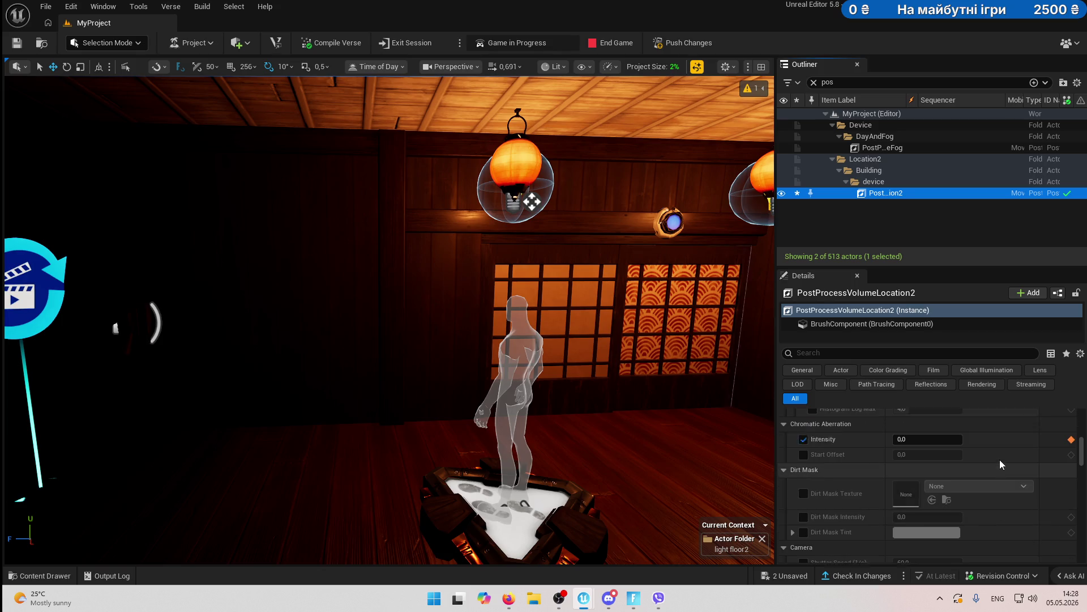
pyautogui.click(937, 460)
pyautogui.moveTo(914, 457)
pyautogui.mouseDown()
pyautogui.moveTo(935, 457)
pyautogui.moveTo(898, 457)
pyautogui.mouseUp()
pyautogui.click(915, 457)
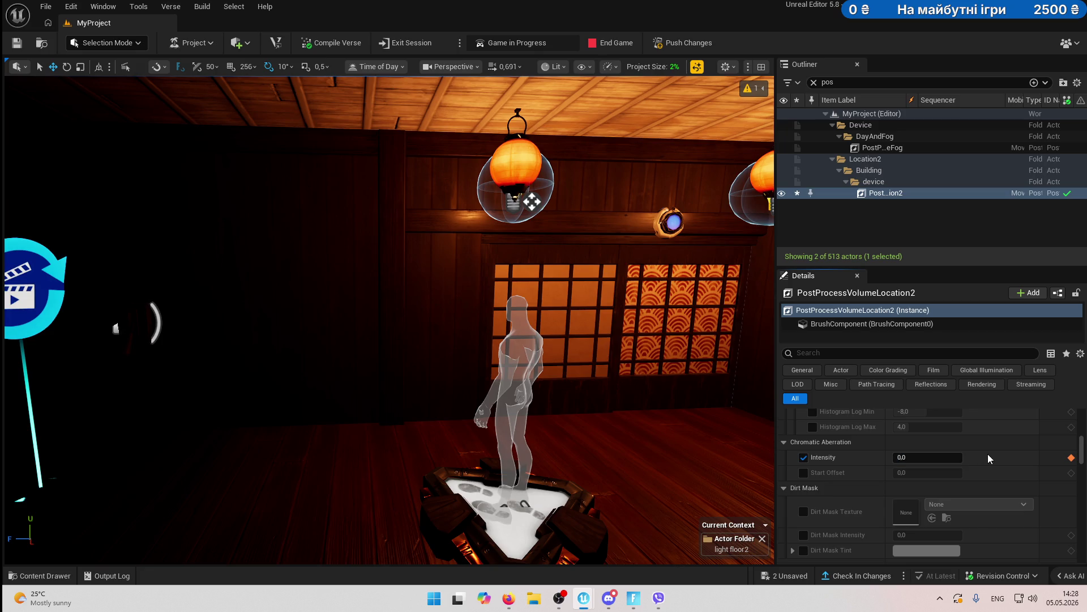
pyautogui.hotkey('ctrl', 'z')
pyautogui.hotkey('ctrl', 'z')
# - Try a pink lens flare tint, preview it in game, then undo it
pyautogui.scroll(-5, 987, 457)
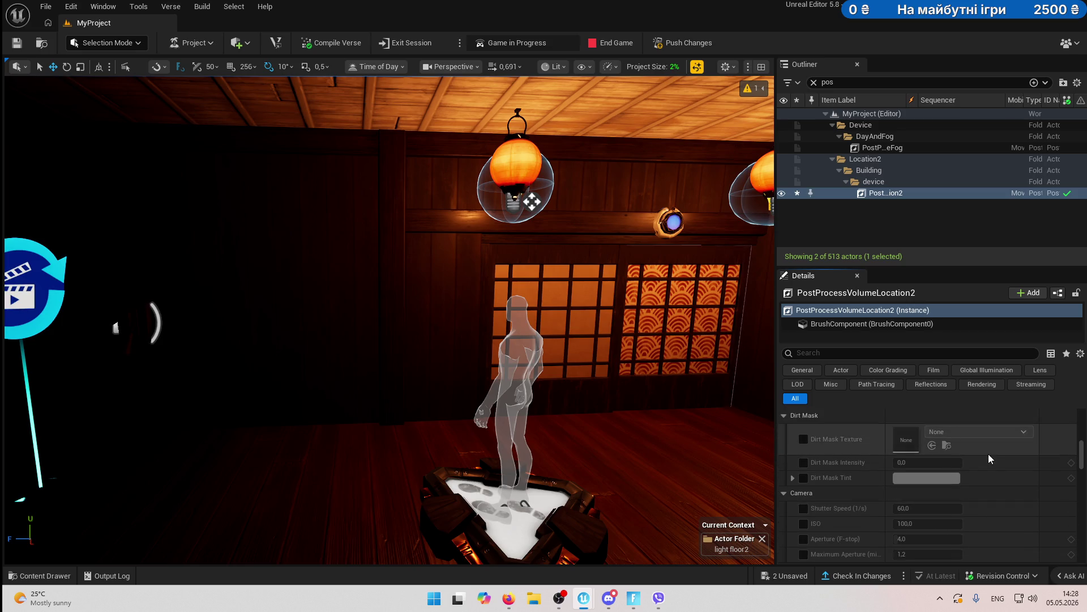
pyautogui.scroll(-4, 988, 453)
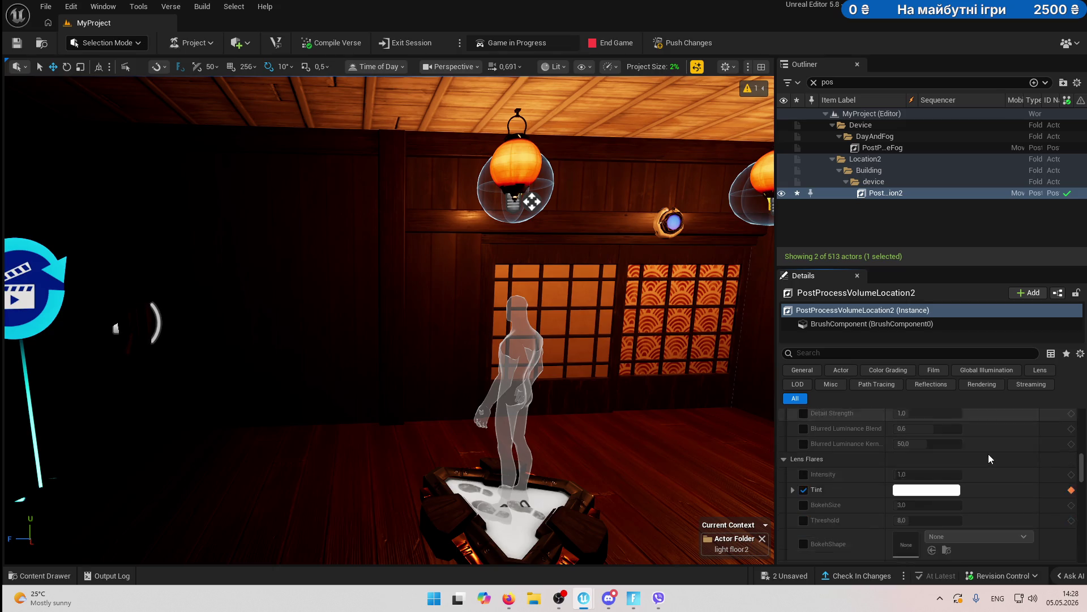
pyautogui.click(950, 478)
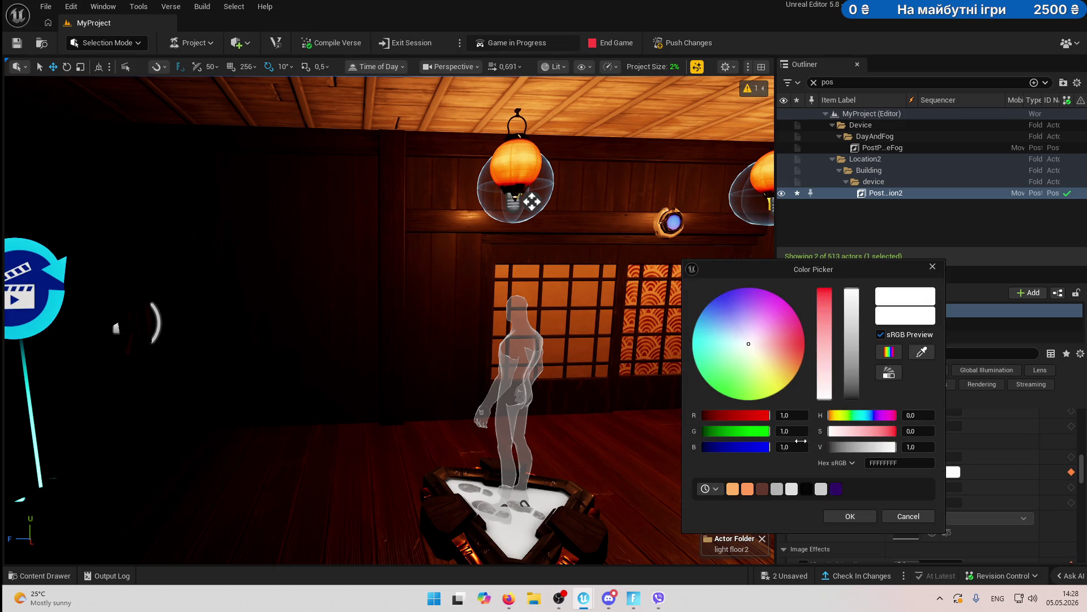
pyautogui.moveTo(771, 365)
pyautogui.mouseDown()
pyautogui.moveTo(806, 344)
pyautogui.moveTo(802, 326)
pyautogui.mouseUp()
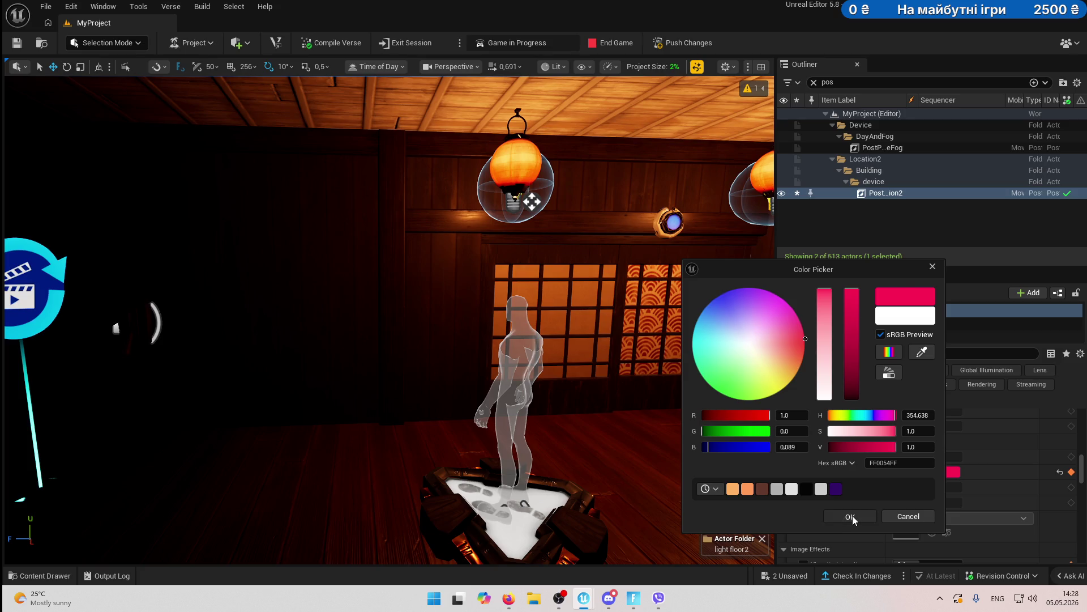
pyautogui.click(852, 515)
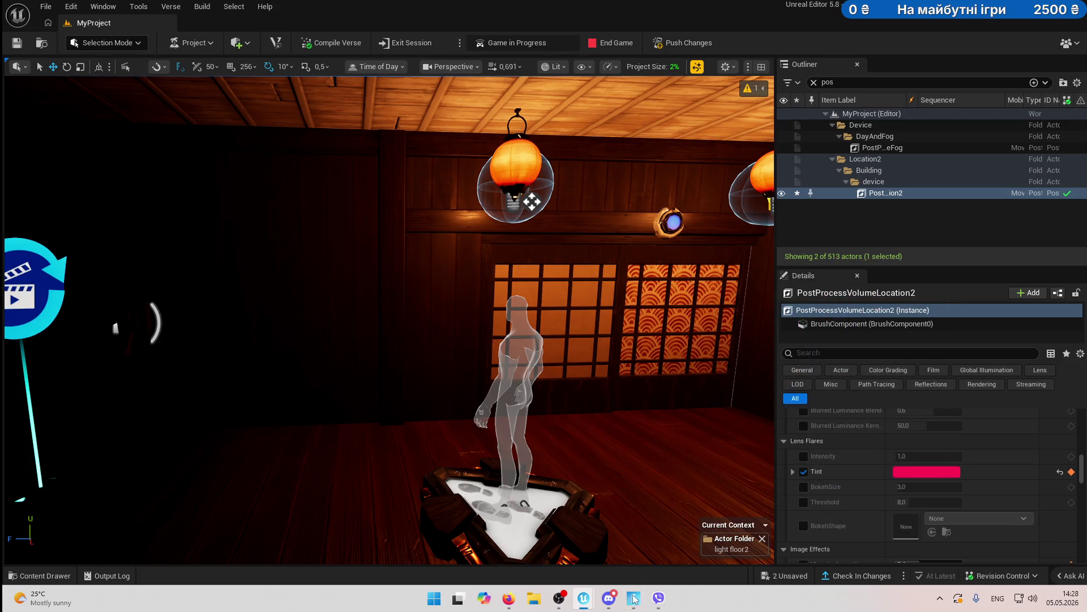
pyautogui.click(633, 598)
pyautogui.press('w')
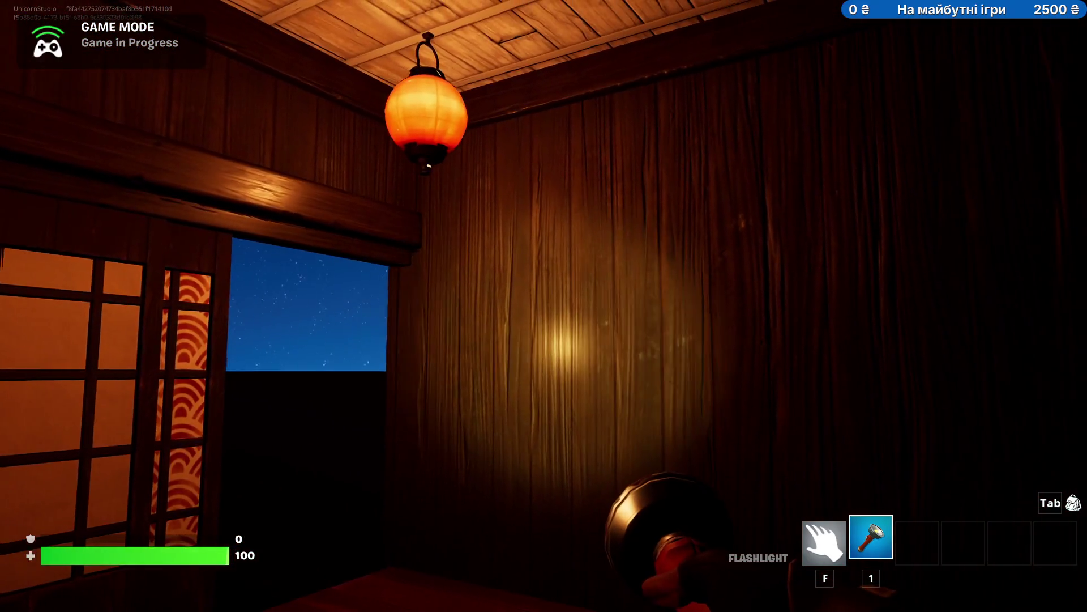
pyautogui.hotkey('alt', 'Tab')
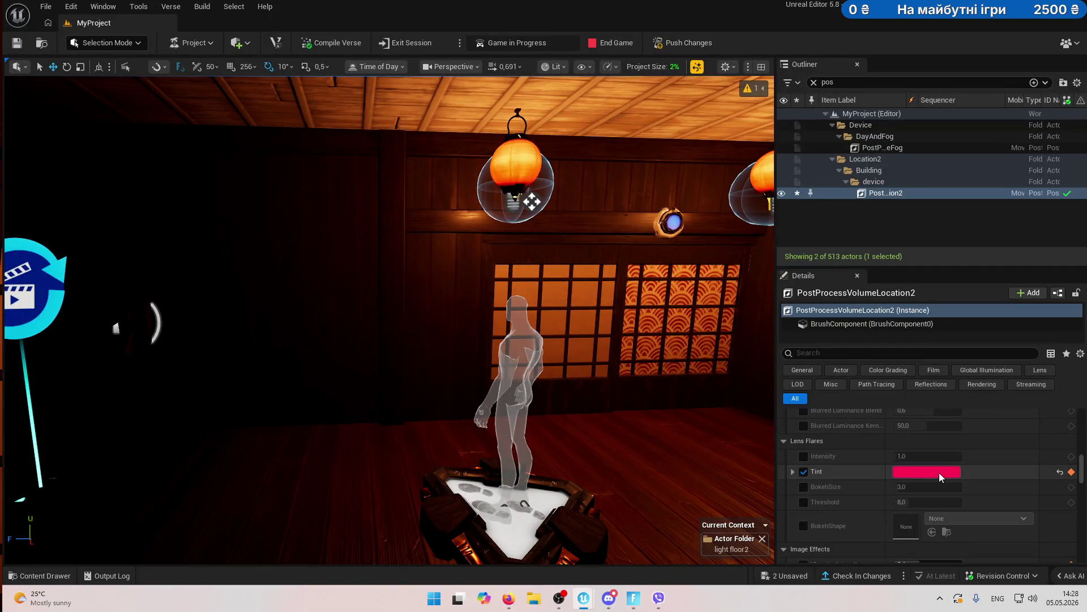
pyautogui.hotkey('ctrl', 'z')
# - Test a vignette intensity change in game with the flashlight off, then undo it
pyautogui.scroll(-3, 1002, 474)
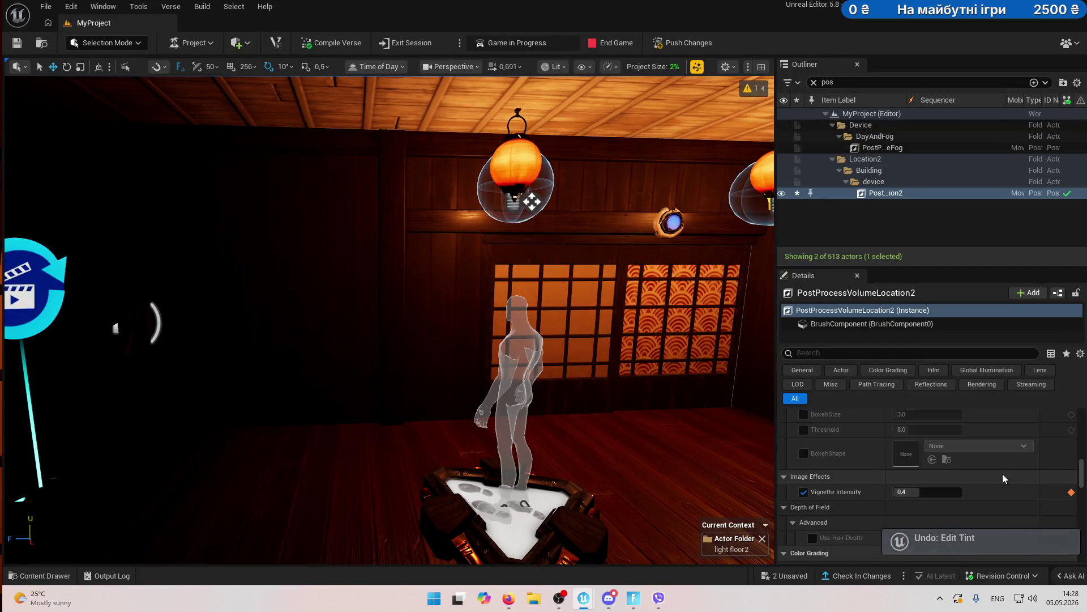
pyautogui.scroll(5, 1003, 474)
pyautogui.scroll(-5, 986, 482)
pyautogui.moveTo(932, 509); pyautogui.dragTo(944, 509)
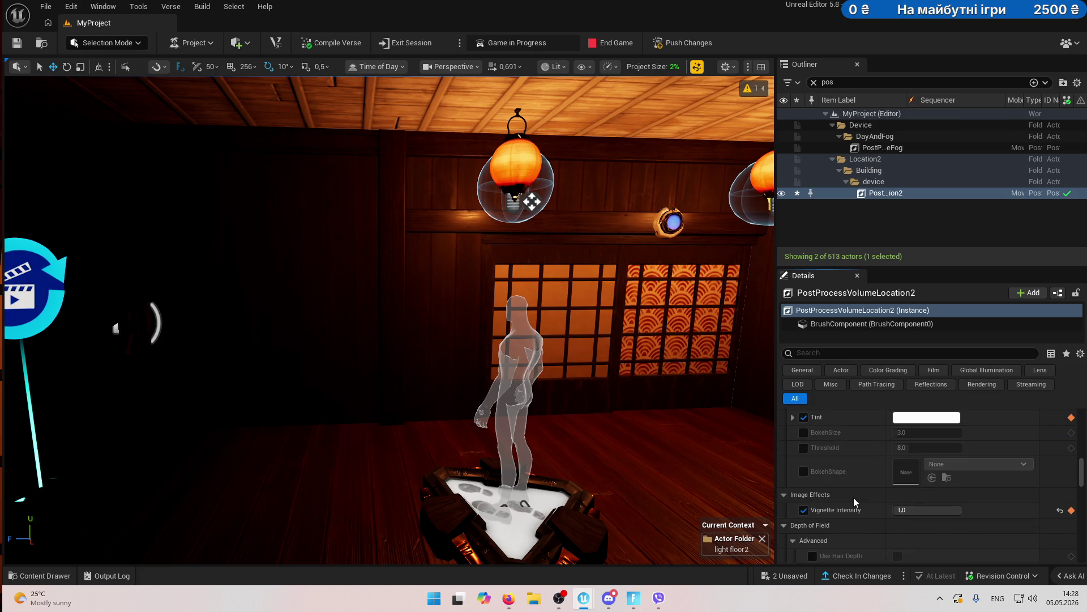
pyautogui.hotkey('alt', 'Tab')
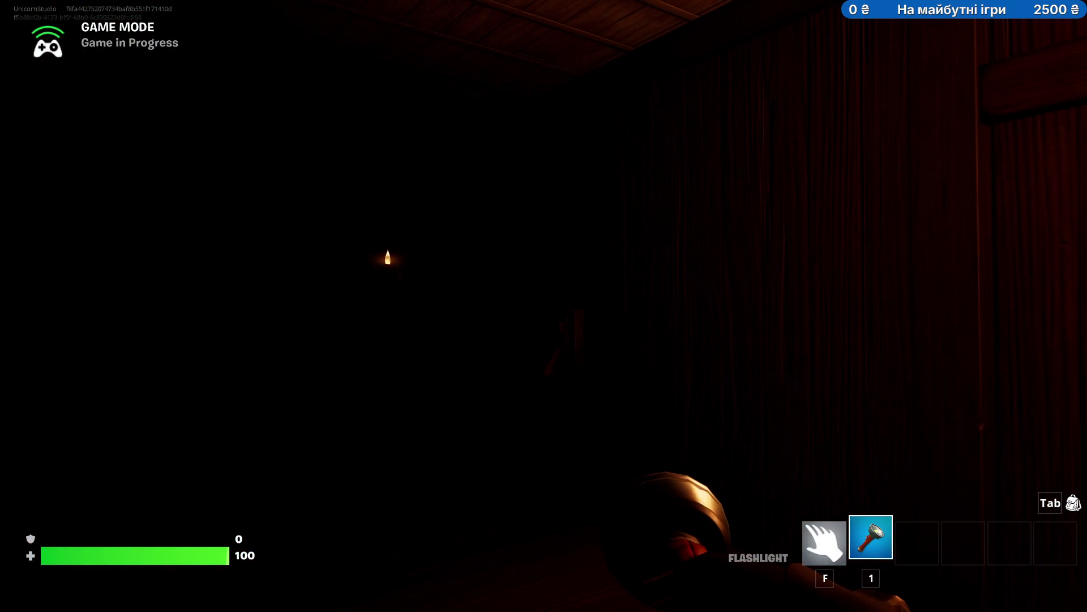
pyautogui.press('Tab')
pyautogui.hotkey('alt', 'Tab')
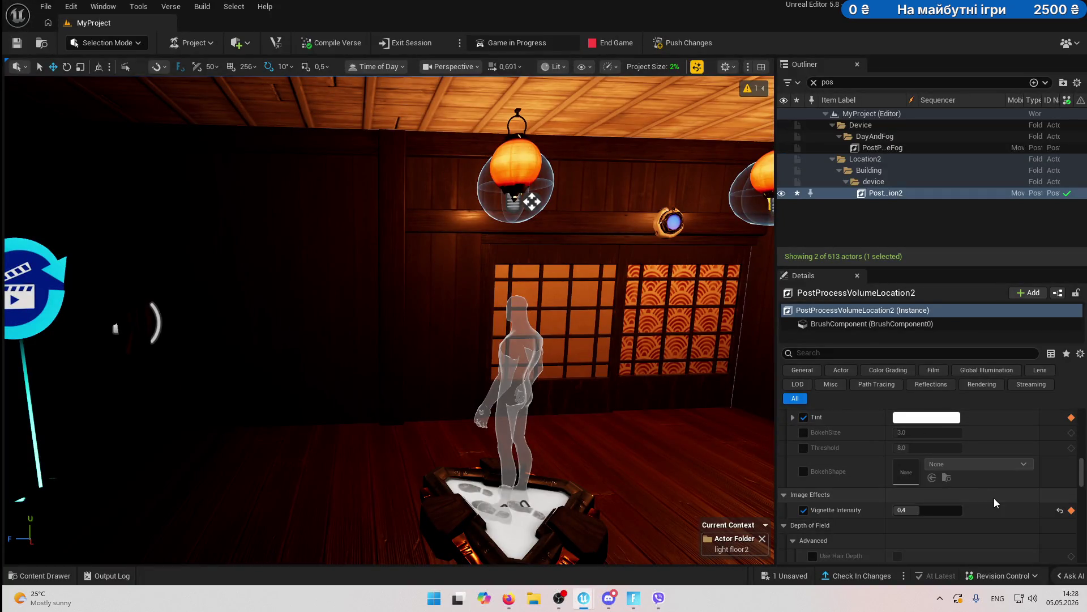
pyautogui.hotkey('ctrl', 'z')
# - Preview a white balance tint of 0.492 in game, then undo it
pyautogui.scroll(-5, 994, 498)
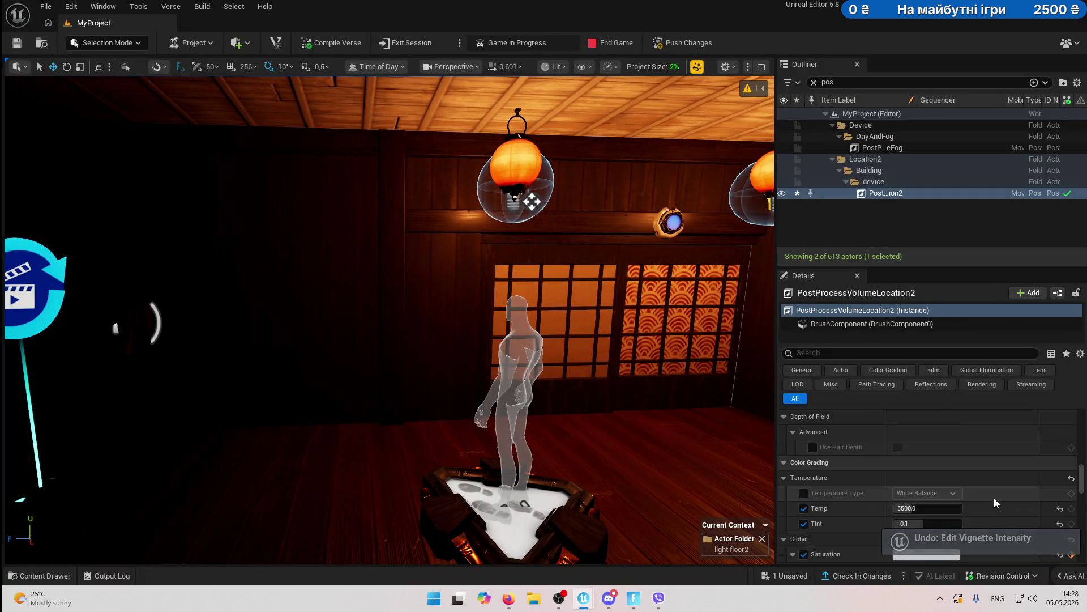
pyautogui.moveTo(952, 505); pyautogui.dragTo(991, 506)
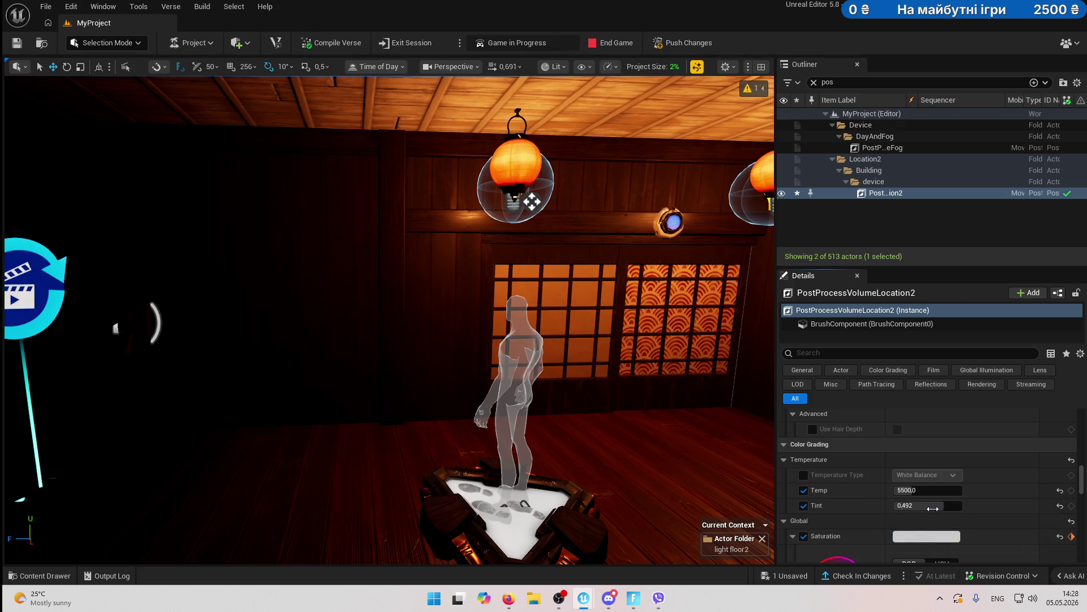
pyautogui.click(633, 598)
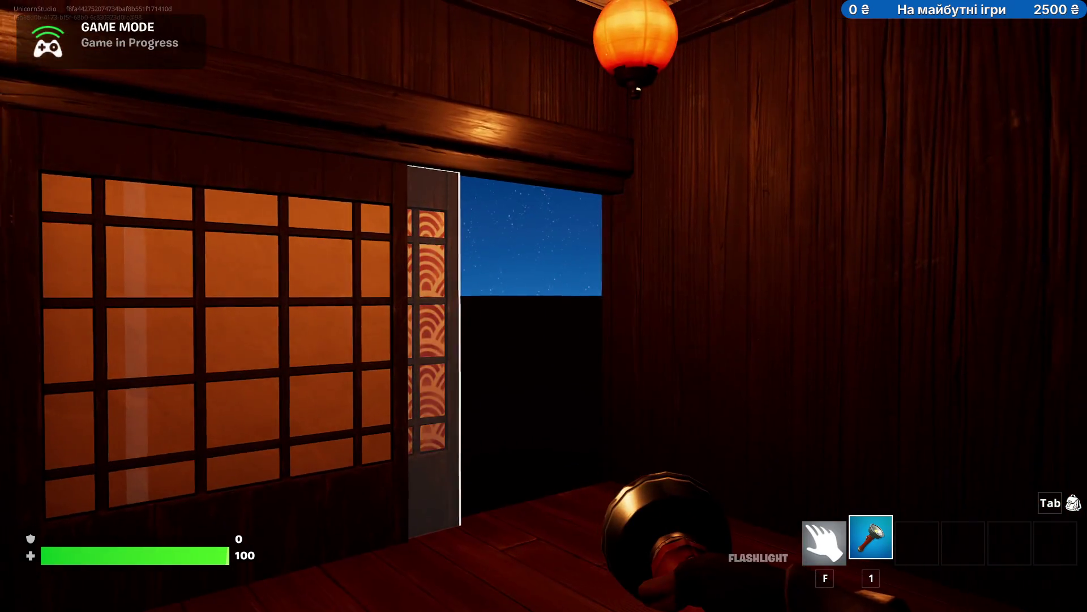
pyautogui.hotkey('alt', 'Tab')
pyautogui.hotkey('ctrl', 'z')
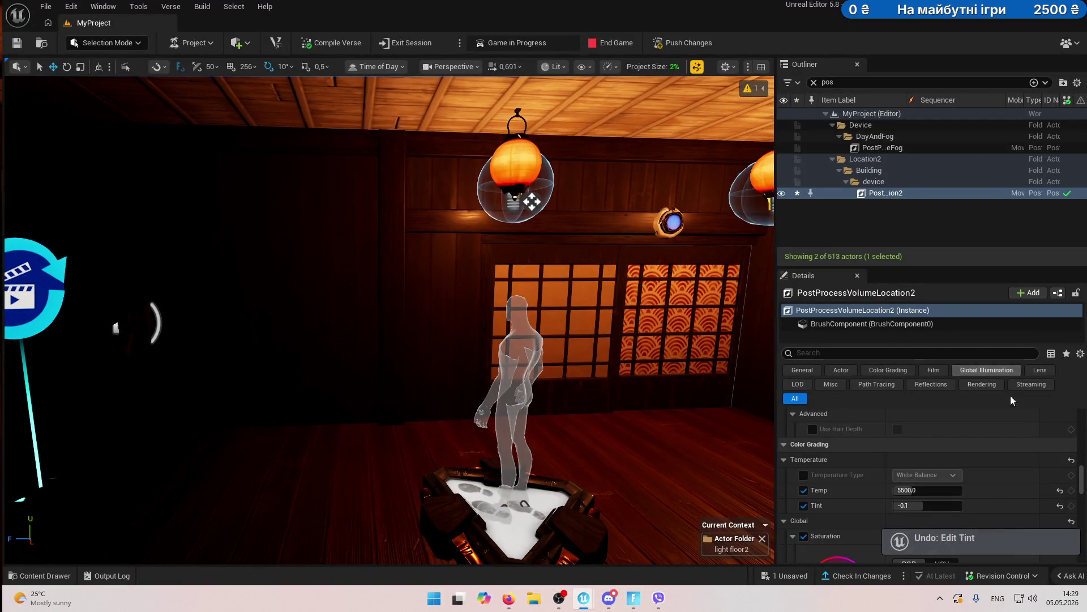
# - Set the white balance temperature to 1500, save, and preview it in game
pyautogui.scroll(-2, 931, 450)
pyautogui.write('1500')
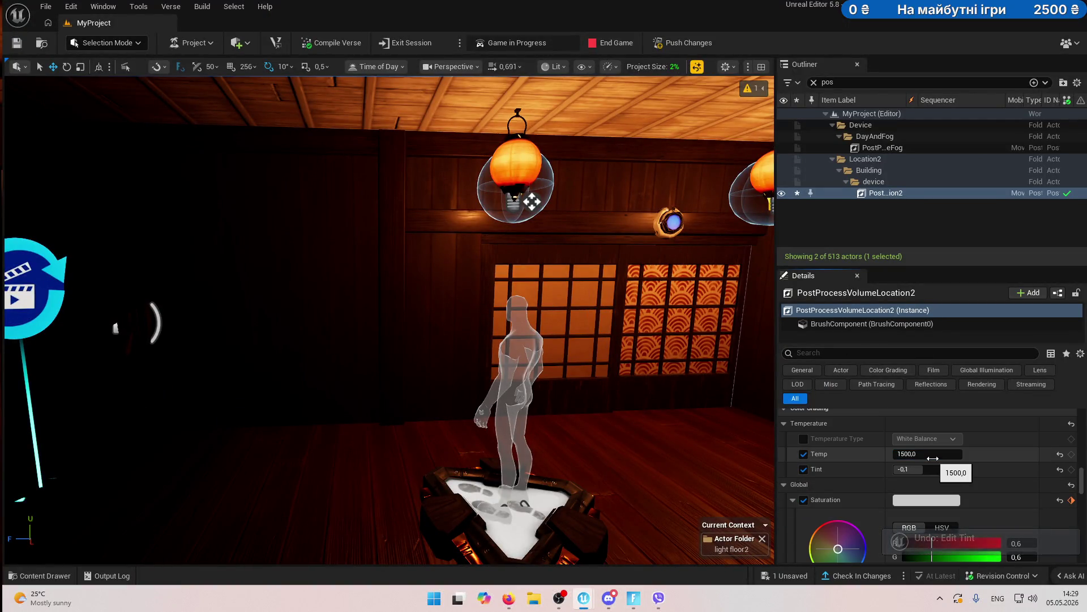
pyautogui.hotkey('ctrl', 's')
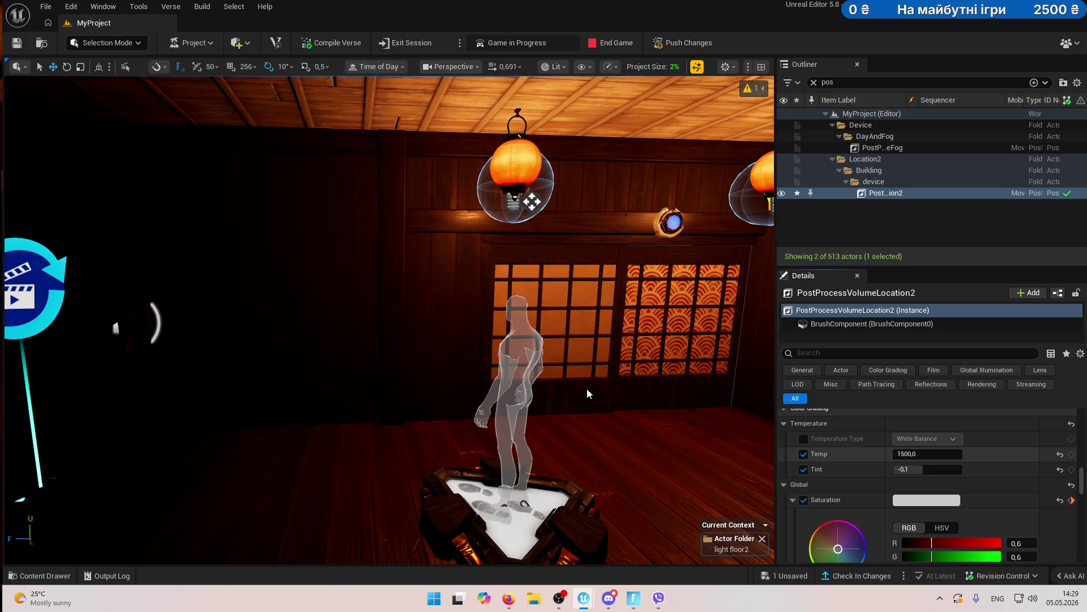
pyautogui.hotkey('alt', 'Tab')
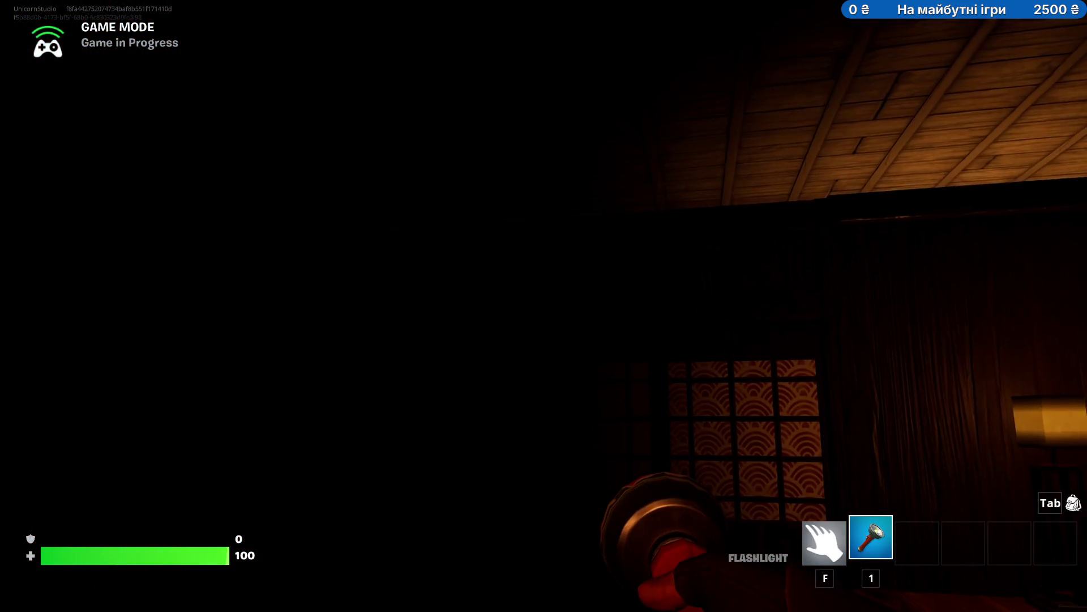
pyautogui.hotkey('alt', 'Tab')
# - Change the temperature to 5500 and end the running game
pyautogui.click(932, 456)
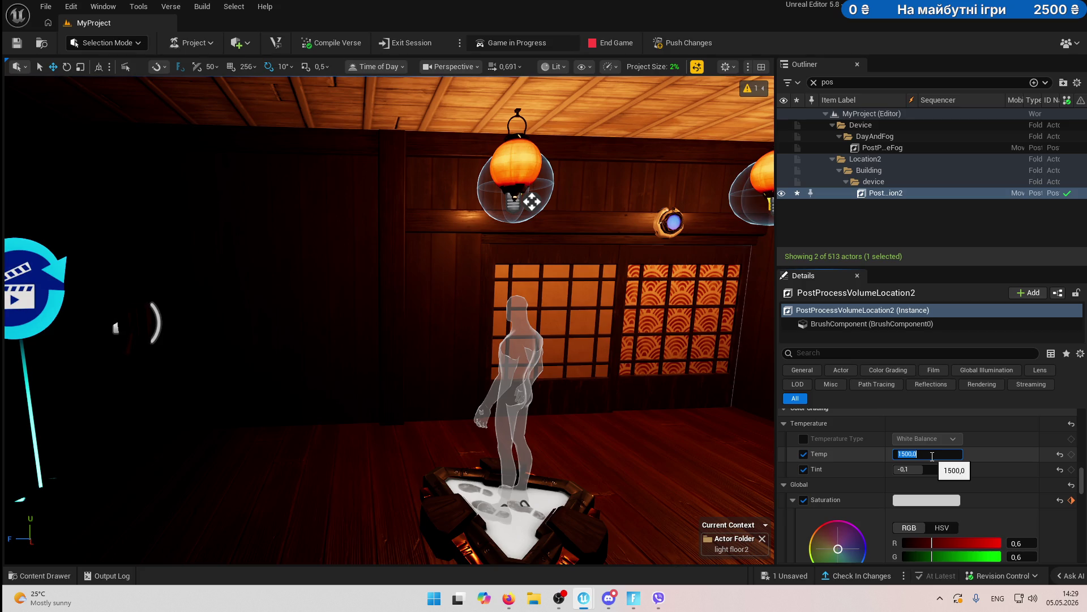
pyautogui.write('5500')
pyautogui.press('Return')
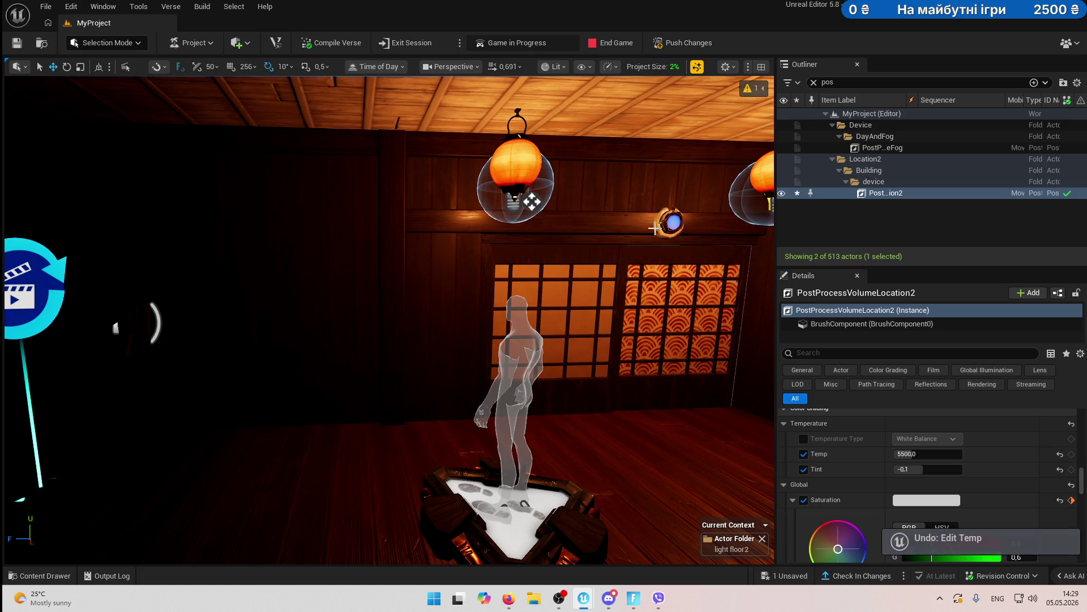
pyautogui.click(611, 42)
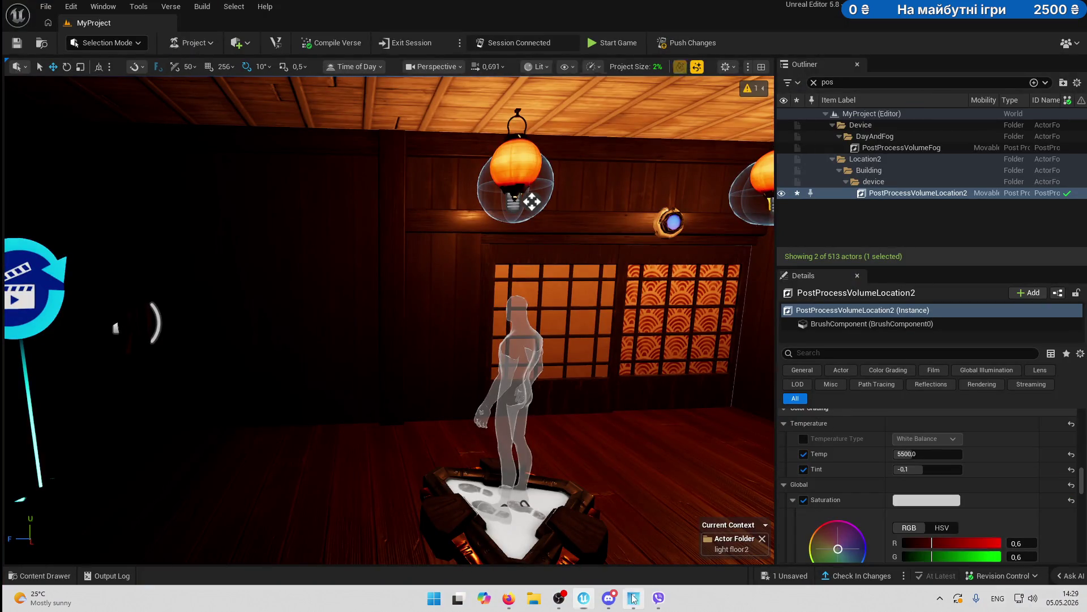
# - Back in the editor, frame the dojo post-process volume and scale its bounds down slightly
pyautogui.hotkey('alt', 'Tab')
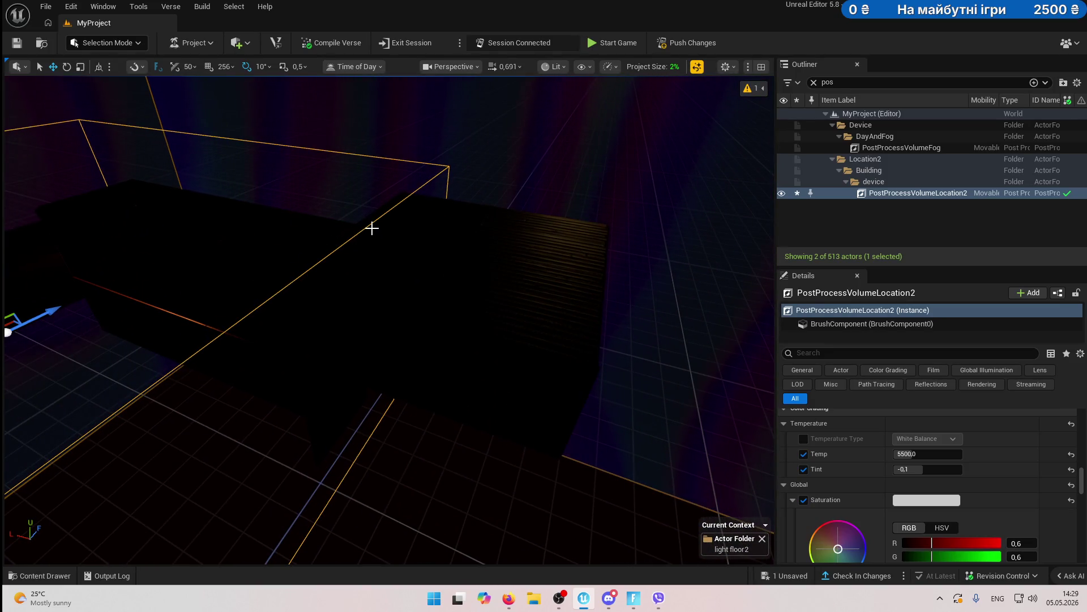
pyautogui.doubleClick(929, 193)
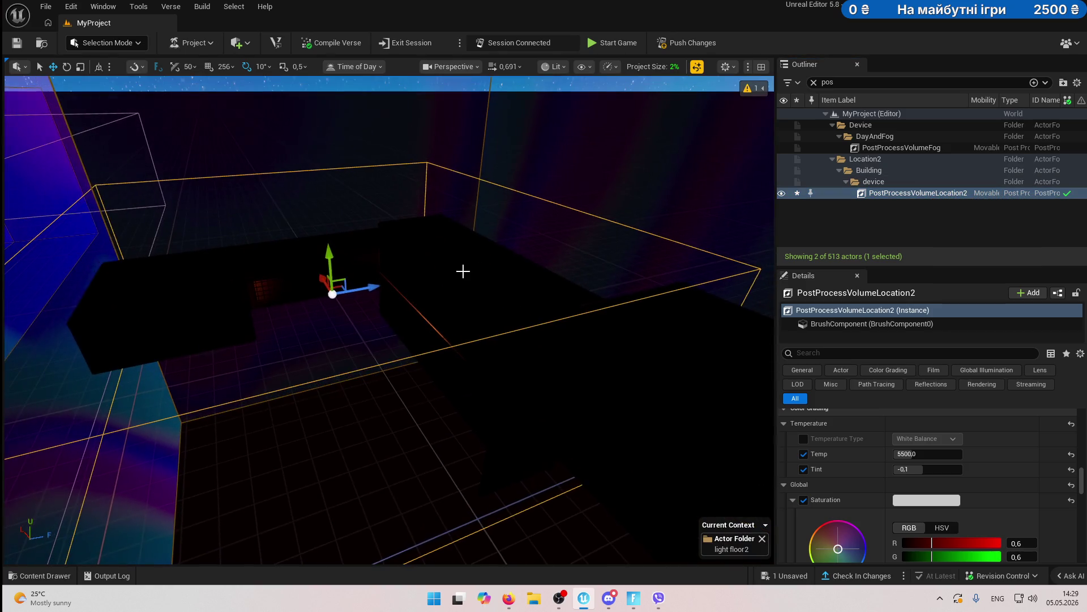
pyautogui.press('r')
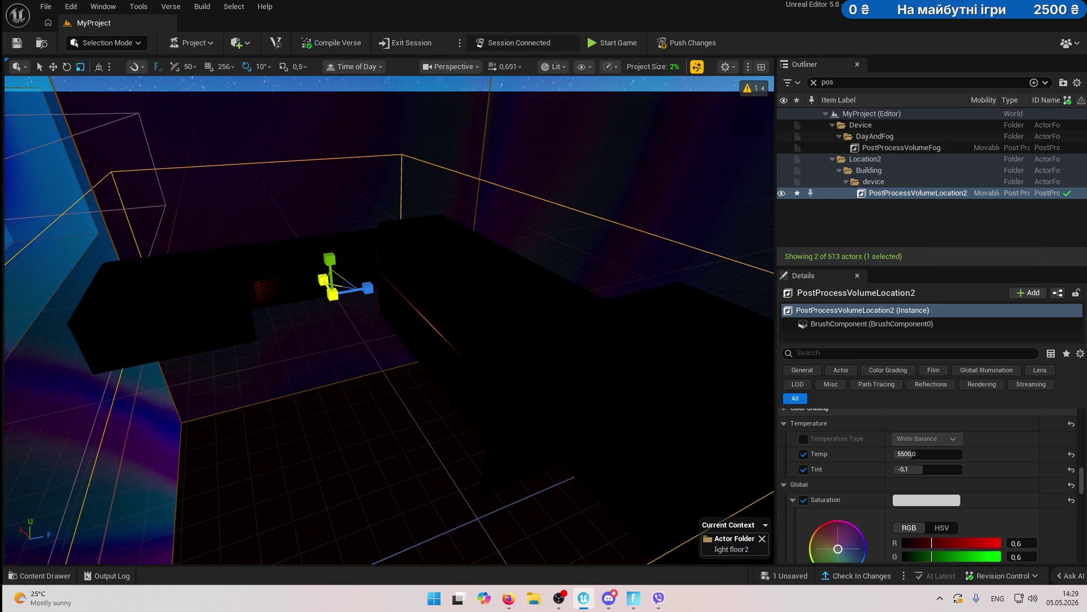
pyautogui.press('w')
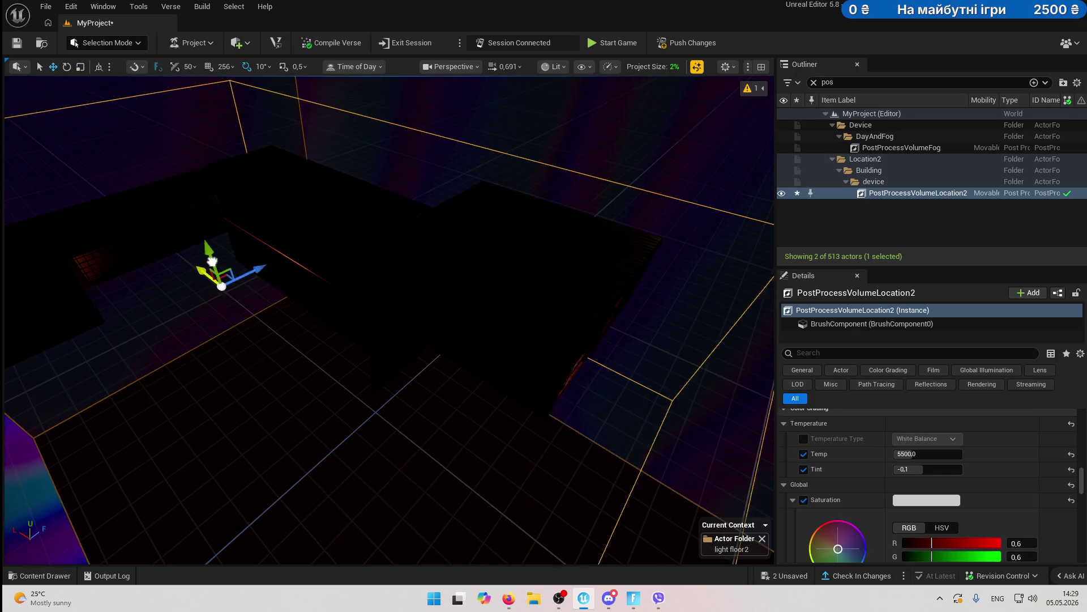
pyautogui.press('r')
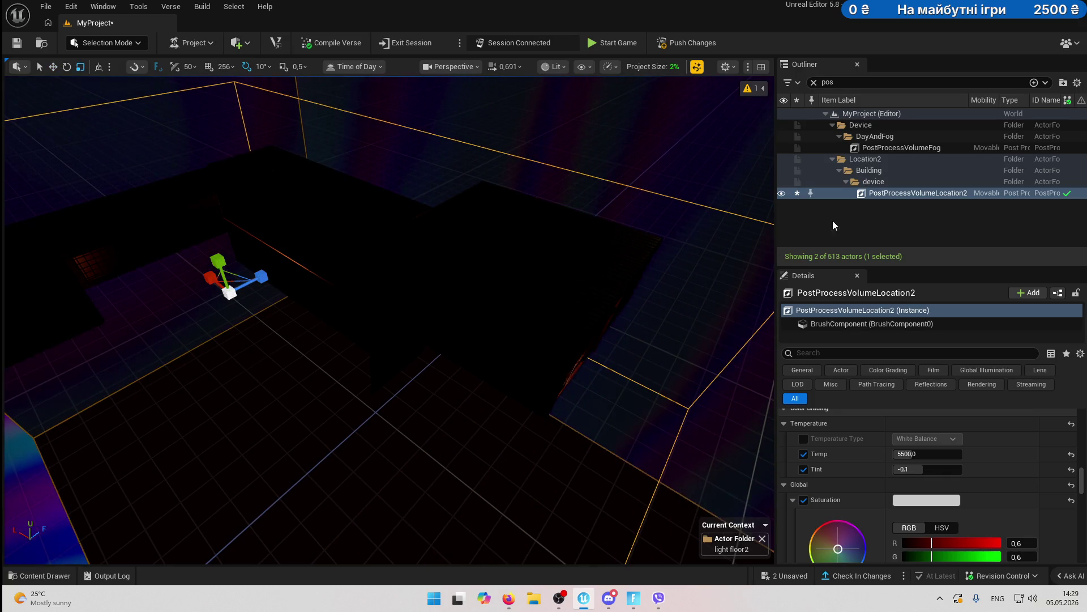
pyautogui.moveTo(225, 281); pyautogui.dragTo(224, 277)
pyautogui.press('w')
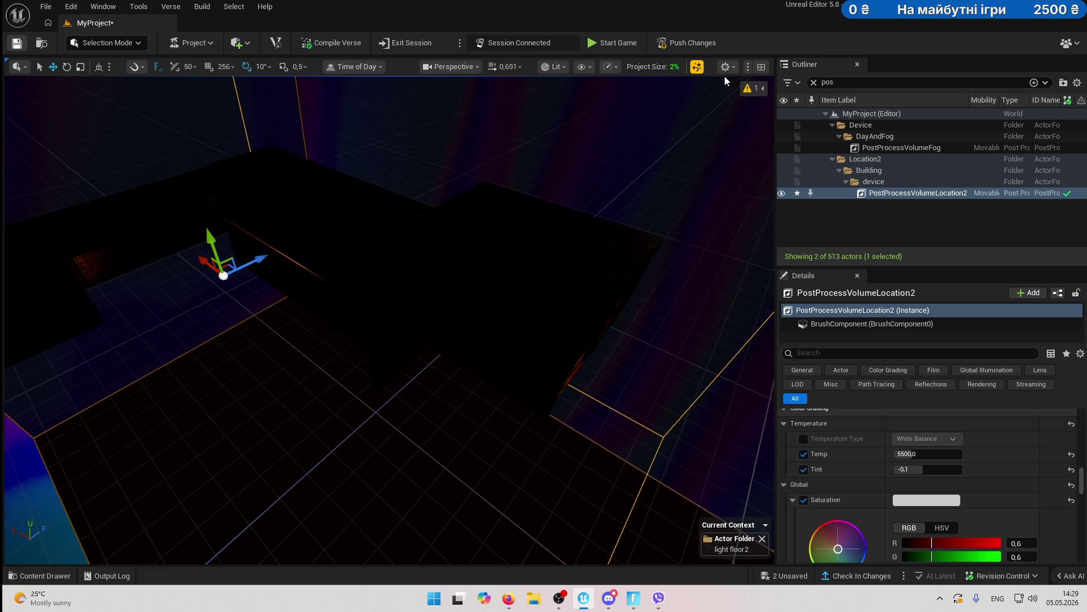
# - Save the map and pull the view back to show the whole dojo room
pyautogui.hotkey('ctrl', 's')
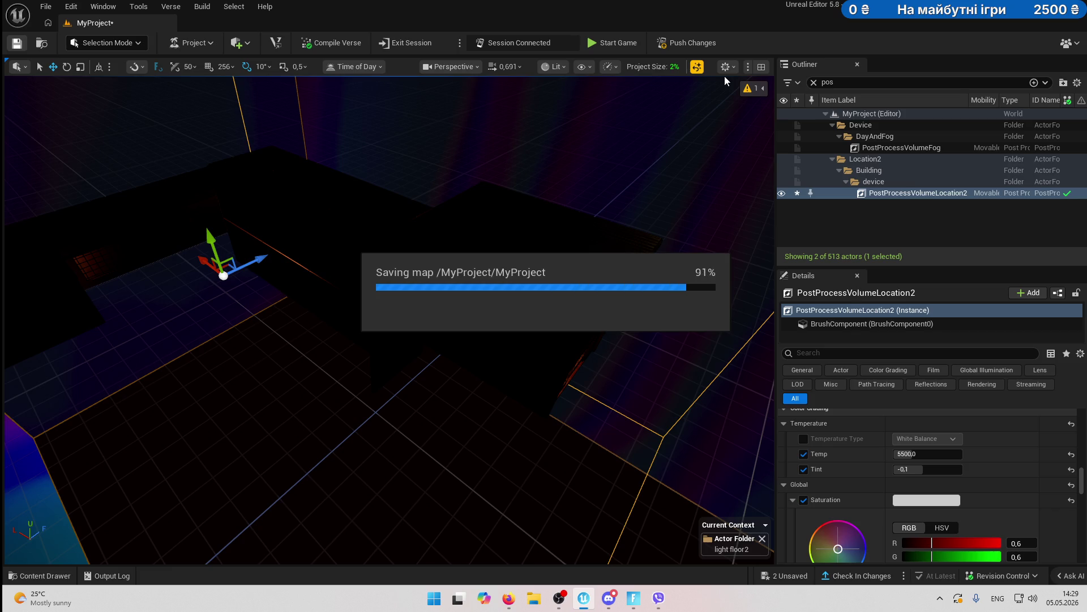
pyautogui.moveTo(617, 274)
pyautogui.mouseDown()
pyautogui.moveTo(663, 261)
pyautogui.moveTo(527, 128)
pyautogui.mouseUp()
pyautogui.moveTo(564, 330); pyautogui.dragTo(564, 330)
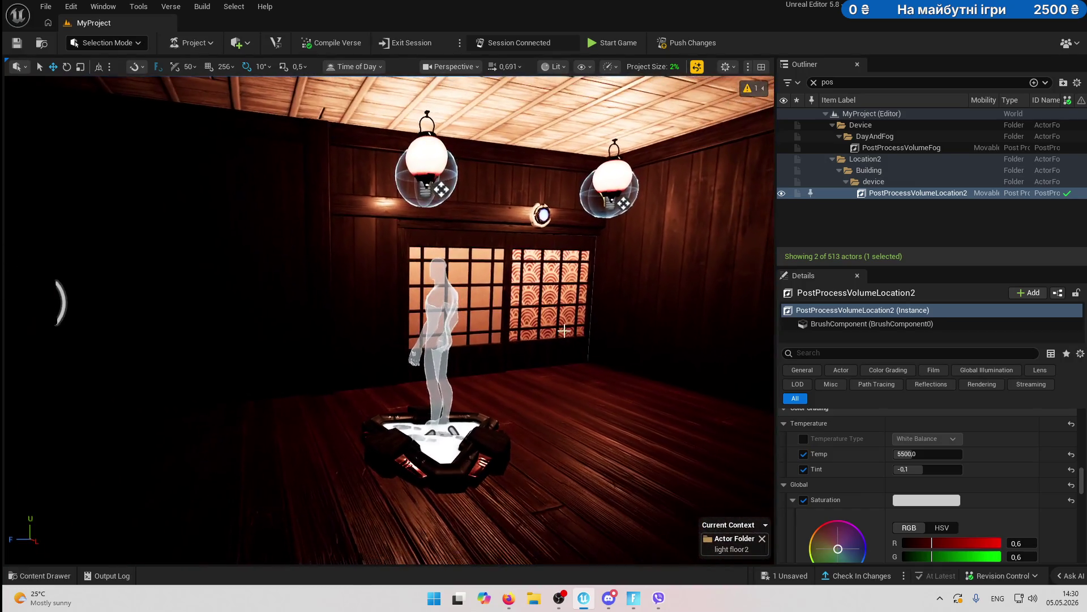
# - Peek at the Sequences assets, then preview the colour-graded room in Game View and back
pyautogui.click(32, 576)
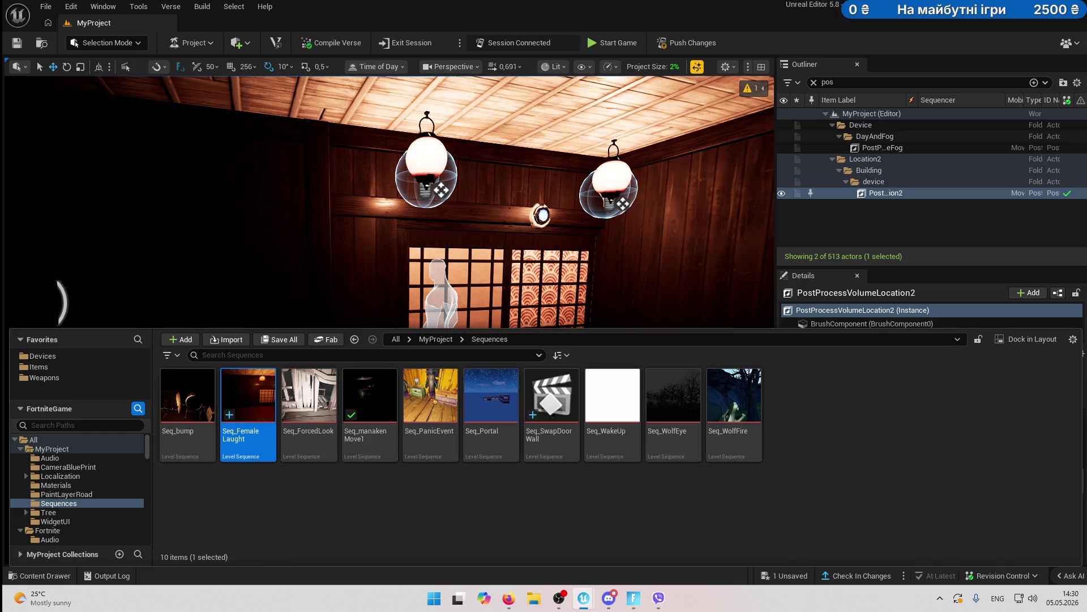
pyautogui.hotkey('ctrl', 'space')
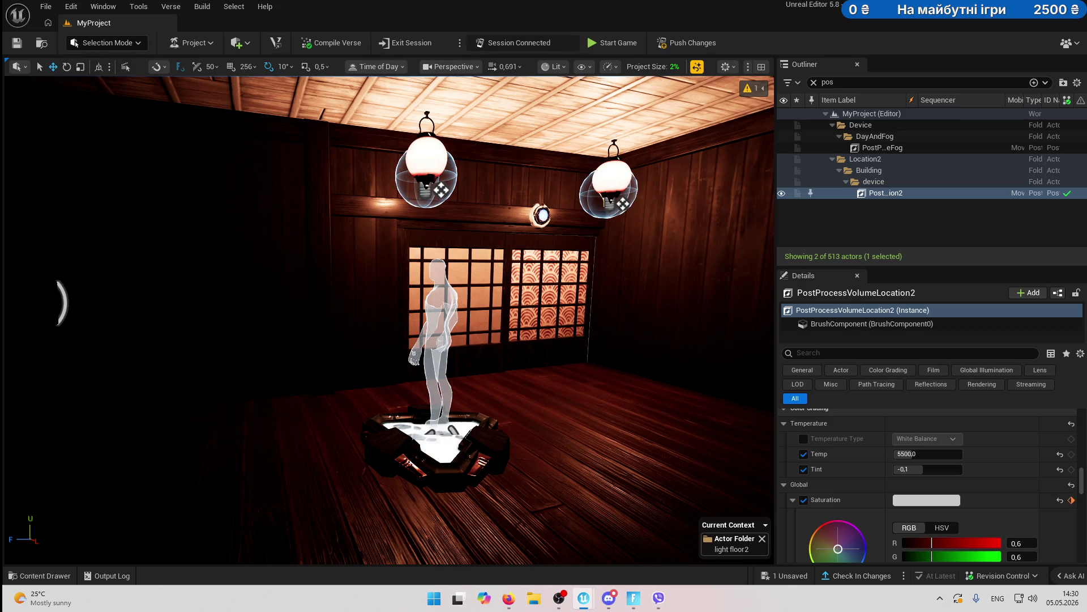
pyautogui.press('g')
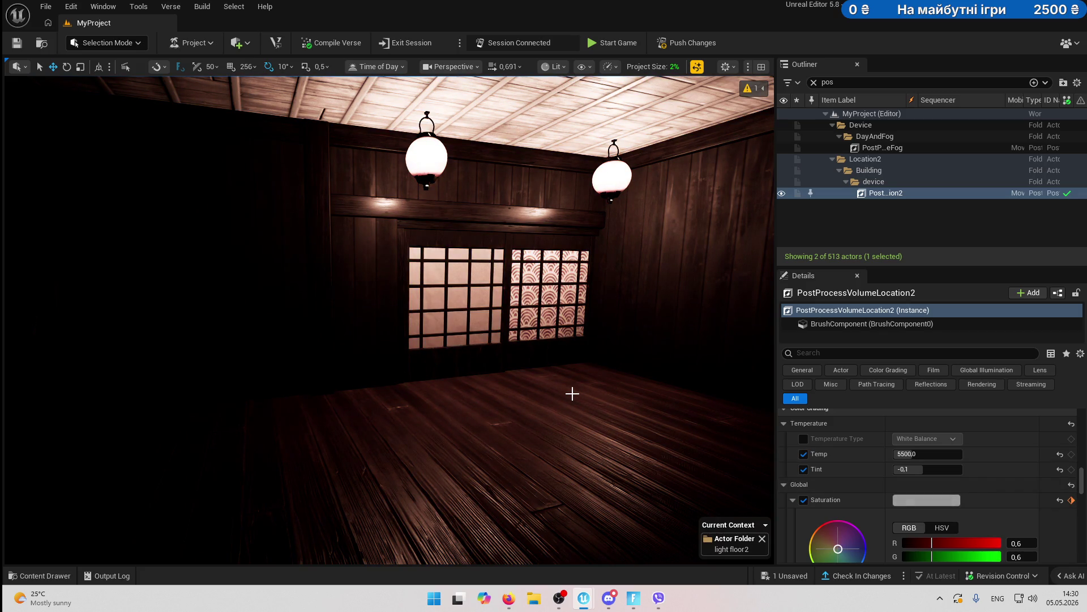
pyautogui.scroll(-1, 981, 474)
pyautogui.press('g')
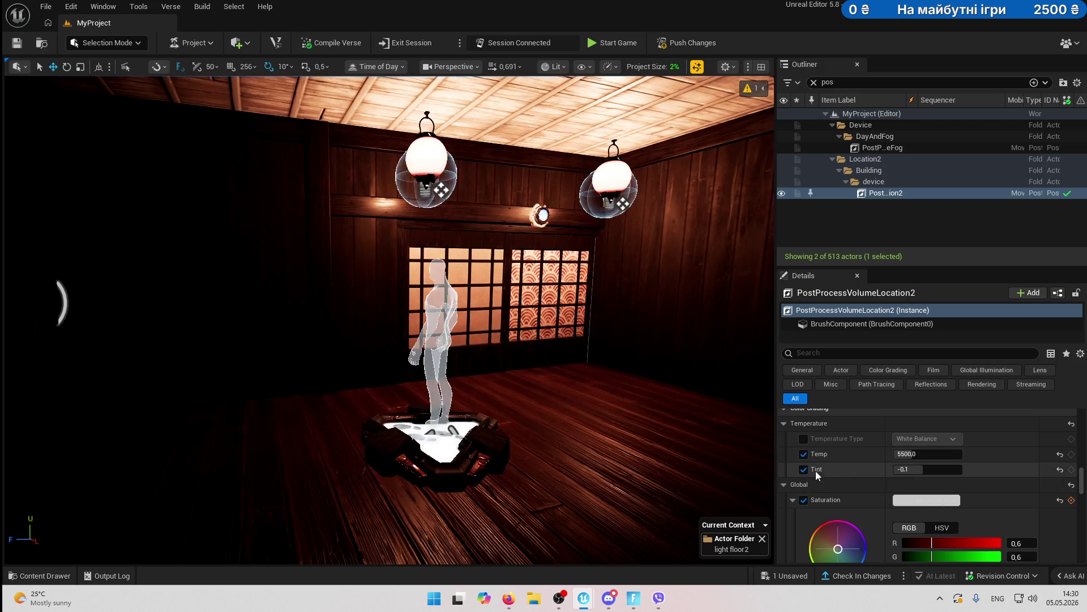
# - Turn the Lens Flares Tint override on and off again, then start the session game
pyautogui.scroll(-1, 921, 477)
pyautogui.scroll(-5, 923, 477)
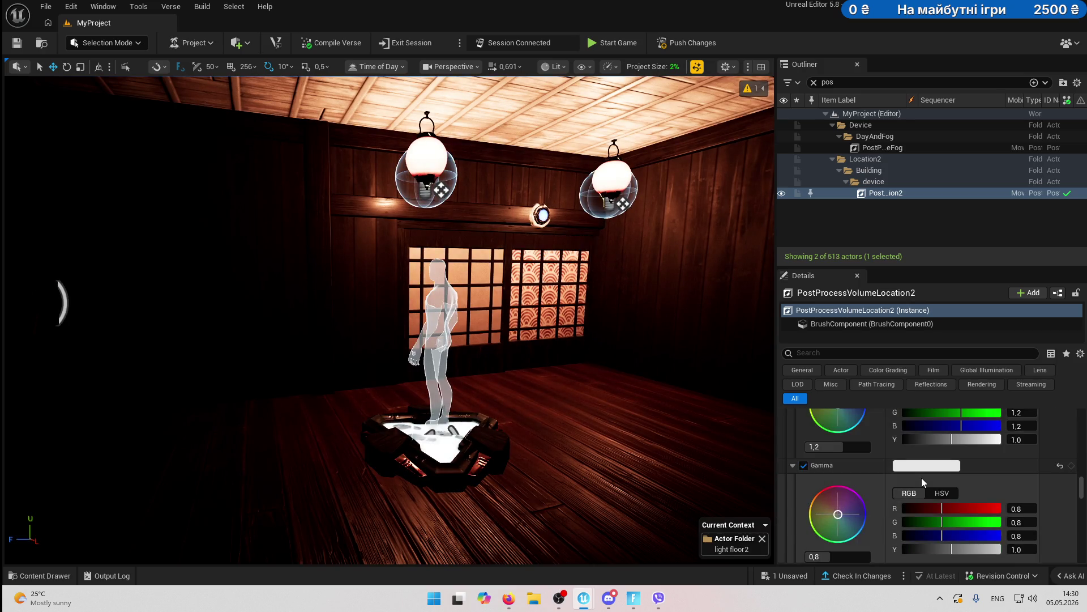
pyautogui.scroll(-10, 921, 477)
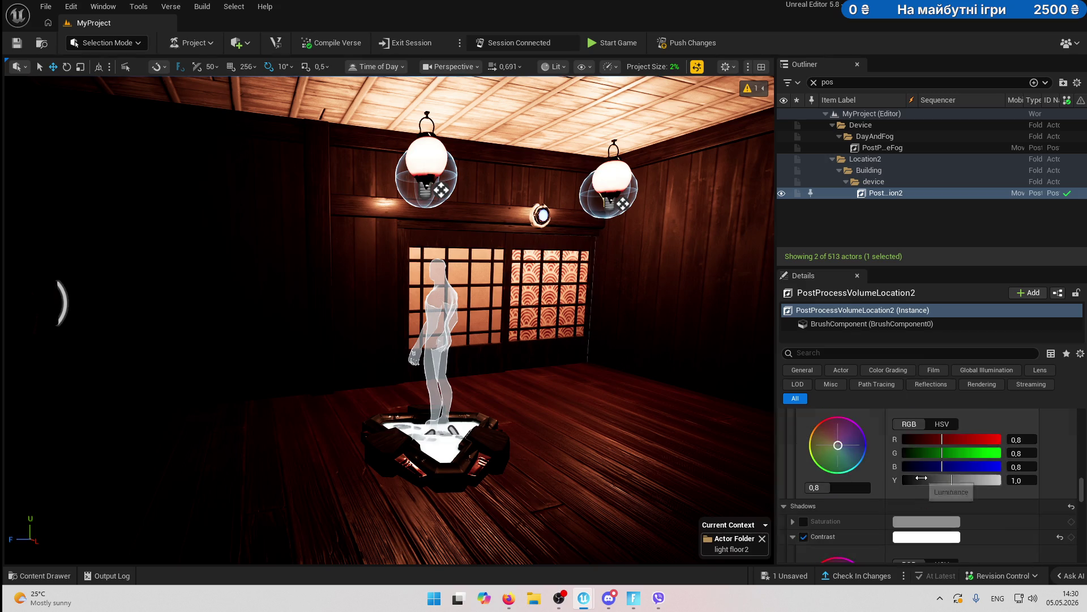
pyautogui.scroll(15, 923, 481)
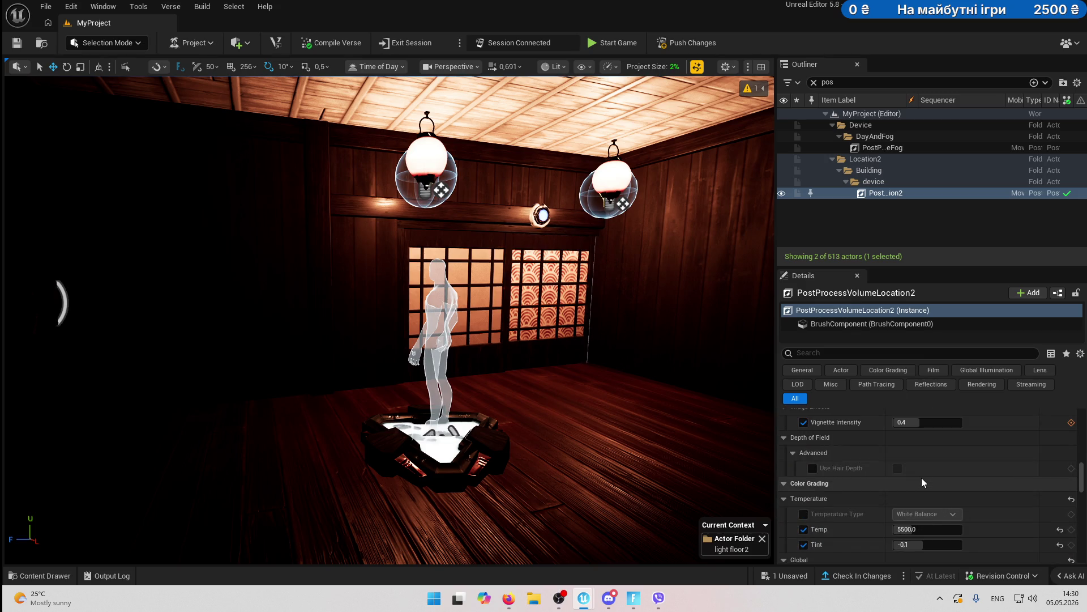
pyautogui.scroll(3, 922, 481)
pyautogui.click(803, 475)
pyautogui.click(803, 475)
pyautogui.scroll(4, 863, 478)
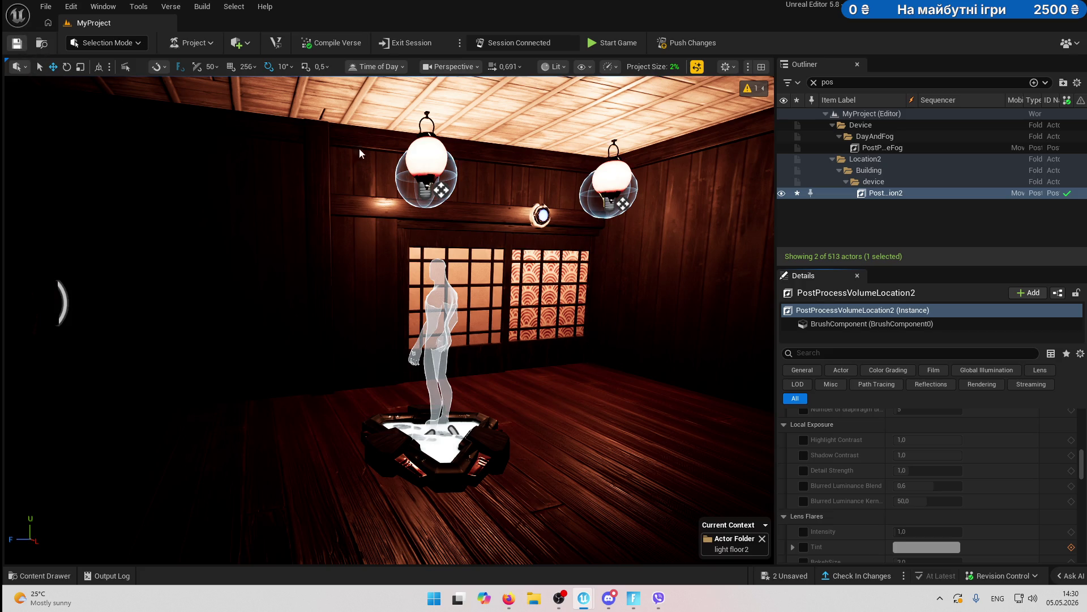
pyautogui.click(620, 43)
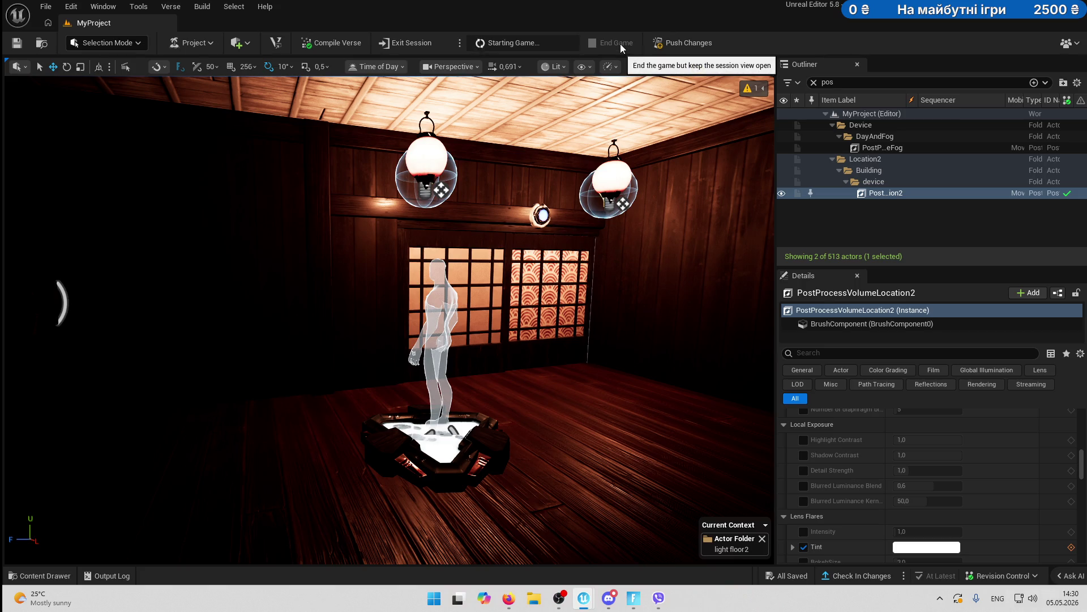
# - End the running game and preview the room in Game View, then restore editor items
pyautogui.click(607, 44)
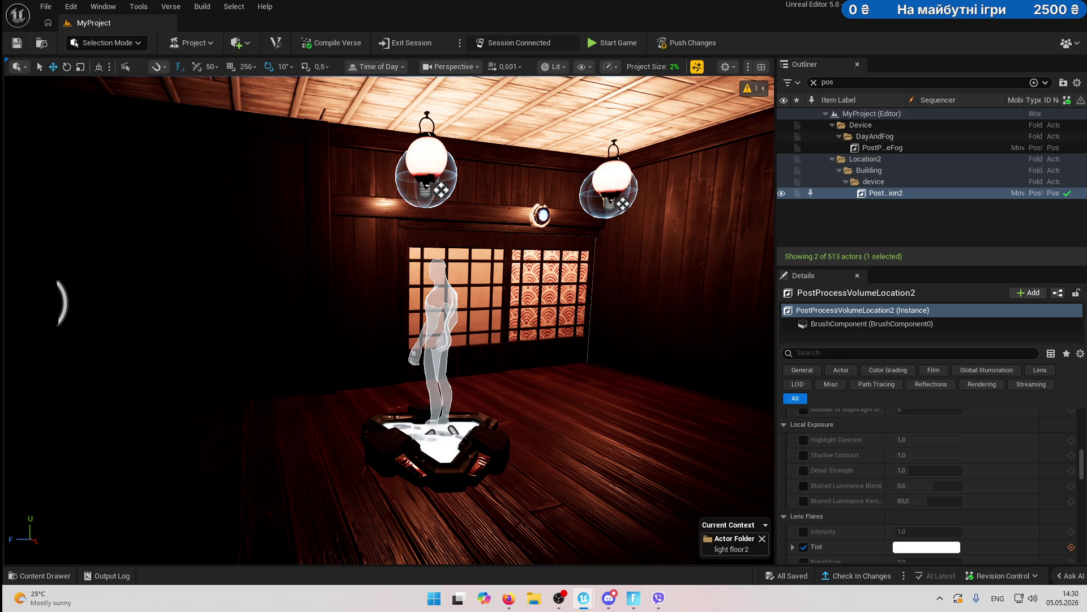
pyautogui.press('g')
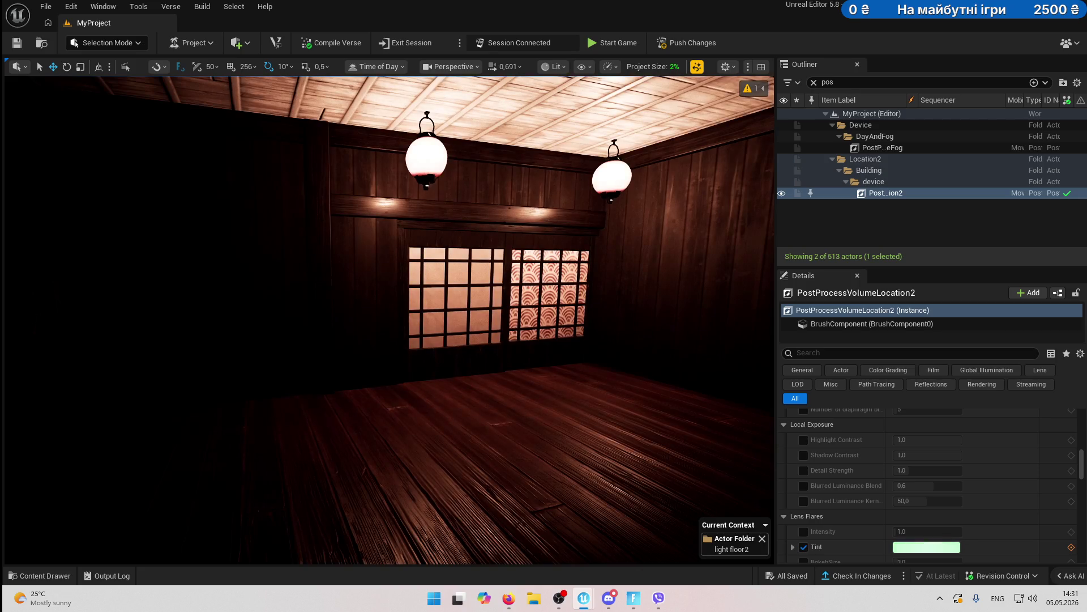
pyautogui.press('g')
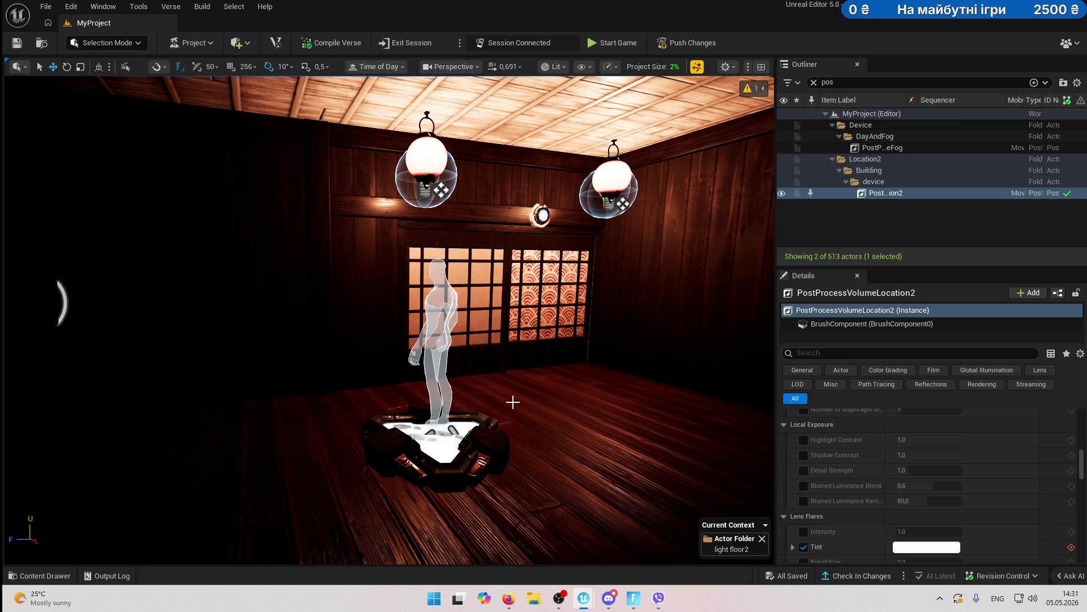
# - Clear the Outliner filter to list all actors and push the changes to the session
pyautogui.scroll(3, 512, 464)
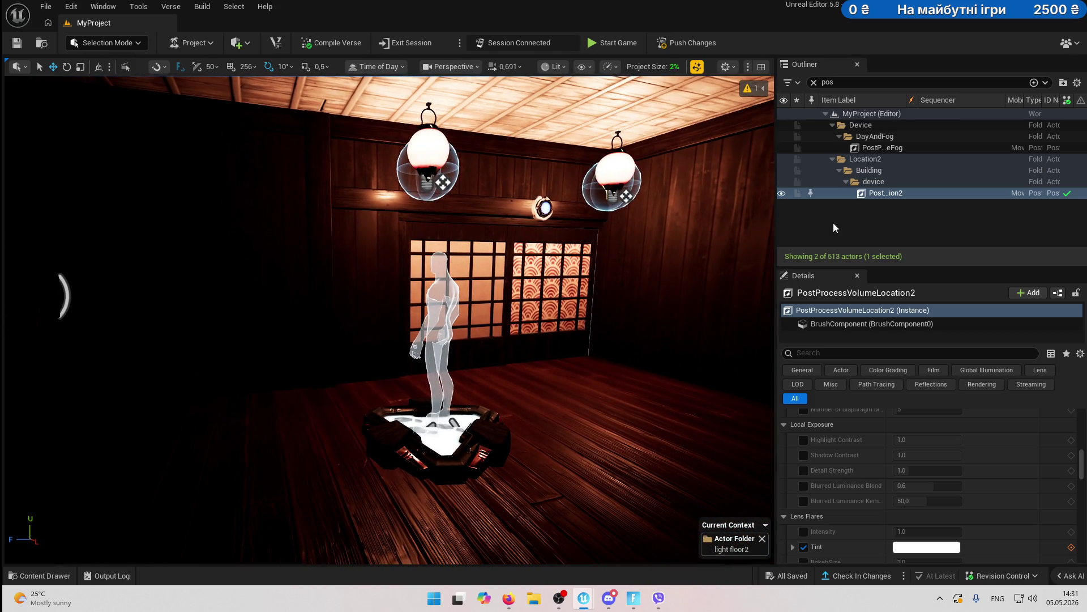
pyautogui.click(814, 83)
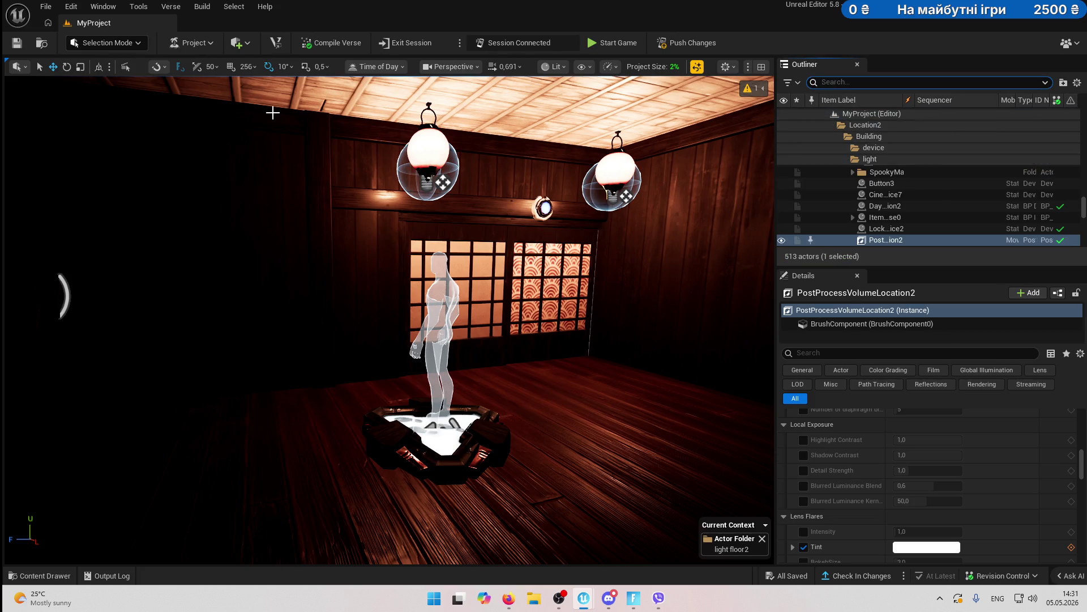
pyautogui.click(699, 43)
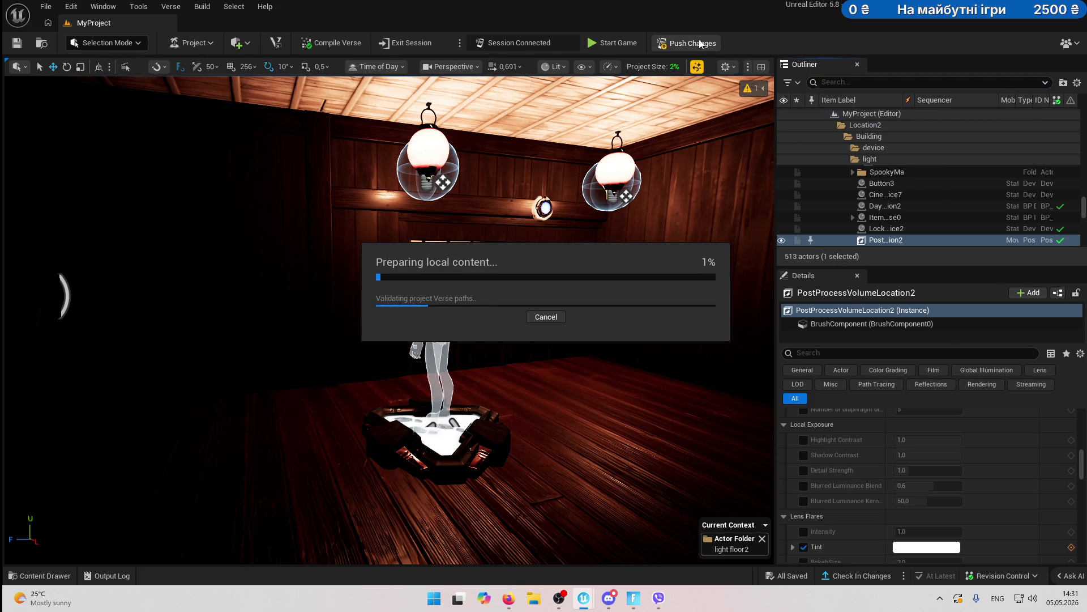
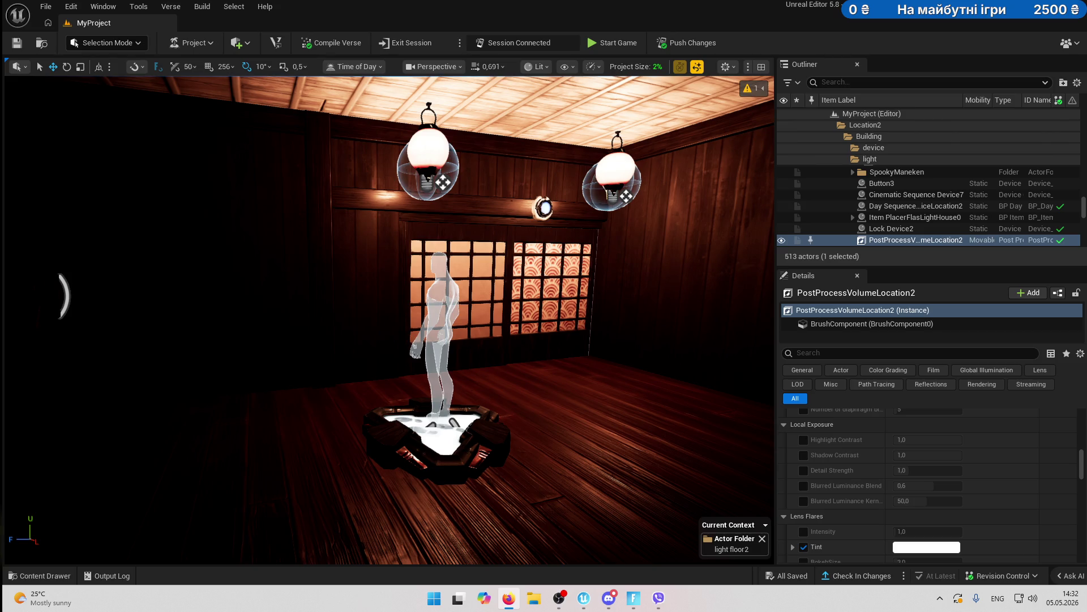
# - Start a playtest of the dojo level, dismiss the fog popup, and equip the flashlight
pyautogui.hotkey('alt', 'Tab')
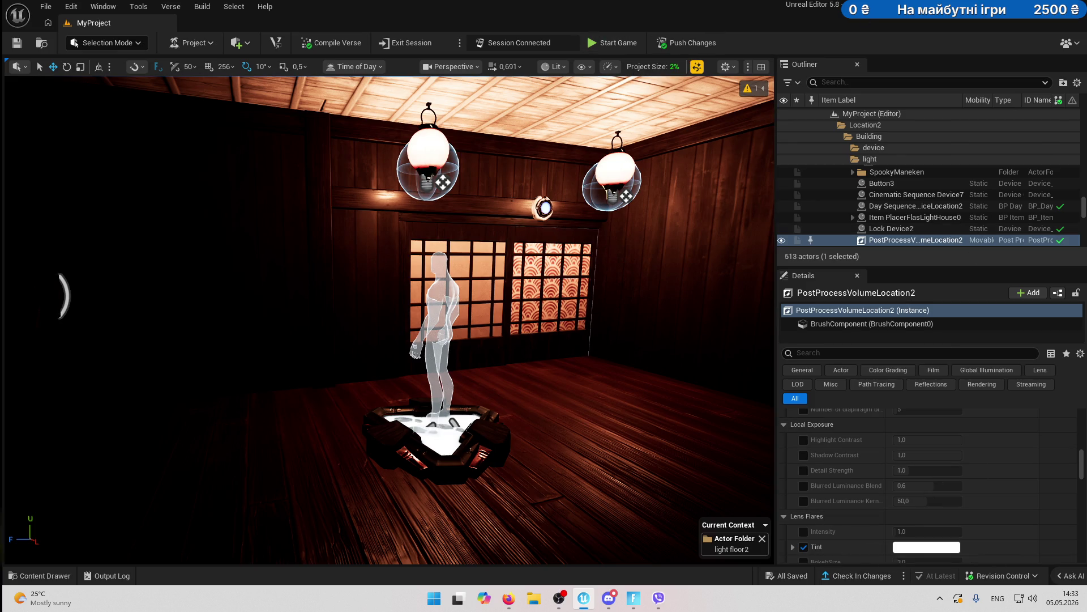
pyautogui.hotkey('alt', 'Tab')
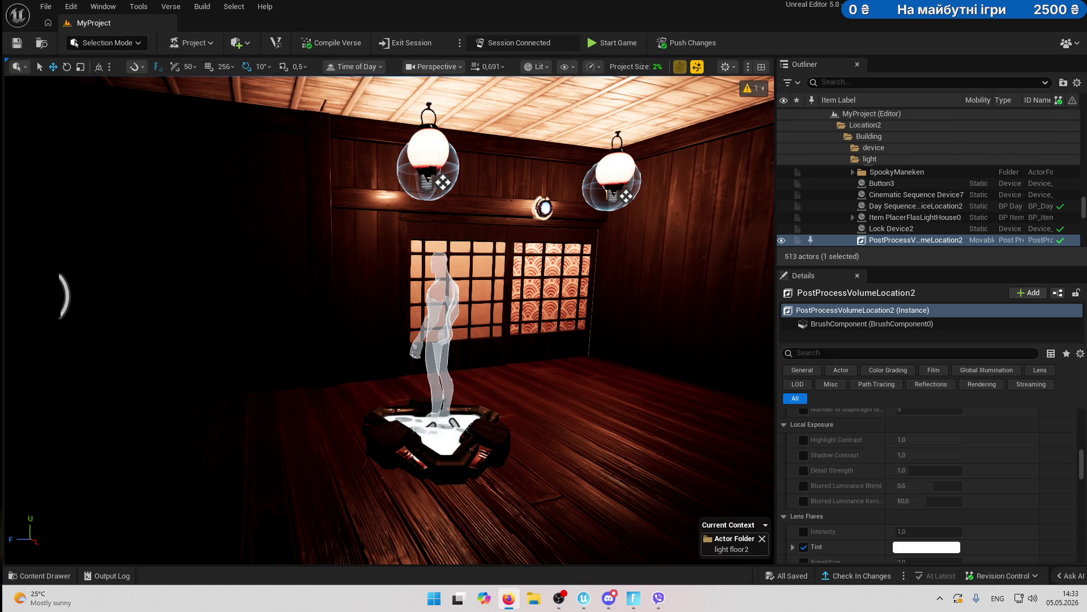
pyautogui.click(615, 42)
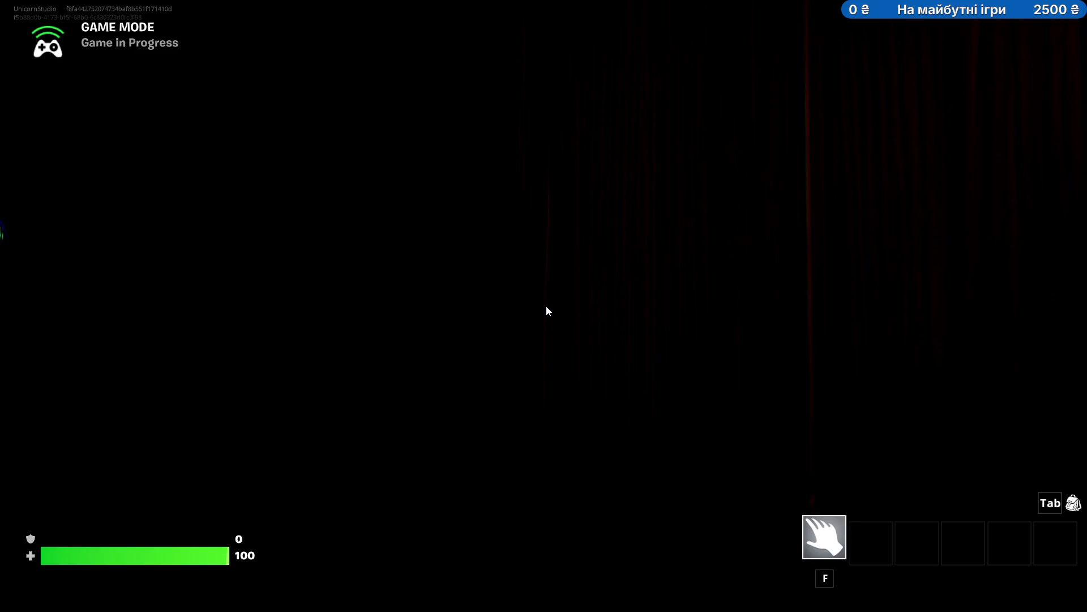
pyautogui.click(652, 362)
pyautogui.press('1')
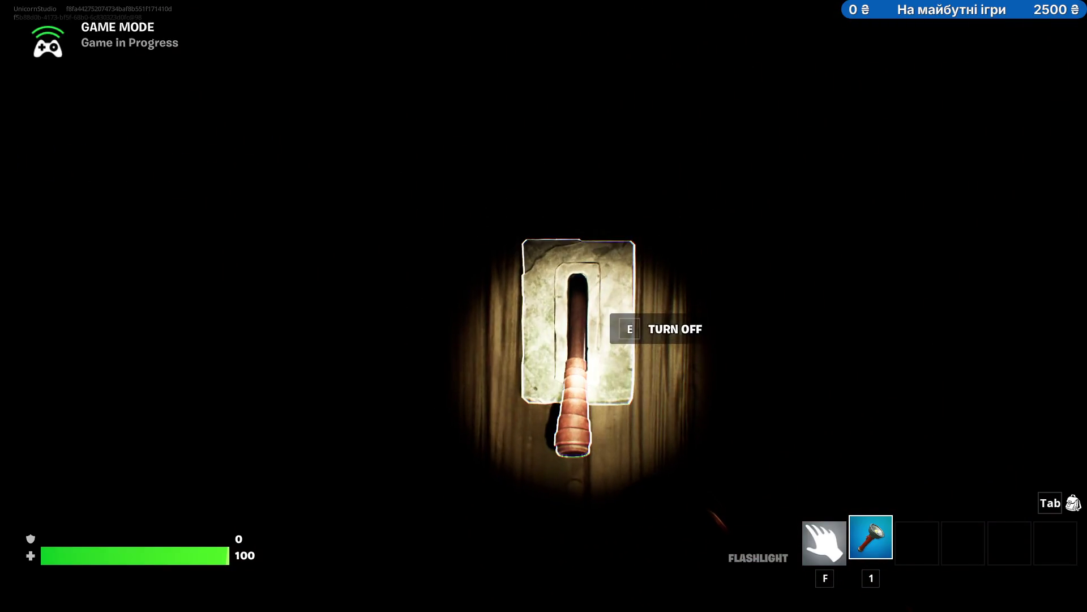
# - Flip the wall switch to light the lanterns and walk around the room's furniture
pyautogui.press('e')
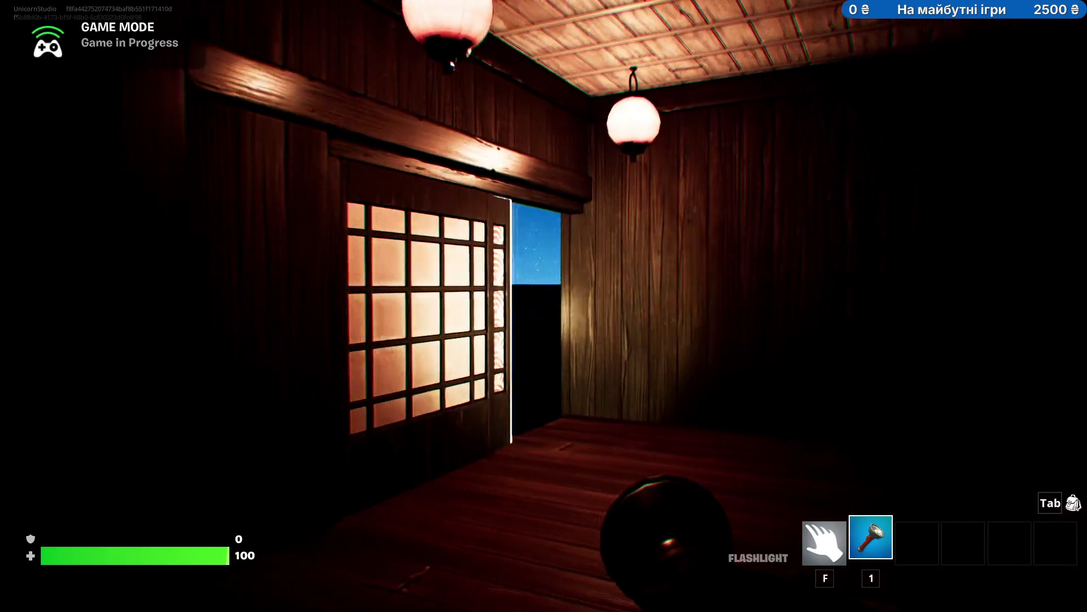
pyautogui.press('super')
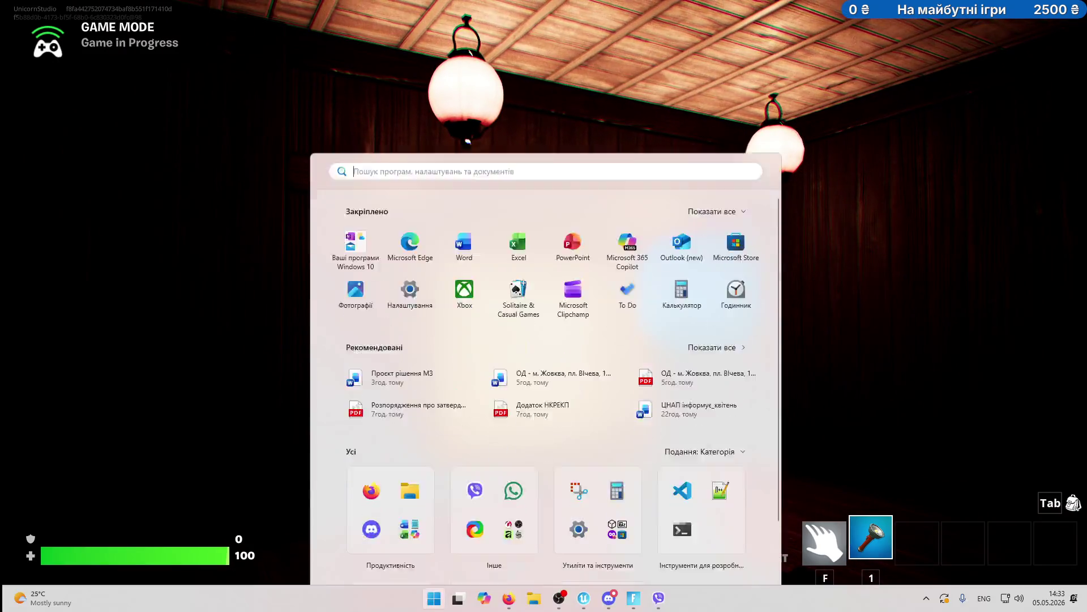
pyautogui.click(964, 209)
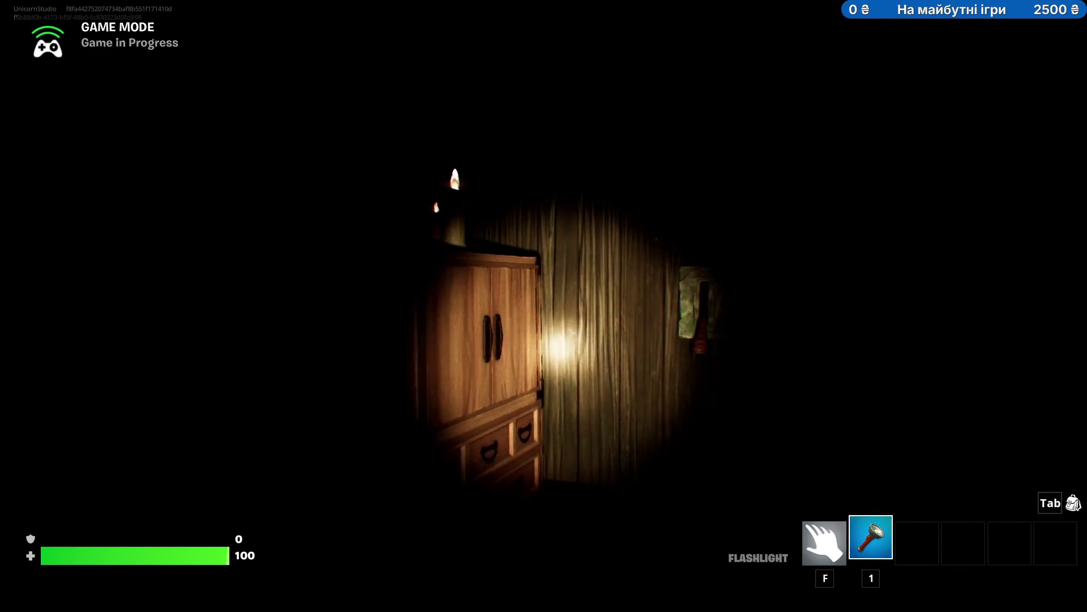
pyautogui.press('s')
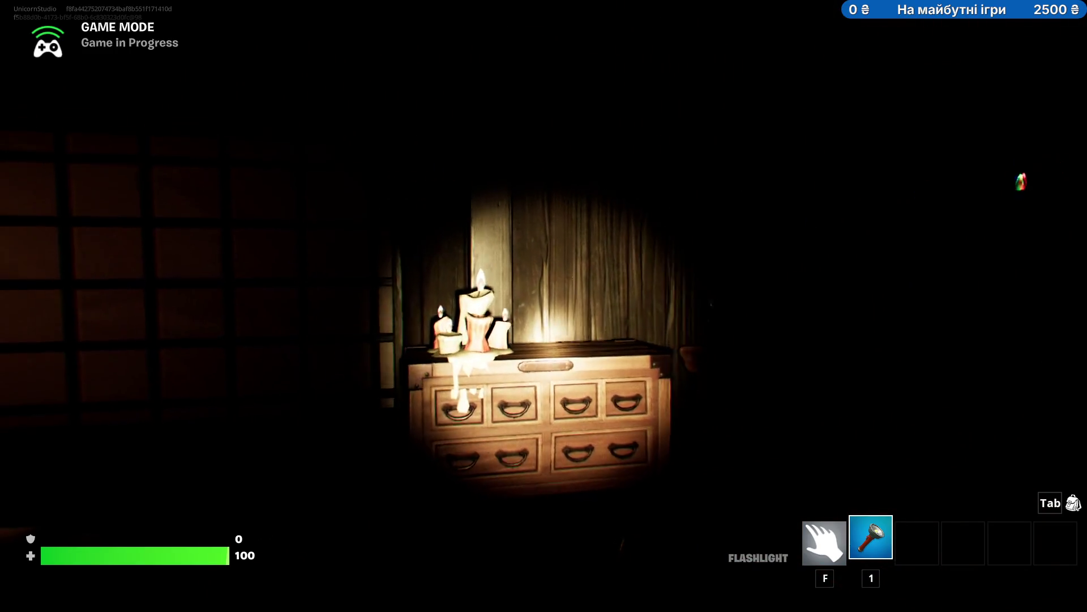
pyautogui.press('d')
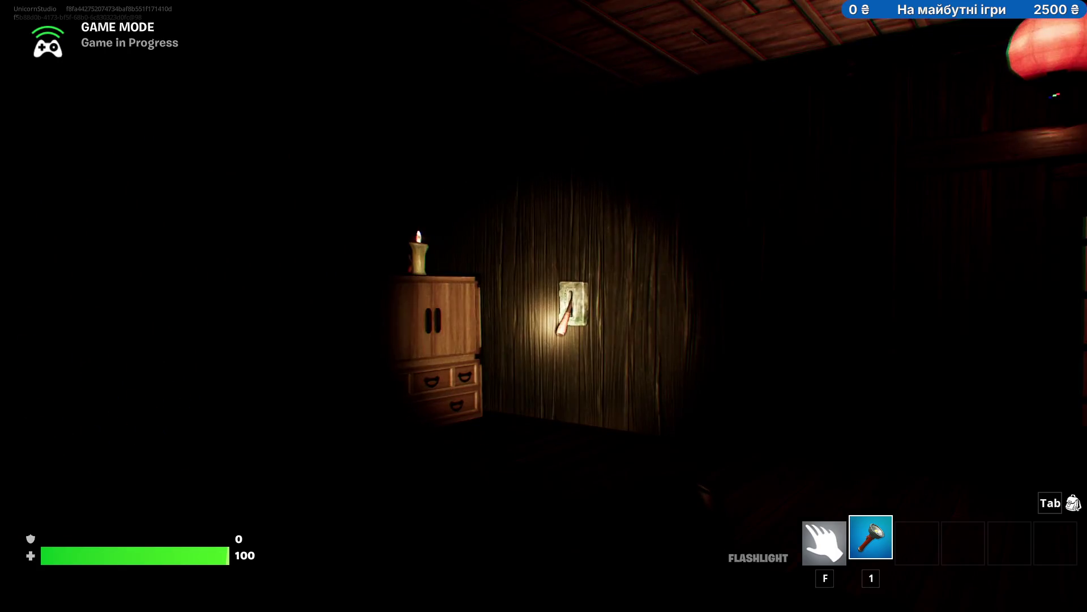
# - Switch the room lights back on, walk toward the shoji window, and return to the editor
pyautogui.moveTo(543, 306)
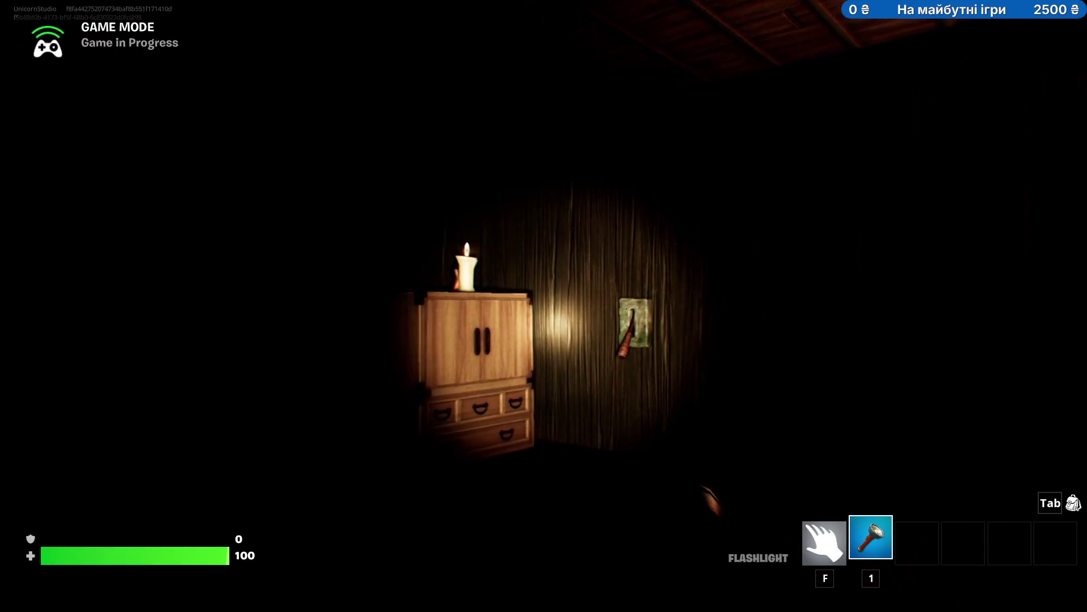
pyautogui.press('e')
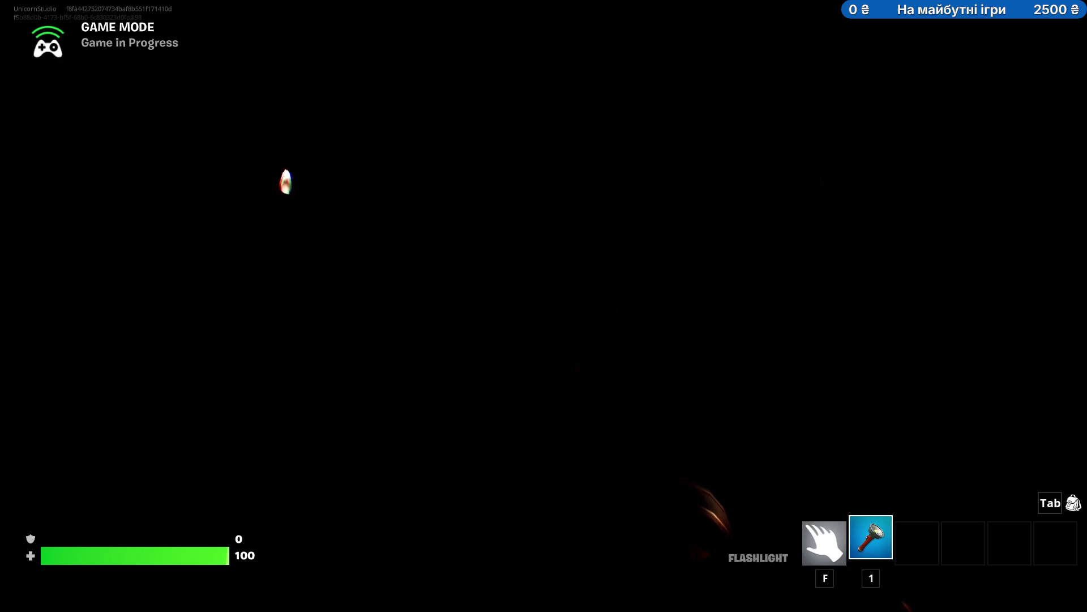
pyautogui.press('w')
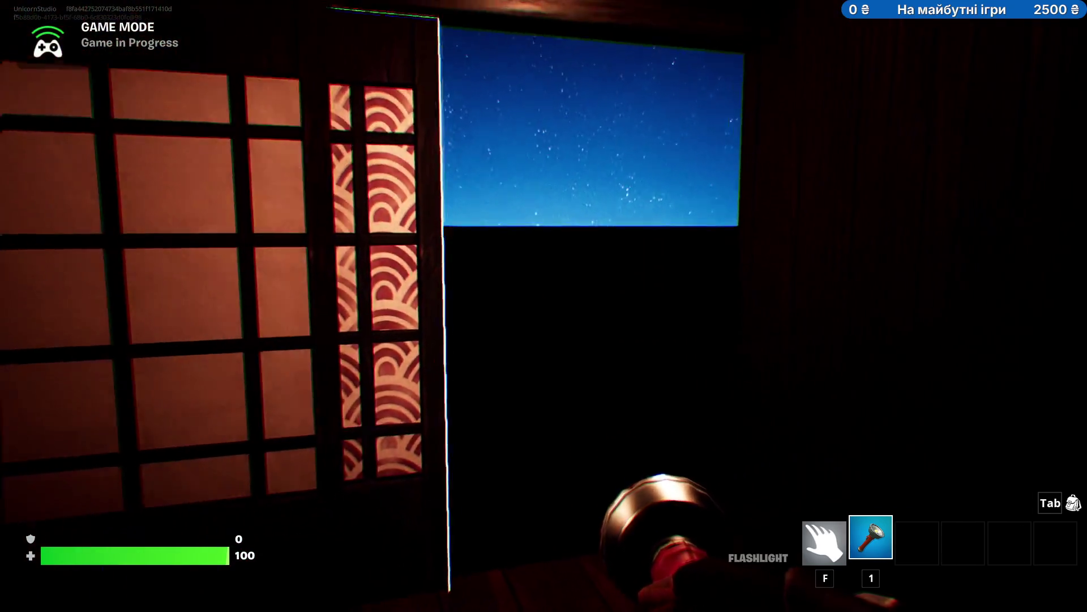
pyautogui.press('Tab')
pyautogui.hotkey('alt', 'Tab')
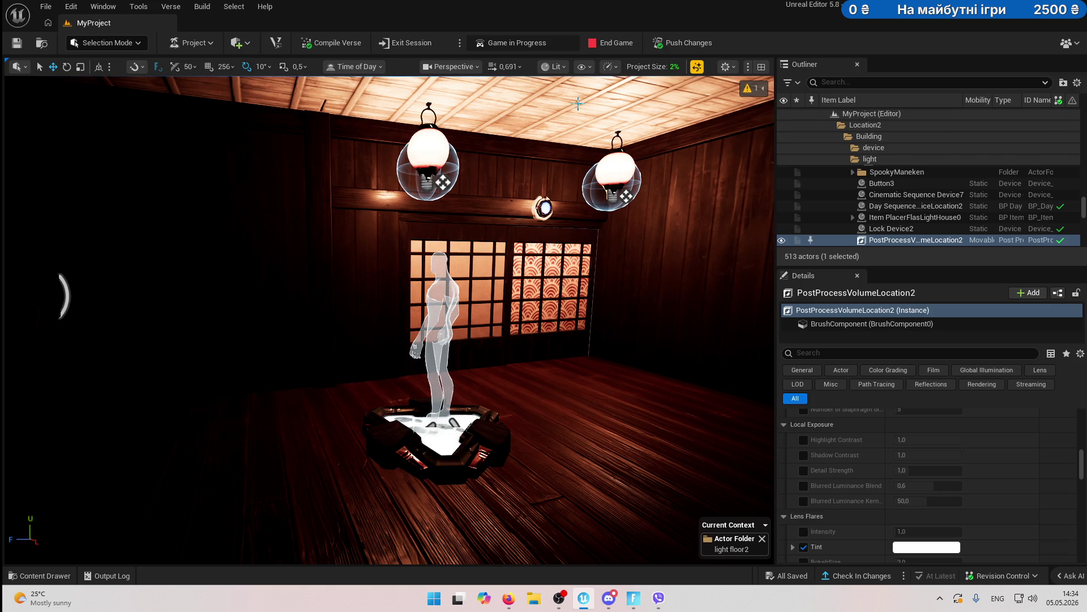
# - End the playtest and switch the viewport from Lit to Unlit view mode
pyautogui.click(608, 43)
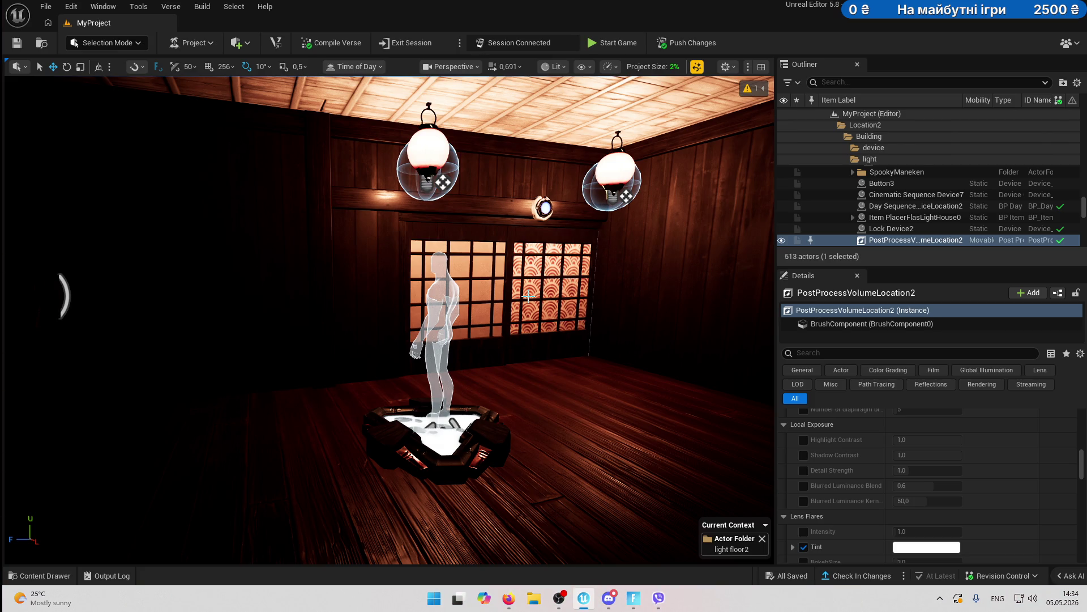
pyautogui.moveTo(528, 295)
pyautogui.mouseDown()
pyautogui.moveTo(509, 296)
pyautogui.moveTo(504, 317)
pyautogui.mouseUp()
pyautogui.click(565, 68)
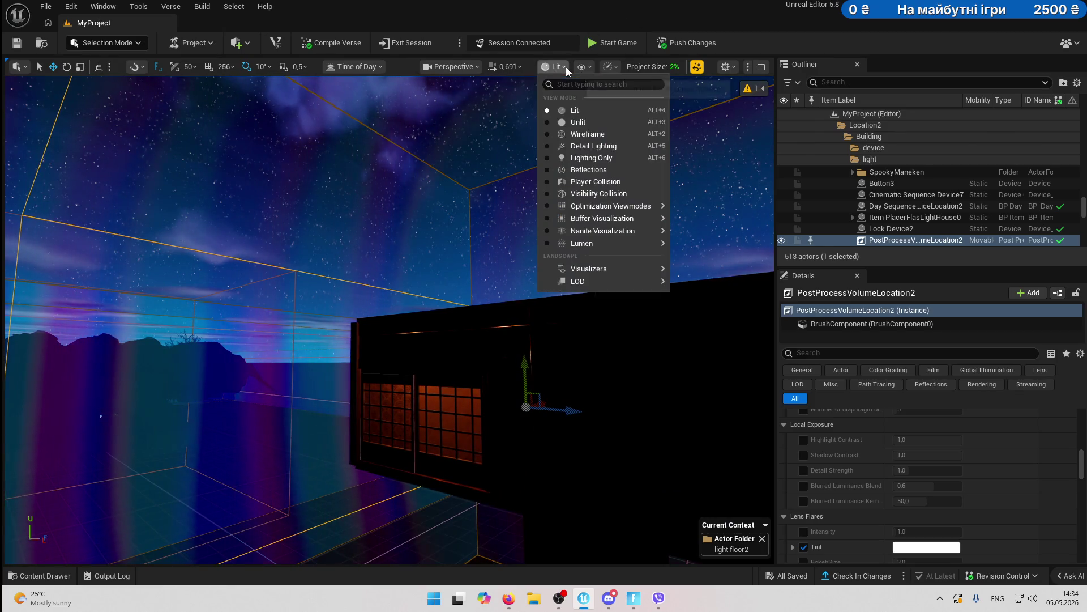
pyautogui.click(577, 121)
# - Move the view in on the building wall and staircase, then select the Building folder
pyautogui.moveTo(430, 296)
pyautogui.mouseDown()
pyautogui.moveTo(408, 306)
pyautogui.moveTo(405, 343)
pyautogui.mouseUp()
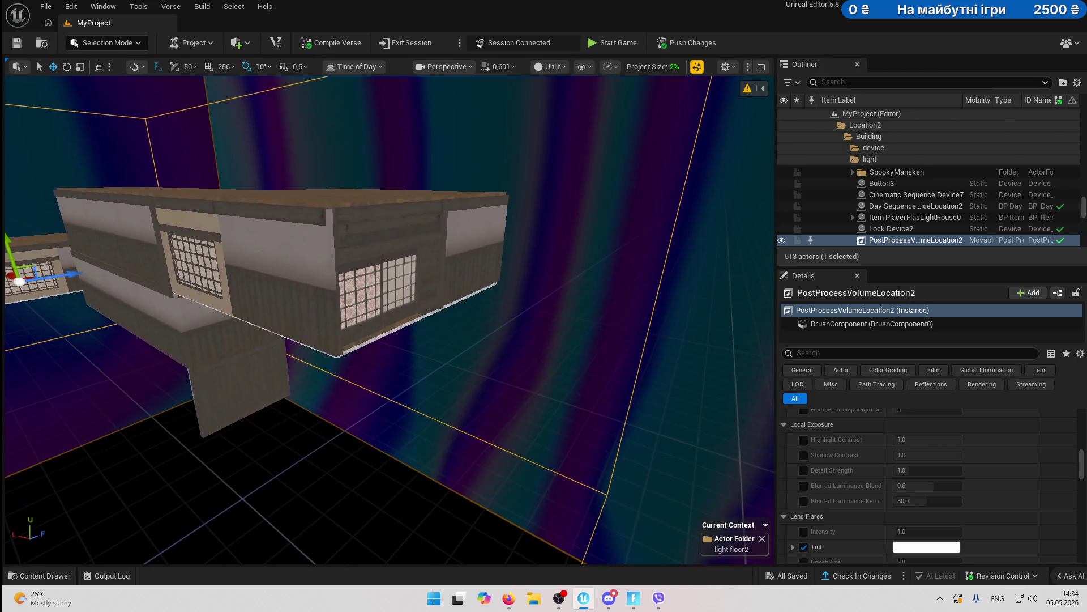
pyautogui.moveTo(631, 225); pyautogui.dragTo(612, 193)
pyautogui.moveTo(396, 317); pyautogui.dragTo(396, 351)
pyautogui.click(331, 393)
pyautogui.moveTo(331, 393); pyautogui.dragTo(351, 362)
pyautogui.click(875, 135)
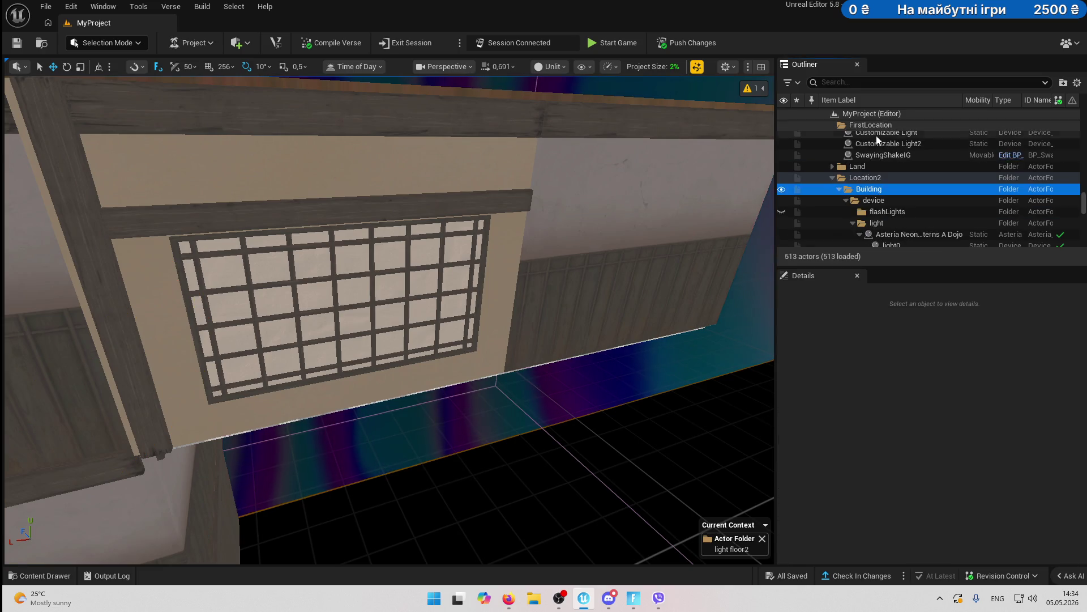
# - Collapse the device and SecondFloor folders, add a floor3 subfolder under Building, and rename SecondFloor to floor2
pyautogui.click(846, 200)
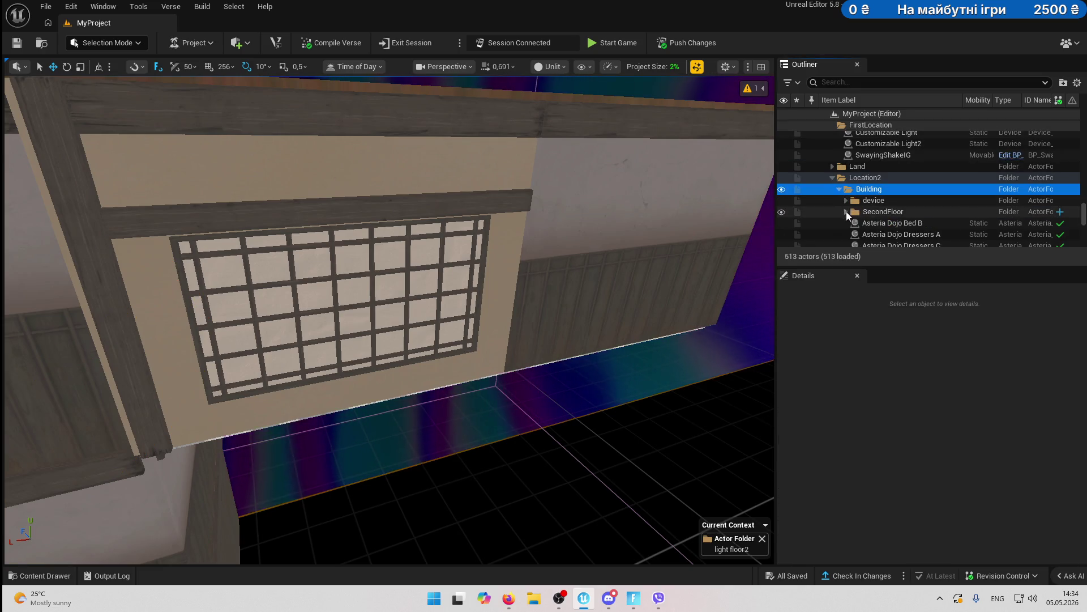
pyautogui.click(846, 212)
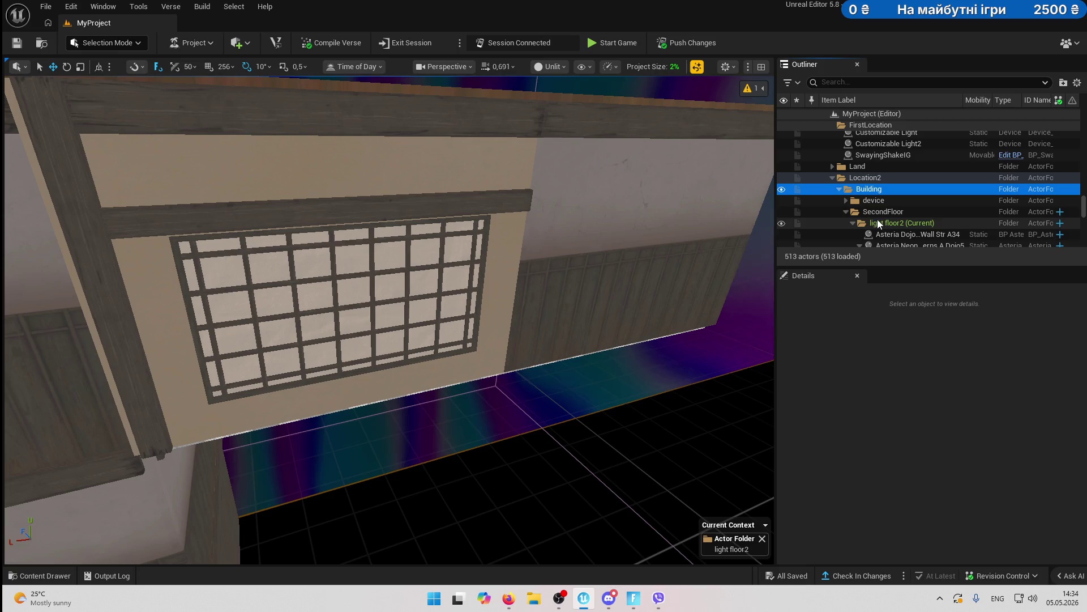
pyautogui.click(846, 211)
pyautogui.rightClick(883, 192)
pyautogui.click(907, 223)
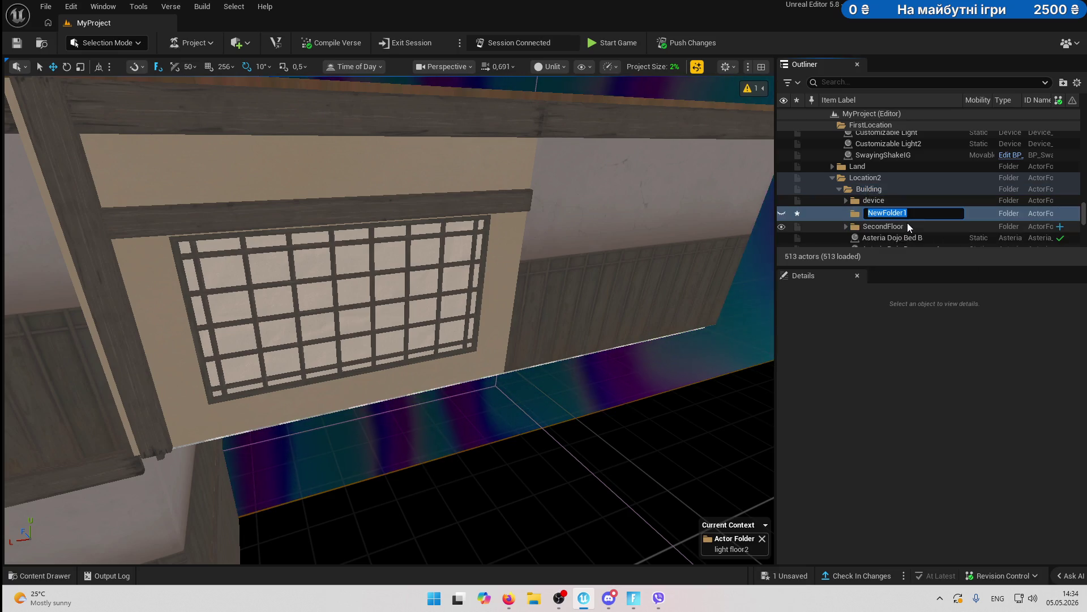
pyautogui.write('floor3')
pyautogui.press('Return')
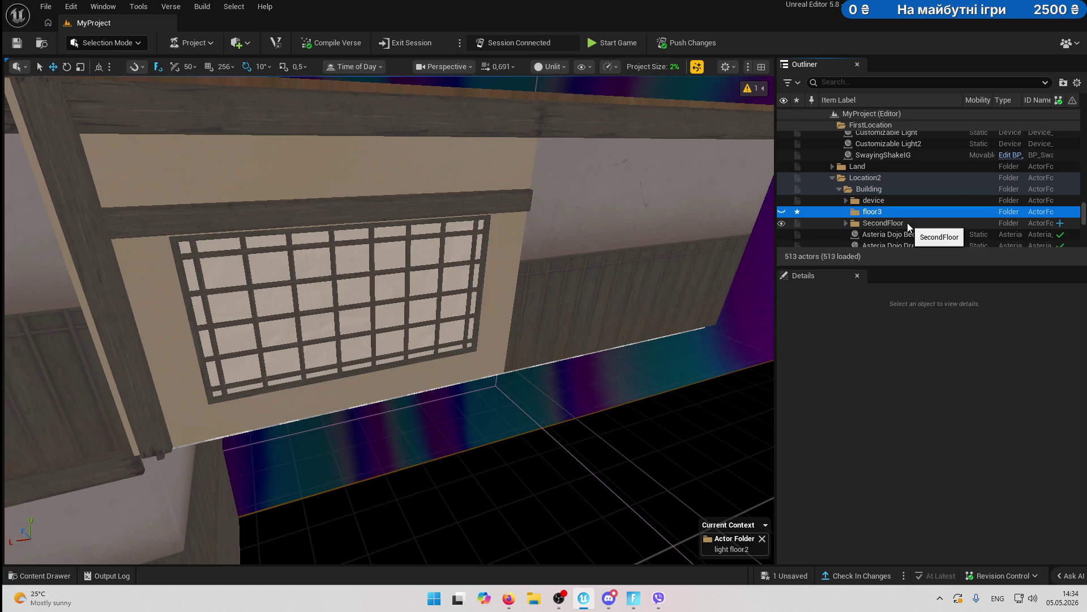
pyautogui.doubleClick(907, 222)
pyautogui.write('floor2')
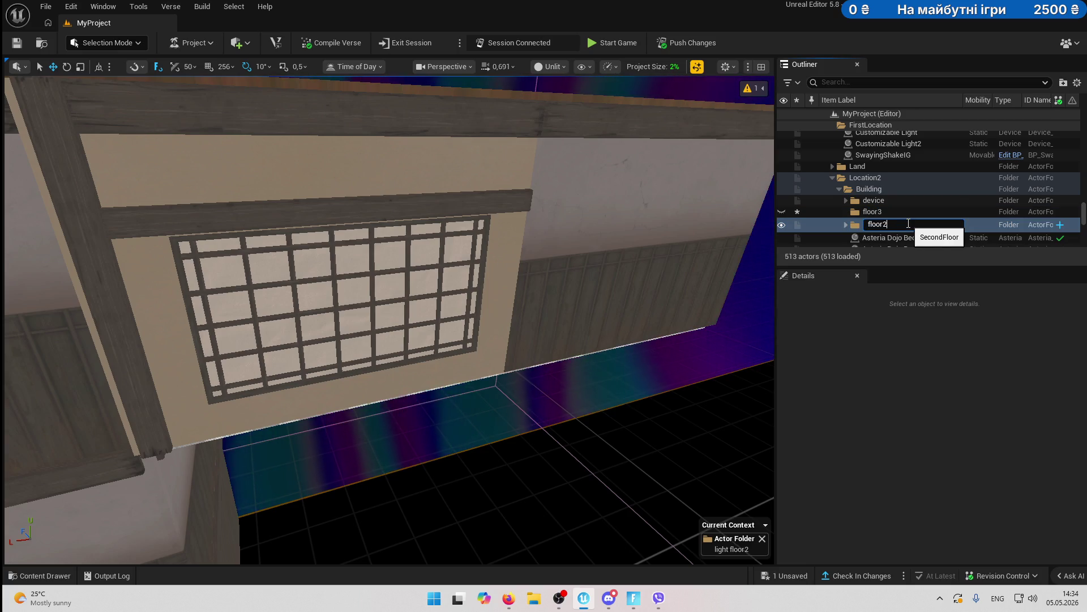
pyautogui.press('Return')
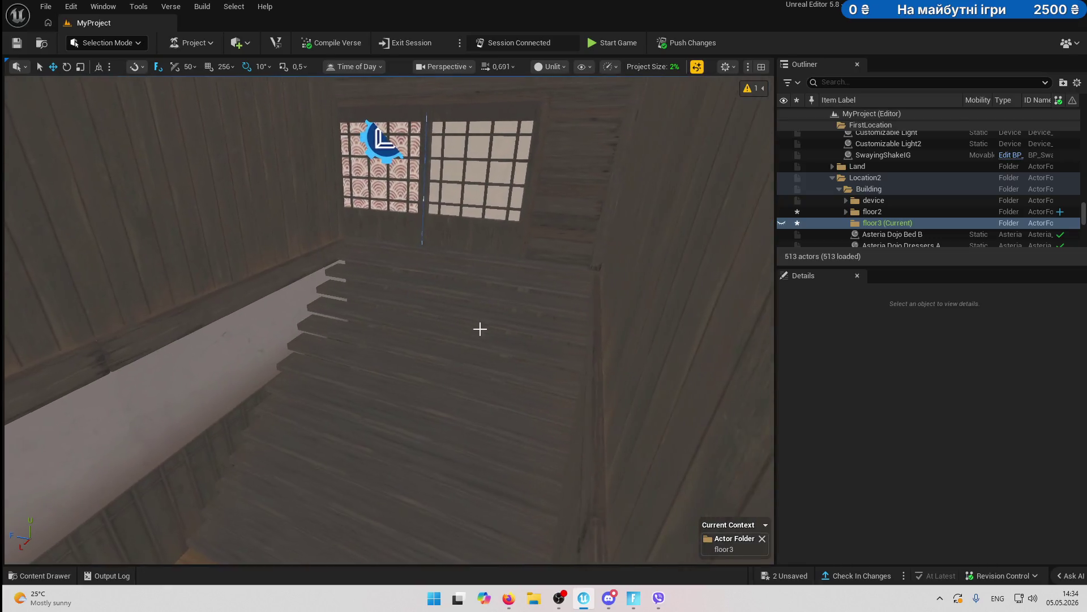
# - Duplicate the dojo staircase, shifting the copy along X
pyautogui.click(440, 382)
pyautogui.moveTo(440, 381); pyautogui.dragTo(441, 323)
pyautogui.moveTo(244, 442)
pyautogui.mouseDown()
pyautogui.moveTo(507, 456)
pyautogui.moveTo(541, 390)
pyautogui.moveTo(554, 317)
pyautogui.mouseUp()
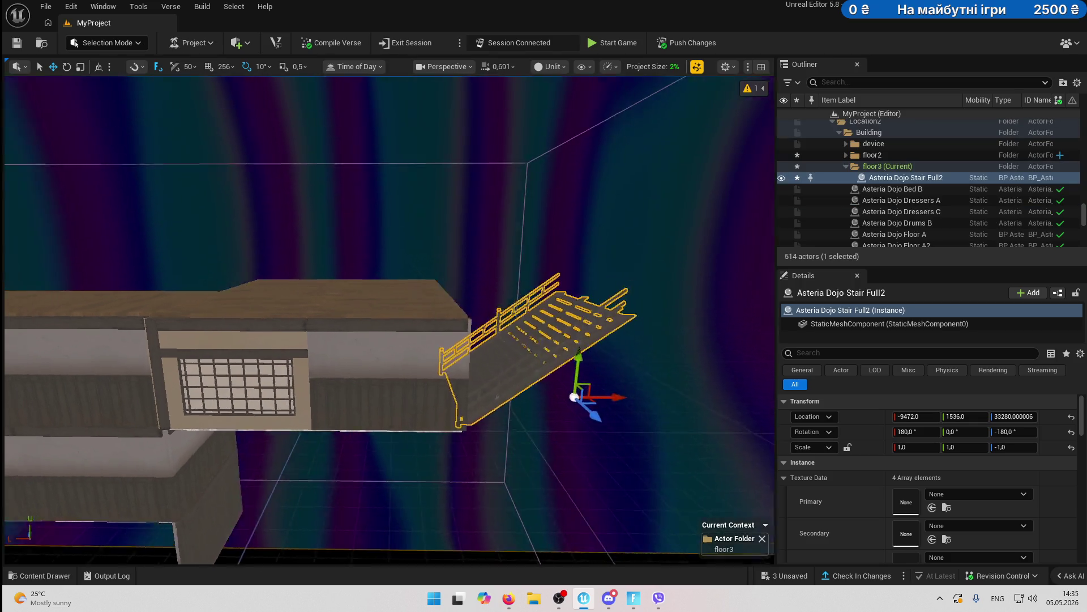
pyautogui.scroll(10, 482, 410)
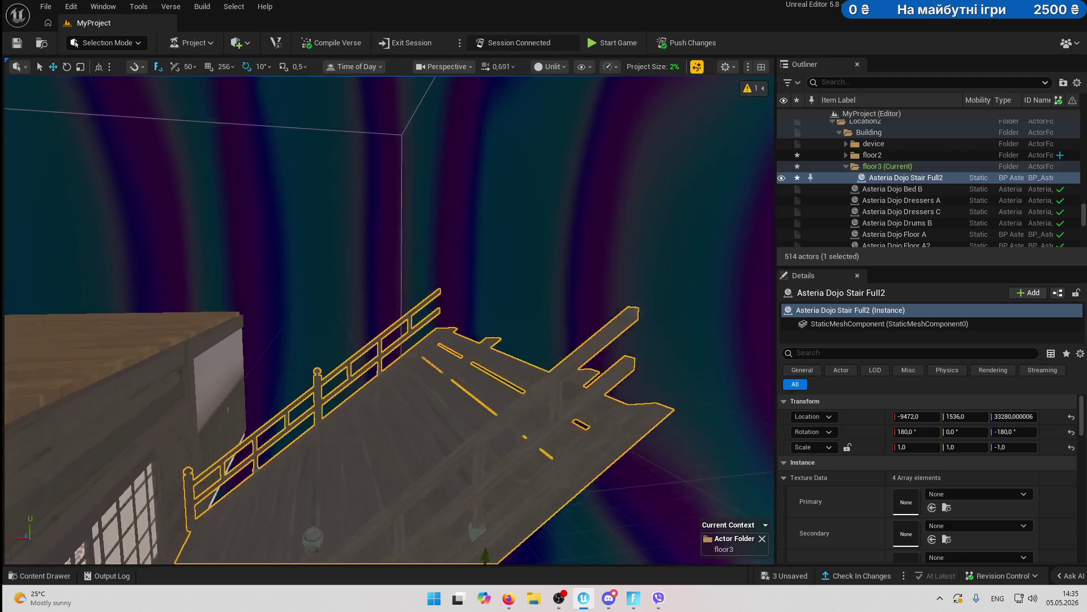
pyautogui.scroll(-5, 389, 320)
pyautogui.scroll(4, 389, 320)
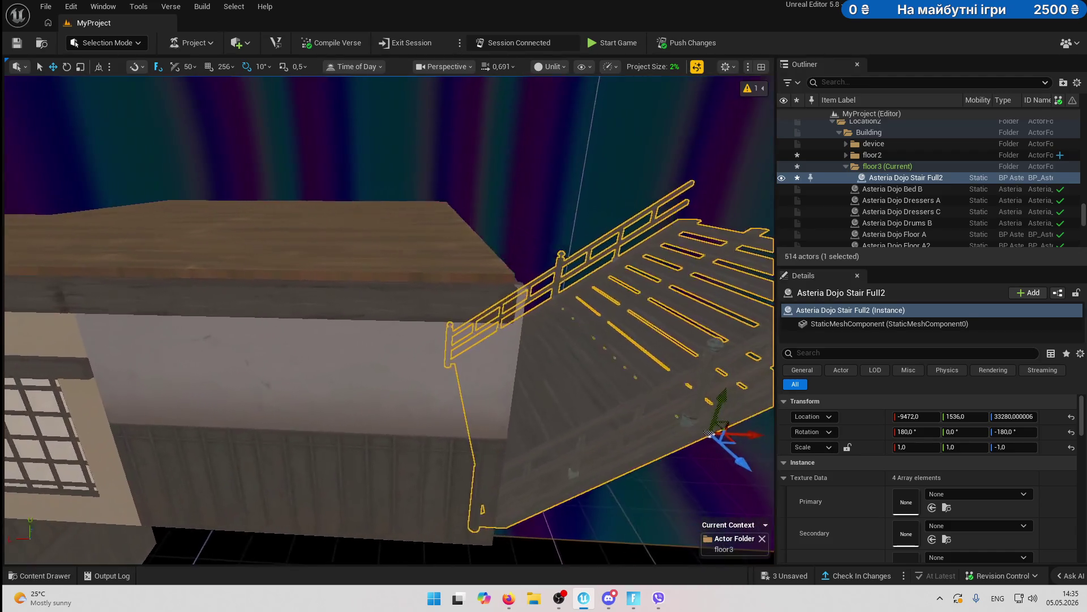
pyautogui.scroll(6, 389, 320)
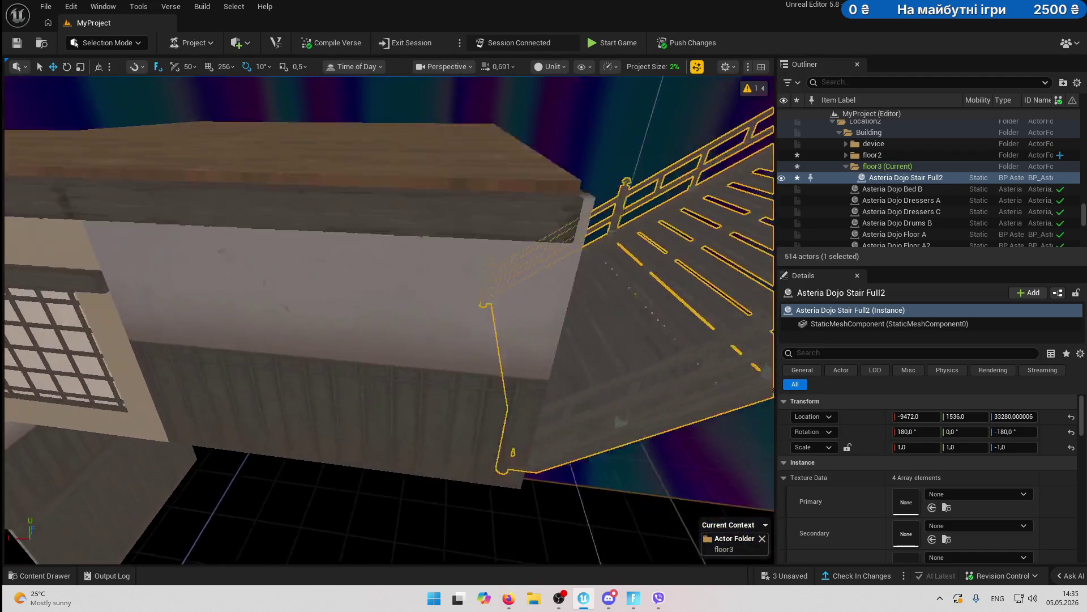
pyautogui.scroll(-6, 389, 319)
# - Paste a copy of Interior Wall Str A33 onto the third floor and duplicate it alongside
pyautogui.click(522, 322)
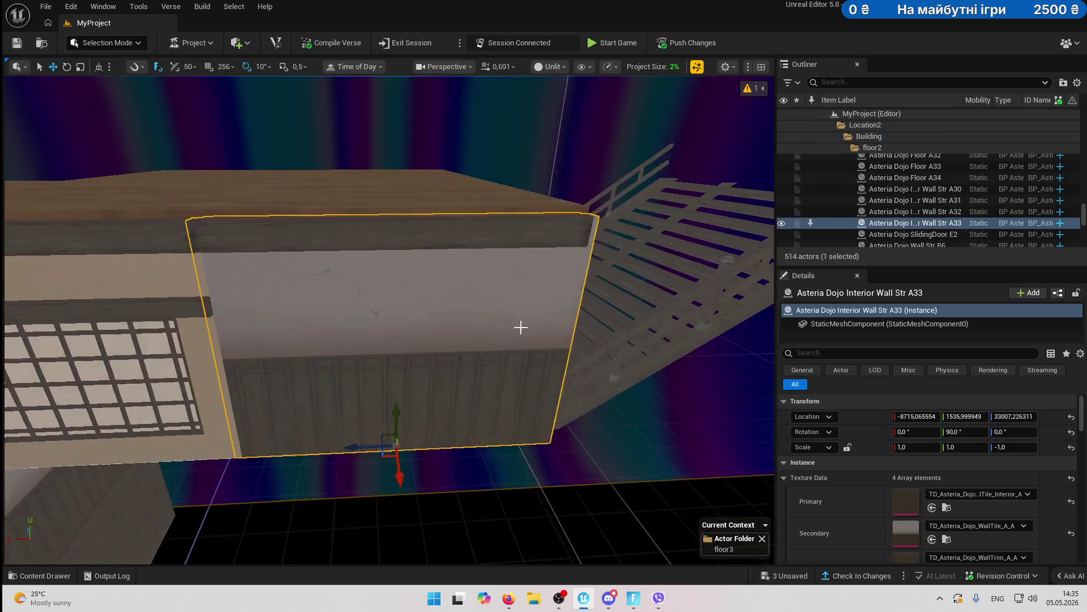
pyautogui.scroll(3, 389, 319)
pyautogui.scroll(-3, 396, 342)
pyautogui.hotkey('ctrl', 'v')
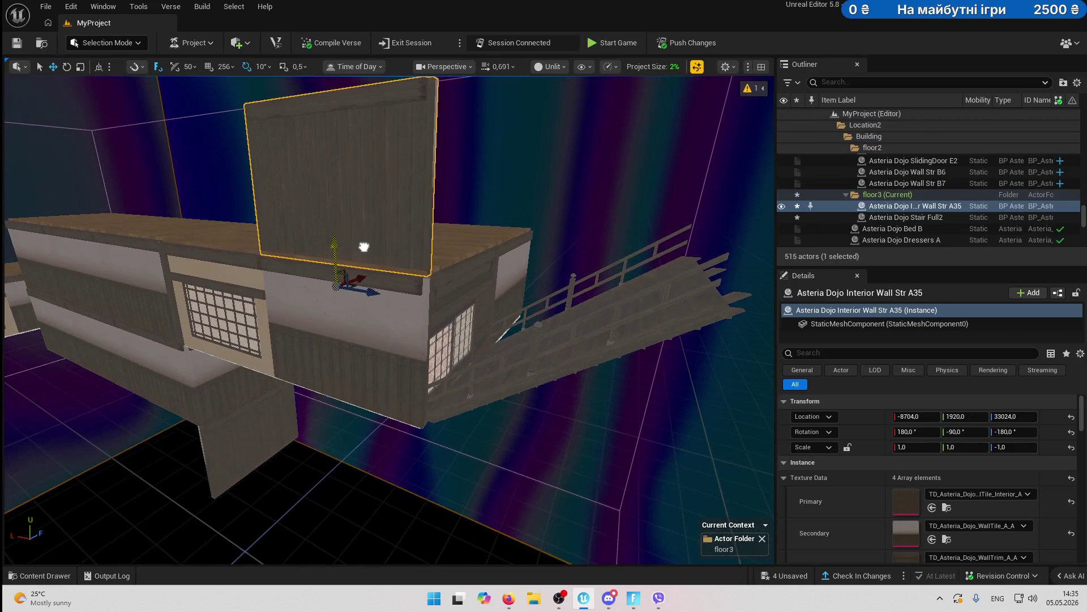
pyautogui.moveTo(371, 268); pyautogui.dragTo(493, 273)
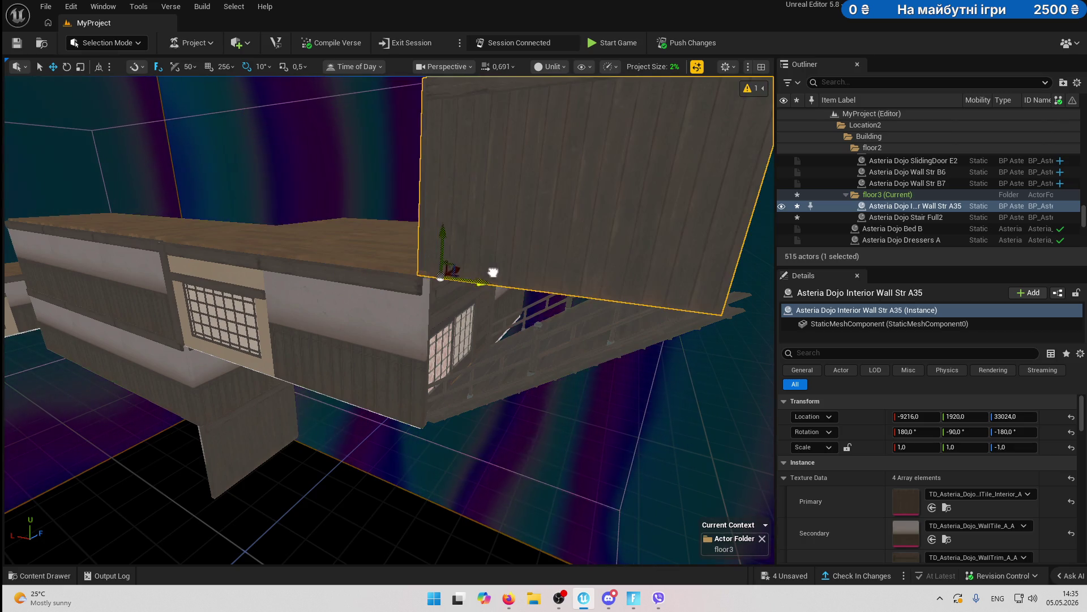
pyautogui.moveTo(549, 250)
pyautogui.mouseDown()
pyautogui.moveTo(539, 340)
pyautogui.moveTo(554, 510)
pyautogui.moveTo(453, 548)
pyautogui.mouseUp()
pyautogui.press('f')
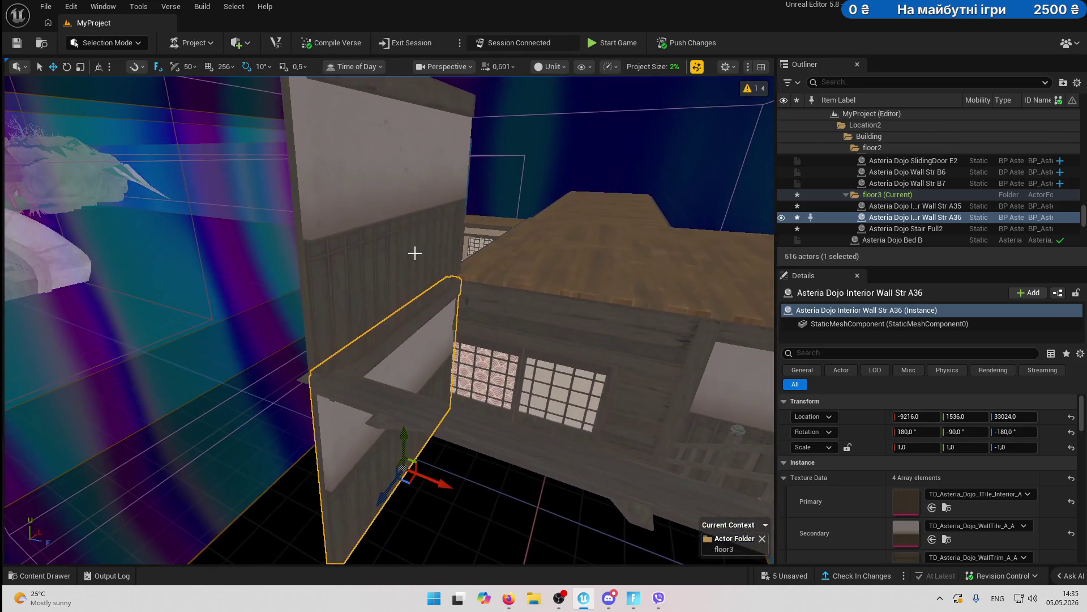
# - Duplicate walls A35 and A36 together and raise the copies a level
pyautogui.click(426, 301)
pyautogui.keyDown('ctrl'); pyautogui.click(423, 350); pyautogui.keyUp('ctrl')
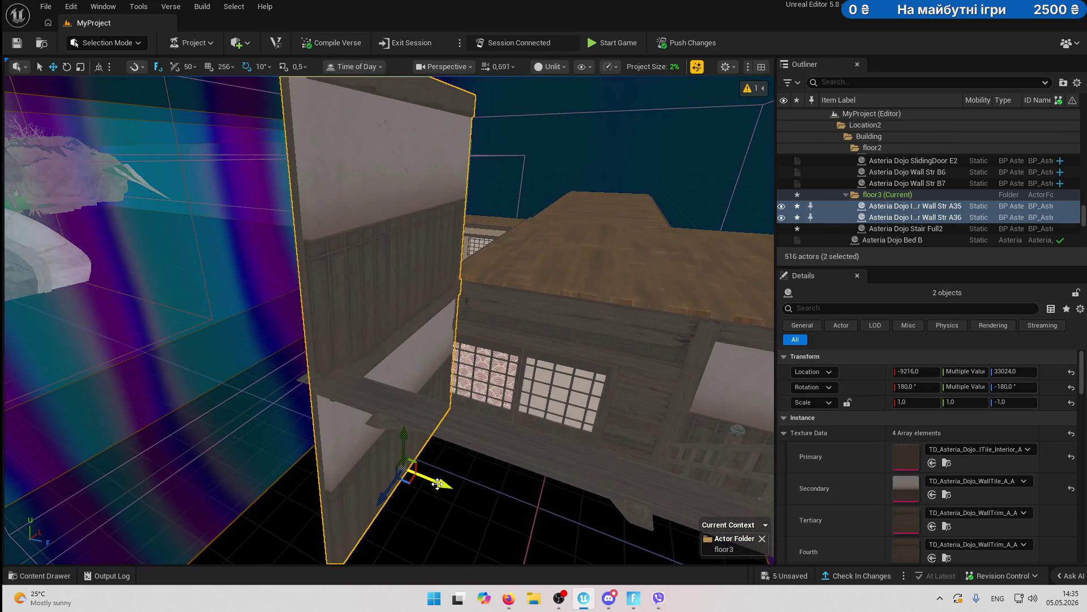
pyautogui.scroll(-5, 493, 429)
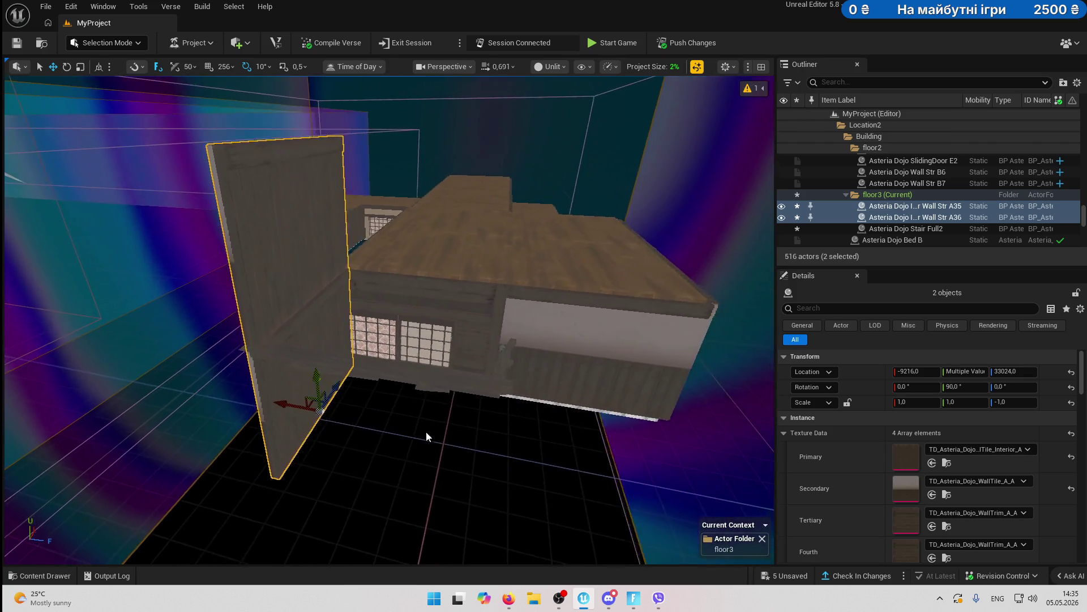
pyautogui.moveTo(302, 401); pyautogui.dragTo(490, 439)
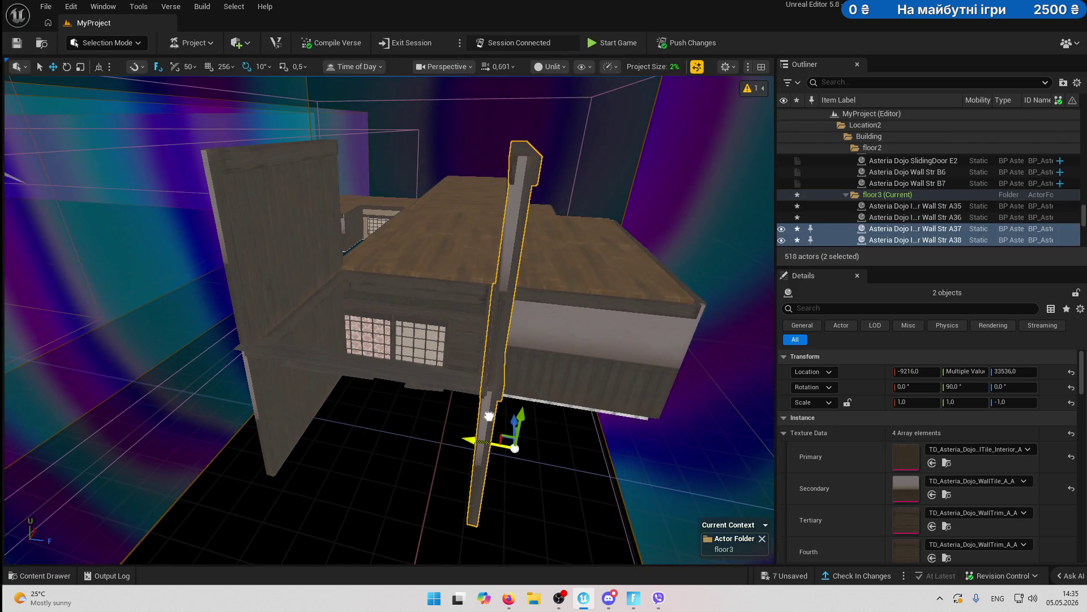
# - Duplicate floor tile Floor A30 into a third-floor tile, Floor A35, at height 33024
pyautogui.moveTo(416, 416); pyautogui.dragTo(427, 328)
pyautogui.moveTo(427, 462)
pyautogui.mouseDown()
pyautogui.moveTo(420, 411)
pyautogui.moveTo(427, 462)
pyautogui.moveTo(213, 399)
pyautogui.mouseUp()
pyautogui.click(427, 461)
pyautogui.moveTo(211, 360)
pyautogui.keyDown('alt'); pyautogui.mouseDown()
pyautogui.moveTo(396, 372)
pyautogui.moveTo(396, 329)
pyautogui.mouseUp(); pyautogui.keyUp('alt')
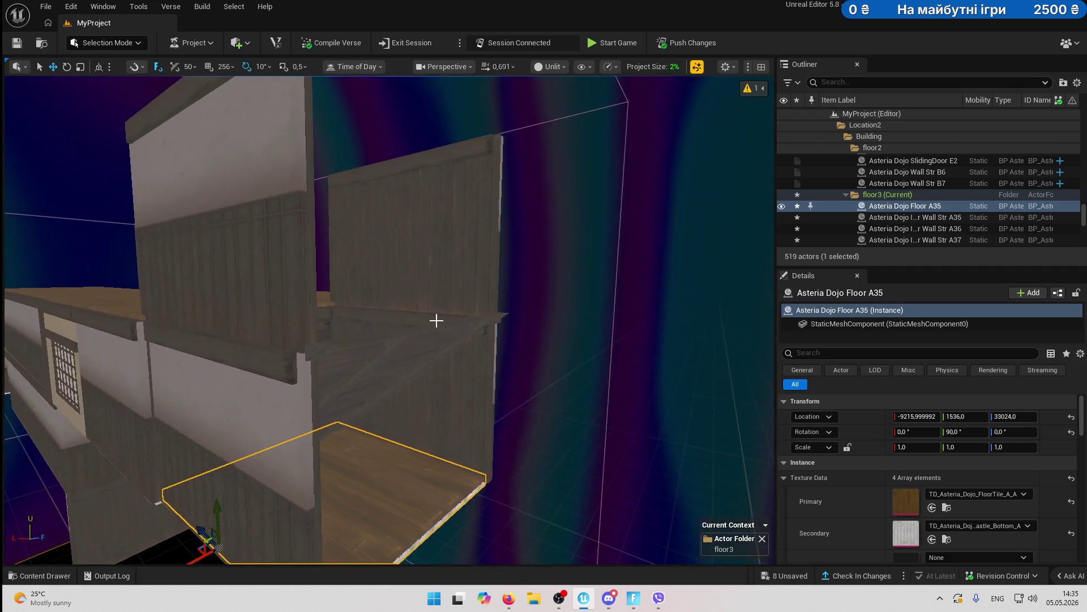
# - Rotate wall A39 by 90 degrees and lower it into place
pyautogui.click(351, 301)
pyautogui.moveTo(351, 300)
pyautogui.mouseDown()
pyautogui.moveTo(282, 296)
pyautogui.moveTo(347, 315)
pyautogui.moveTo(406, 405)
pyautogui.moveTo(408, 447)
pyautogui.moveTo(430, 419)
pyautogui.moveTo(413, 408)
pyautogui.moveTo(448, 391)
pyautogui.mouseUp()
pyautogui.hotkey('ctrl', 'z')
pyautogui.moveTo(533, 305); pyautogui.dragTo(549, 283)
# - Duplicate the wall as A40 along Y, flip it to face the room, and select Floor A31
pyautogui.keyDown('alt'); pyautogui.moveTo(478, 370); pyautogui.dragTo(488, 286); pyautogui.keyUp('alt')
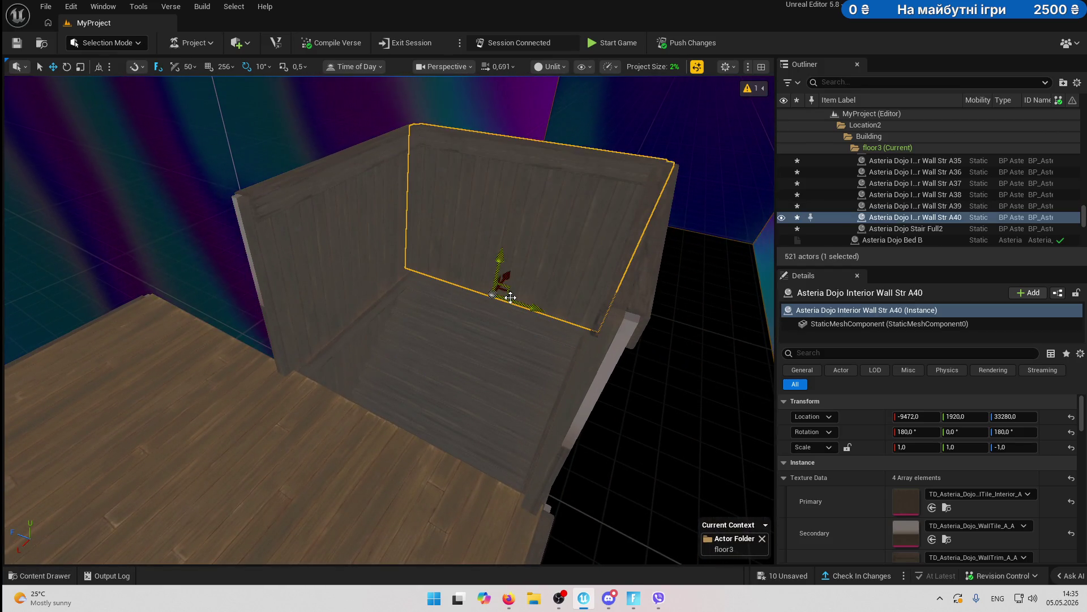
pyautogui.moveTo(376, 444); pyautogui.dragTo(414, 419)
pyautogui.moveTo(243, 380); pyautogui.dragTo(255, 373)
pyautogui.click(254, 373)
pyautogui.scroll(10, 189, 409)
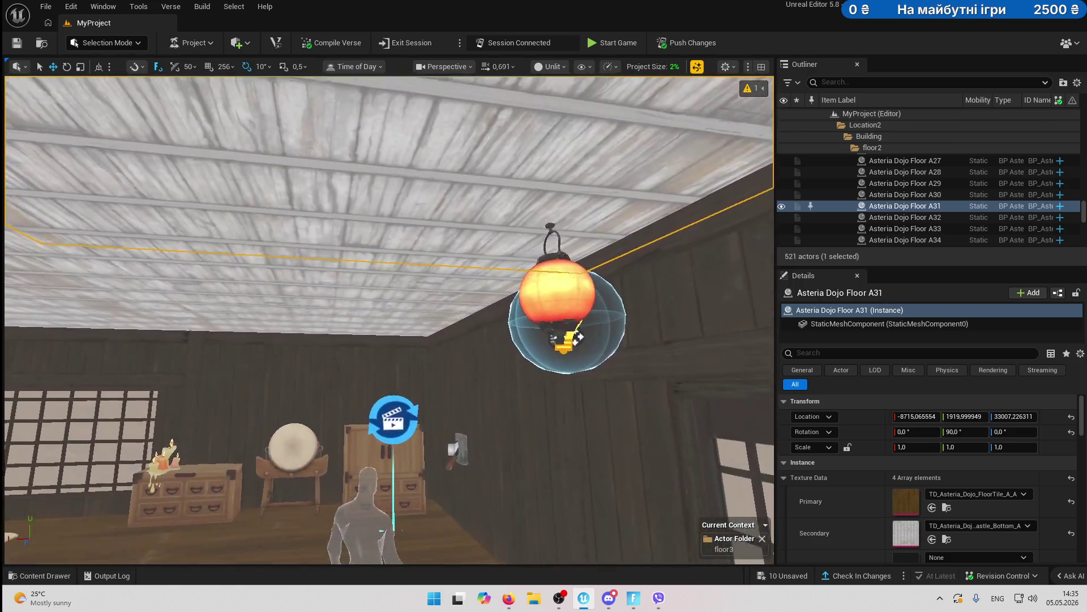
pyautogui.moveTo(310, 375); pyautogui.dragTo(310, 376)
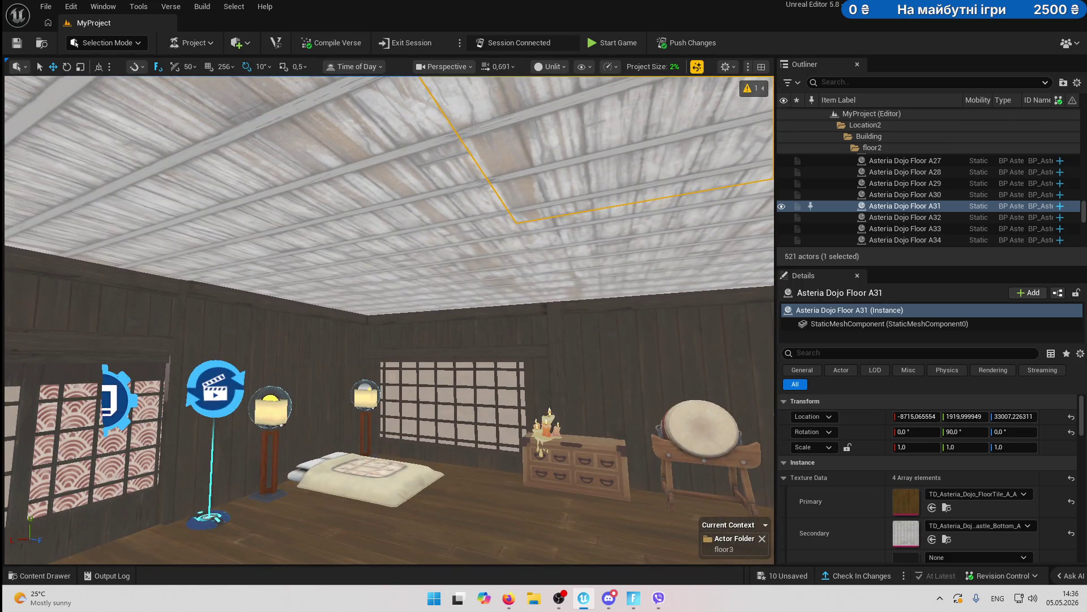
# - Copy the primary floor wood texture from ceiling tile Floor A28
pyautogui.click(453, 283)
pyautogui.scroll(-3, 852, 512)
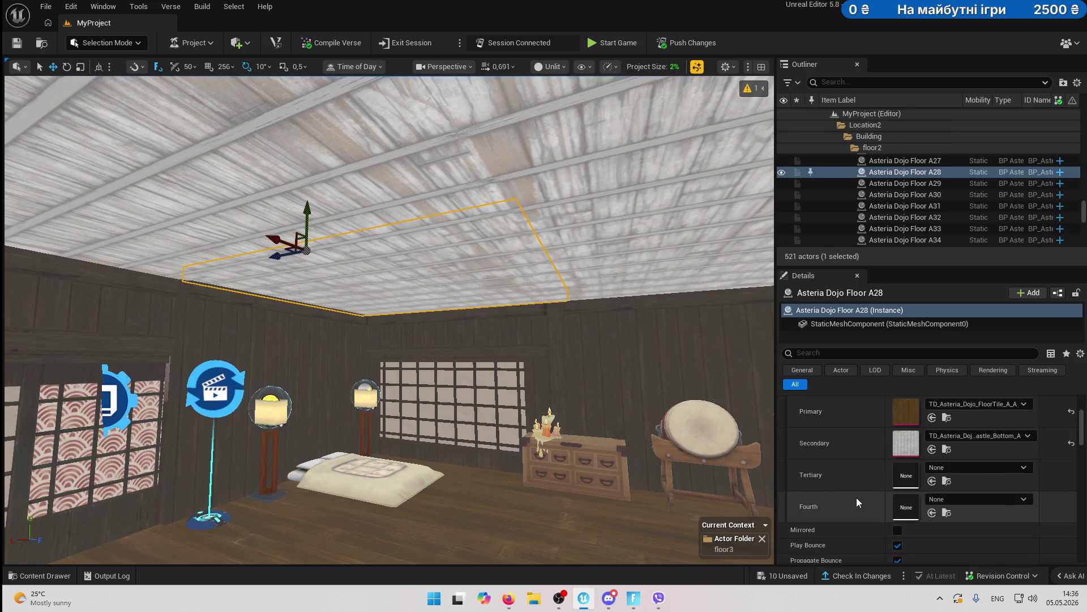
pyautogui.scroll(1, 851, 421)
pyautogui.rightClick(850, 433)
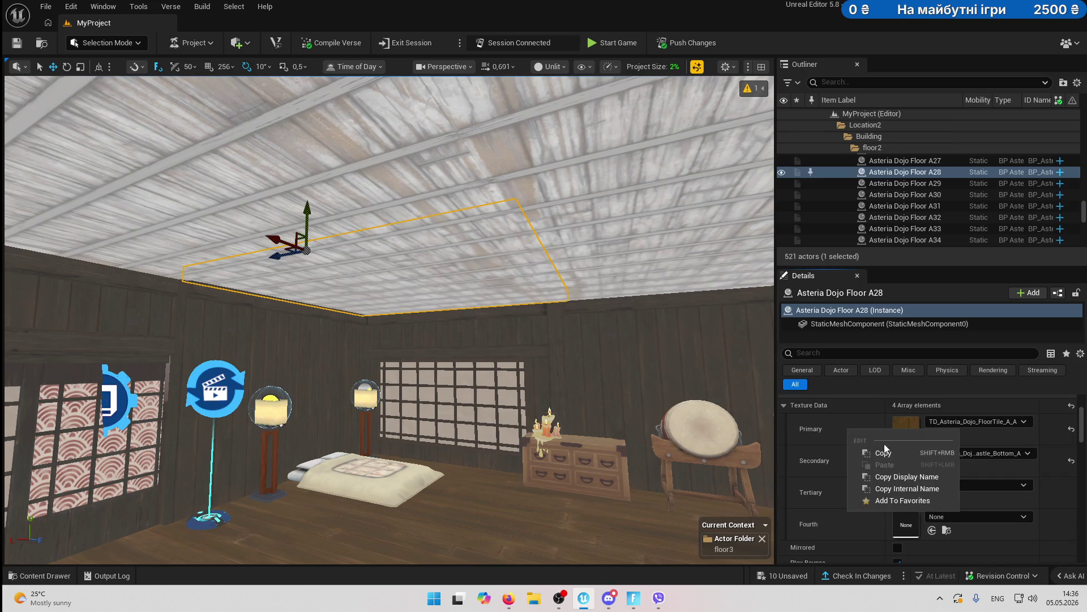
pyautogui.click(895, 453)
pyautogui.rightClick(858, 470)
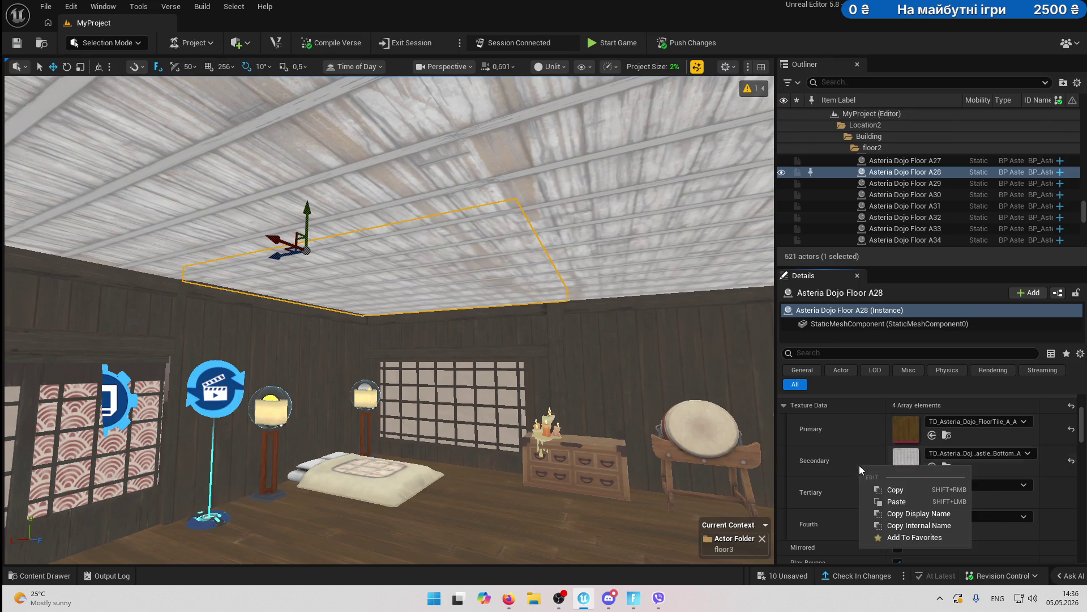
pyautogui.click(897, 502)
# - Paste the floor wood texture into the Secondary slot of ceiling tiles Floor A31 and A32
pyautogui.click(410, 160)
pyautogui.keyDown('ctrl'); pyautogui.click(410, 159); pyautogui.keyUp('ctrl')
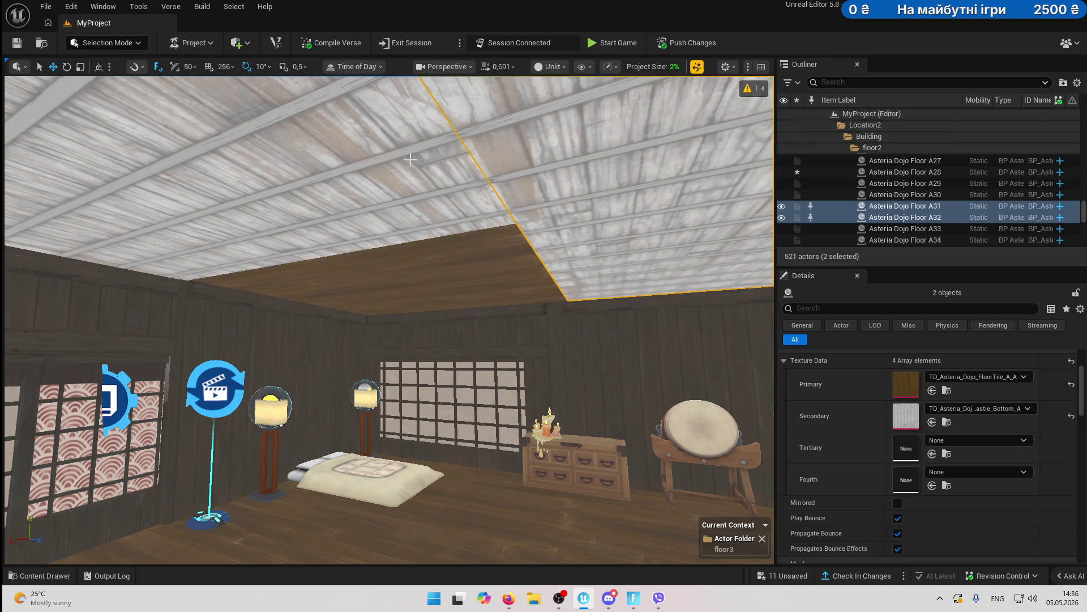
pyautogui.rightClick(839, 419)
pyautogui.click(866, 460)
pyautogui.moveTo(636, 439)
pyautogui.mouseDown()
pyautogui.moveTo(636, 317)
pyautogui.moveTo(623, 294)
pyautogui.moveTo(600, 340)
pyautogui.moveTo(428, 452)
pyautogui.mouseUp()
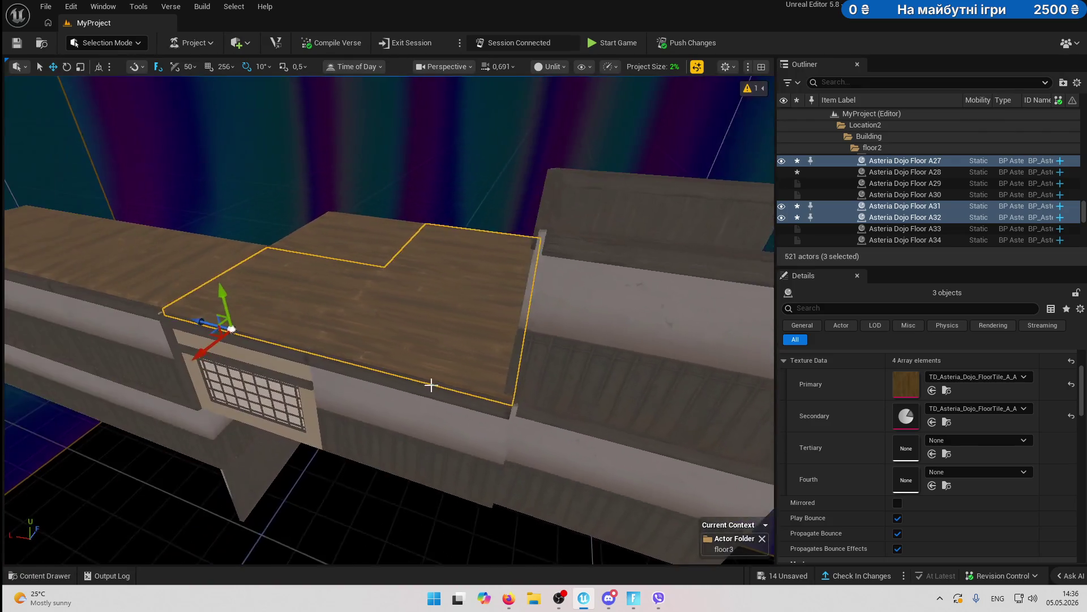
# - Duplicate floor tile A31 into a new tile, Floor A36
pyautogui.click(386, 356)
pyautogui.moveTo(358, 361)
pyautogui.mouseDown()
pyautogui.moveTo(487, 397)
pyautogui.moveTo(544, 430)
pyautogui.moveTo(303, 383)
pyautogui.moveTo(321, 352)
pyautogui.mouseUp()
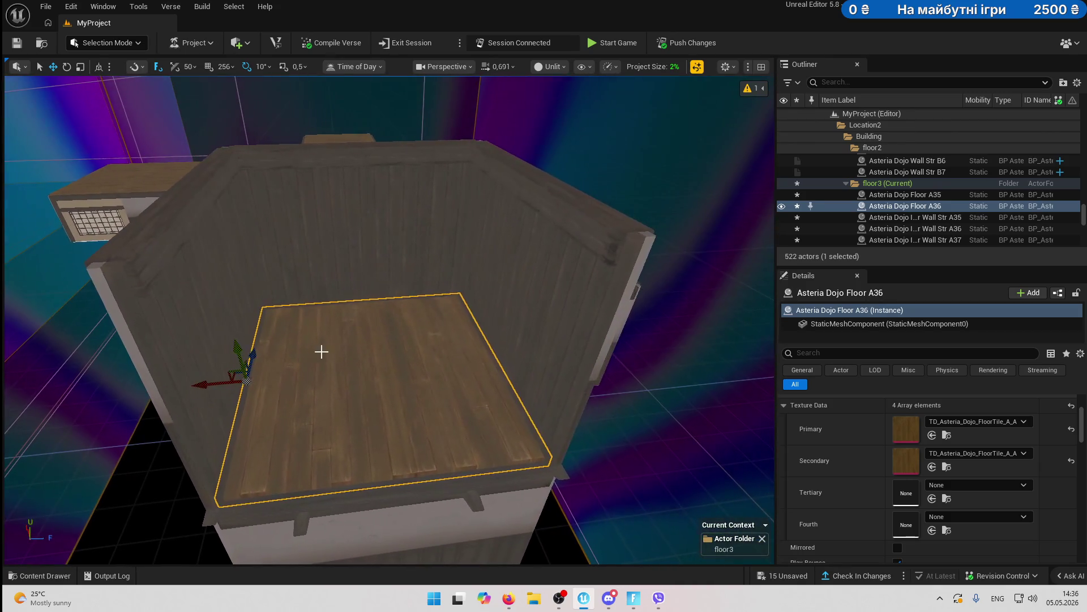
pyautogui.moveTo(233, 342)
pyautogui.mouseDown()
pyautogui.moveTo(227, 198)
pyautogui.moveTo(143, 297)
pyautogui.moveTo(216, 192)
pyautogui.mouseUp()
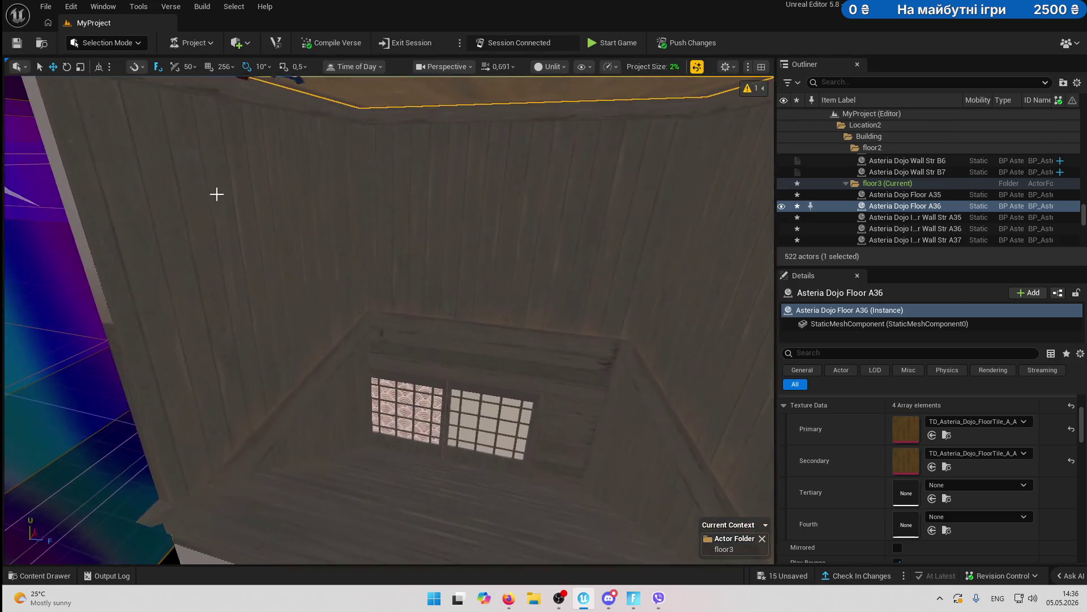
# - Copy wall A35's primary interior texture into its Secondary slot
pyautogui.click(244, 205)
pyautogui.press('f')
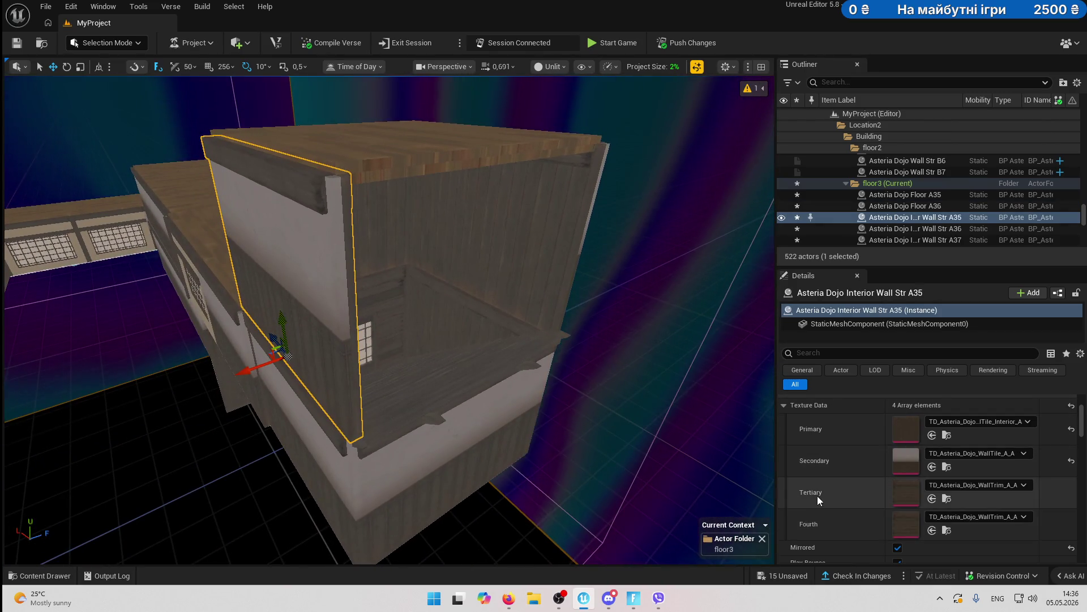
pyautogui.click(881, 456)
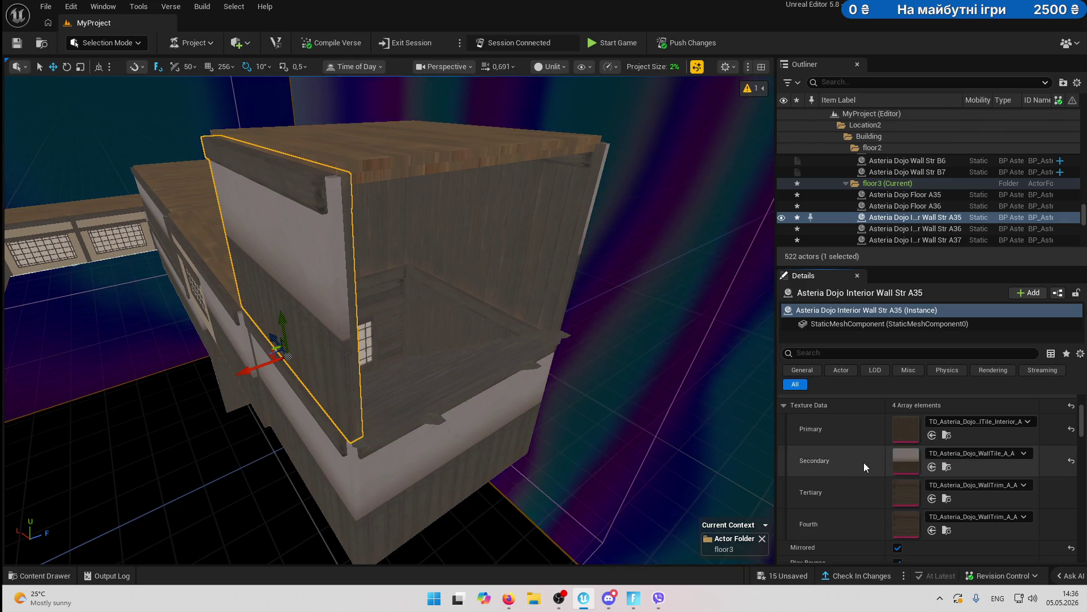
pyautogui.rightClick(862, 461)
pyautogui.click(875, 496)
pyautogui.moveTo(680, 439)
pyautogui.mouseDown()
pyautogui.moveTo(589, 430)
pyautogui.moveTo(543, 396)
pyautogui.moveTo(385, 397)
pyautogui.moveTo(419, 397)
pyautogui.mouseUp()
# - Paste the interior tile texture into wall A37's Secondary slot, then frame floor A35
pyautogui.click(589, 430)
pyautogui.rightClick(852, 461)
pyautogui.click(866, 495)
pyautogui.moveTo(246, 324); pyautogui.dragTo(247, 323)
pyautogui.click(246, 324)
pyautogui.press('f')
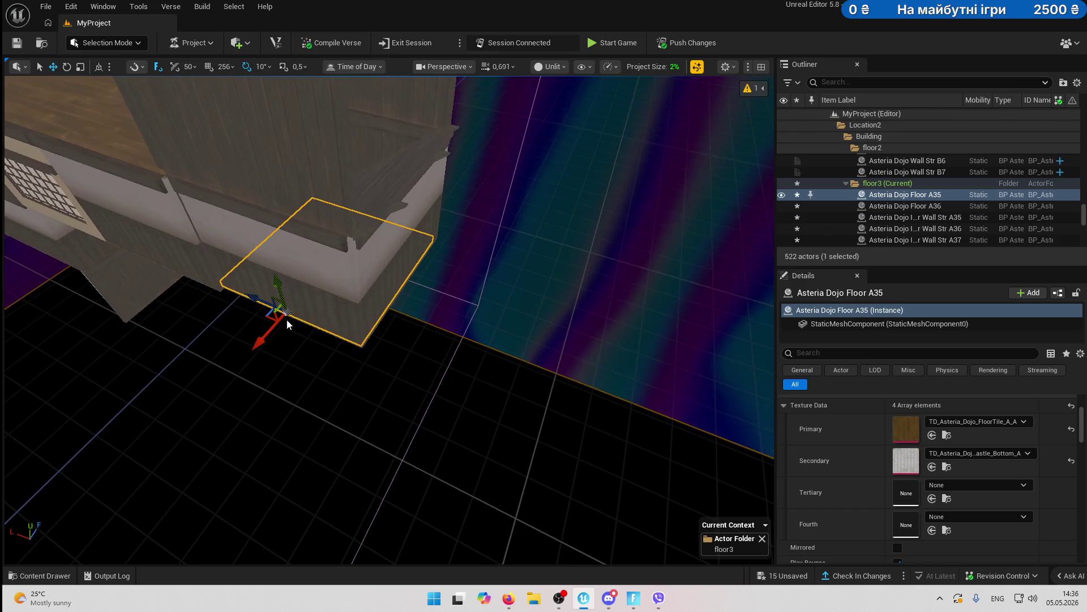
# - Duplicate Floor A35 upward as Floor A37 and slide it out past the wall
pyautogui.moveTo(277, 276); pyautogui.dragTo(282, 190)
pyautogui.moveTo(214, 192); pyautogui.dragTo(349, 202)
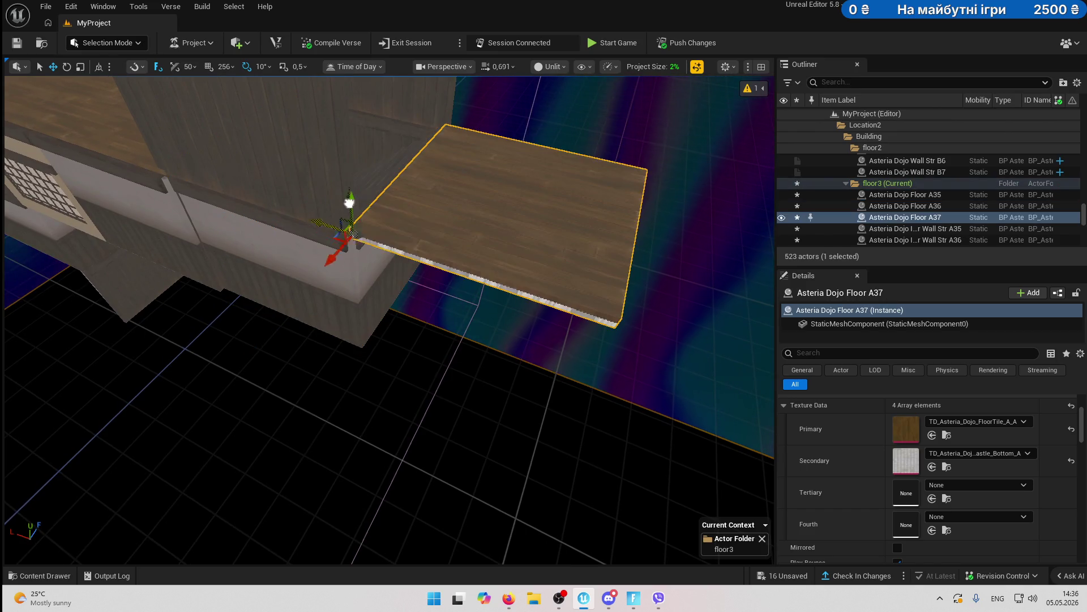
pyautogui.rightClick(837, 443)
pyautogui.click(861, 473)
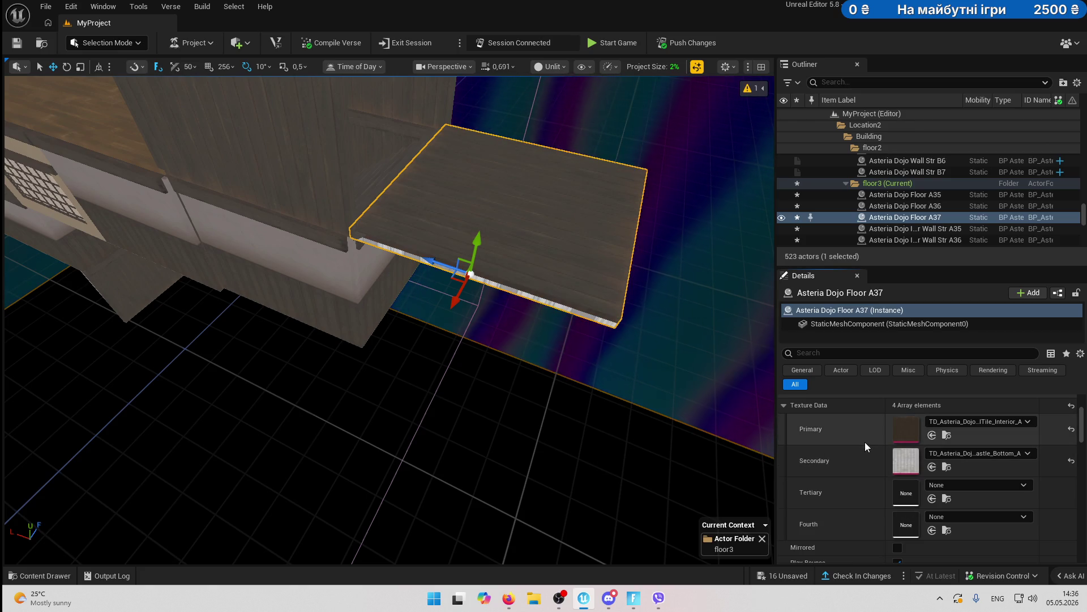
pyautogui.hotkey('ctrl', 'z')
# - Copy the primary FloorTile_A_A texture into Floor A37's Secondary slot
pyautogui.rightClick(858, 426)
pyautogui.click(879, 449)
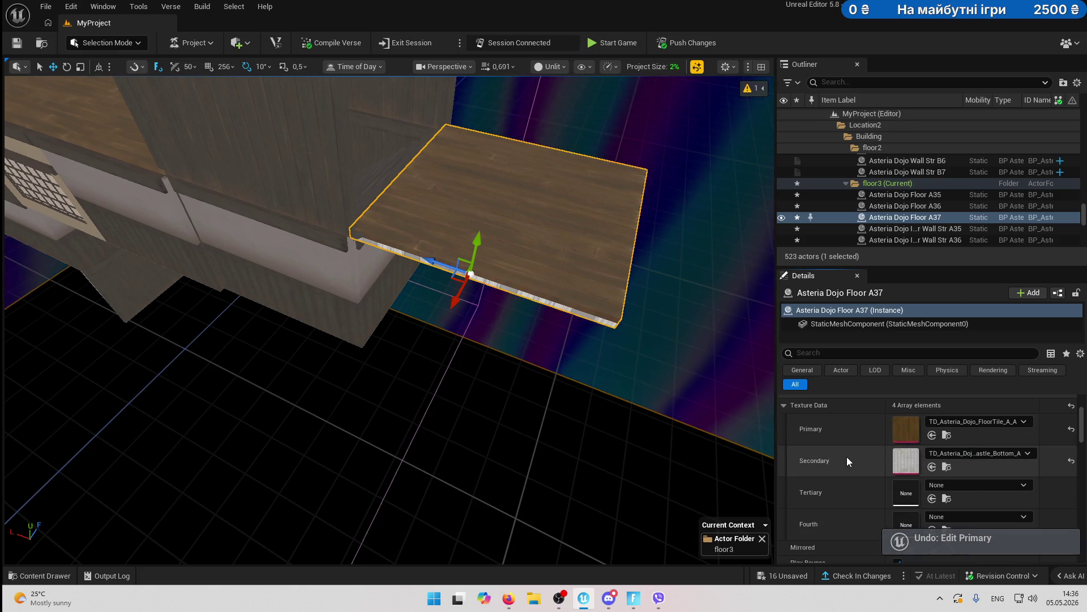
pyautogui.rightClick(848, 460)
pyautogui.click(889, 495)
# - Fly the view to the building's upper side and select Asteria Dojo Stair Full2
pyautogui.moveTo(369, 437)
pyautogui.mouseDown()
pyautogui.moveTo(291, 427)
pyautogui.moveTo(174, 369)
pyautogui.moveTo(469, 373)
pyautogui.mouseUp()
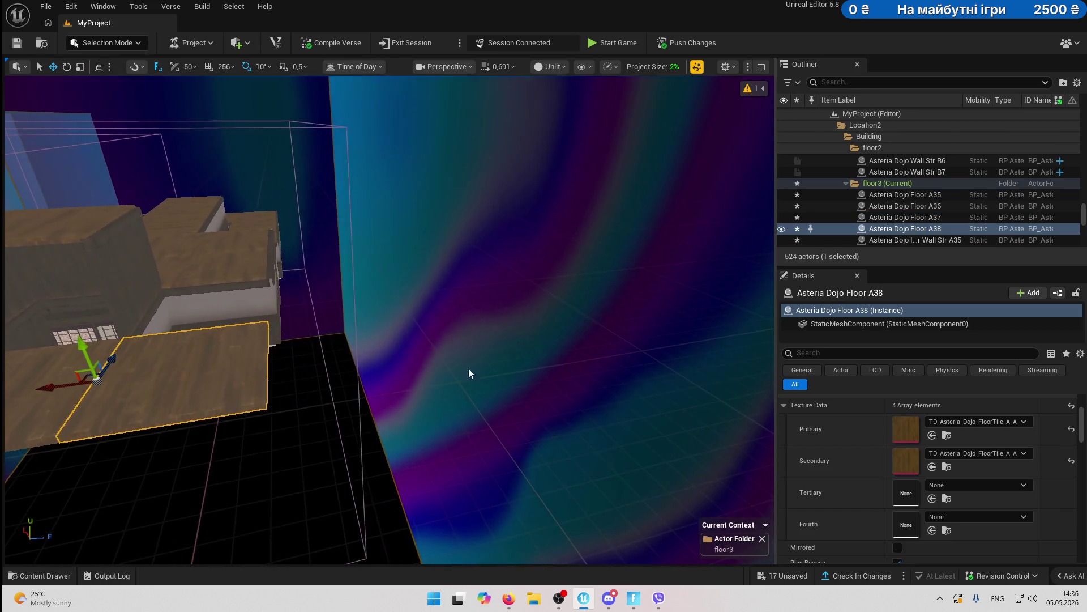
pyautogui.moveTo(325, 374)
pyautogui.mouseDown()
pyautogui.moveTo(352, 362)
pyautogui.moveTo(325, 373)
pyautogui.mouseUp()
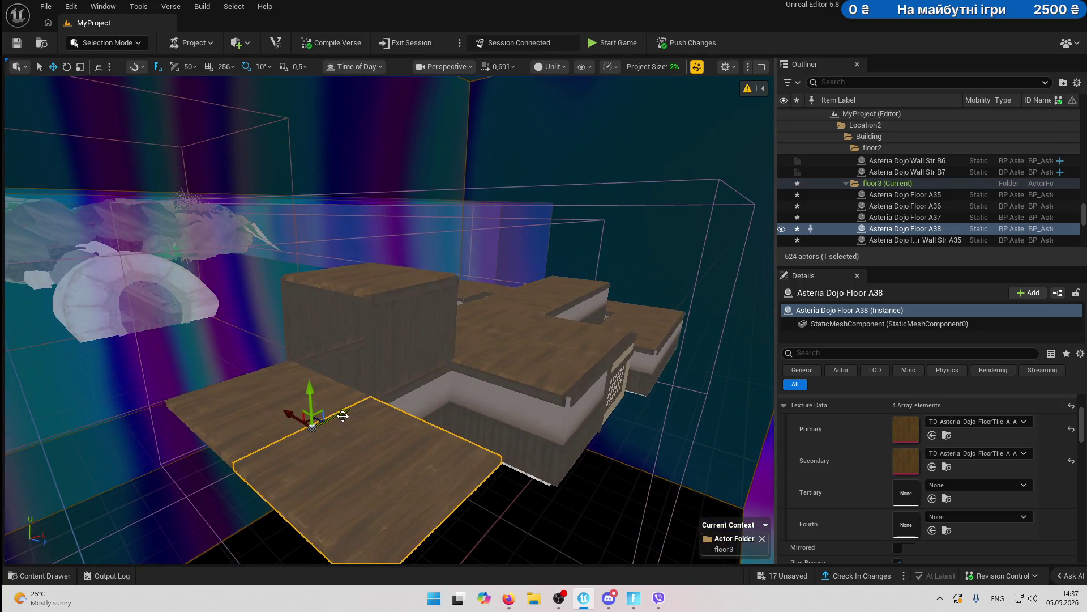
pyautogui.moveTo(442, 390)
pyautogui.mouseDown()
pyautogui.moveTo(459, 357)
pyautogui.moveTo(420, 351)
pyautogui.mouseUp()
pyautogui.moveTo(86, 402)
pyautogui.mouseDown()
pyautogui.moveTo(164, 300)
pyautogui.moveTo(432, 369)
pyautogui.mouseUp()
pyautogui.click(432, 369)
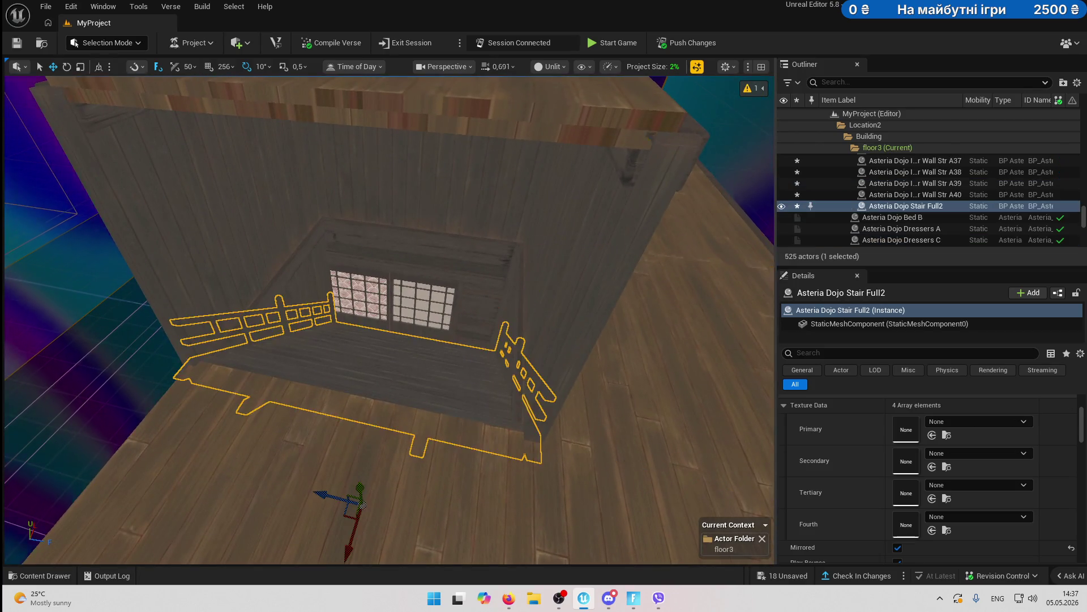
# - Duplicate the stair upward as Stair Full3 and rotate it a quarter turn
pyautogui.scroll(-10, 362, 390)
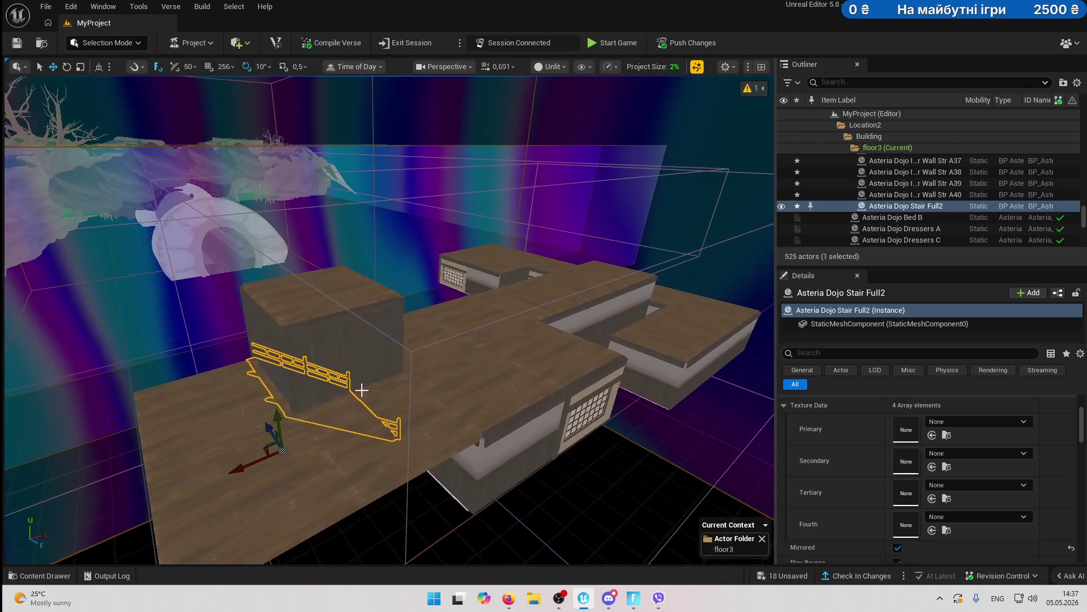
pyautogui.keyDown('alt'); pyautogui.moveTo(279, 428); pyautogui.dragTo(289, 327); pyautogui.keyUp('alt')
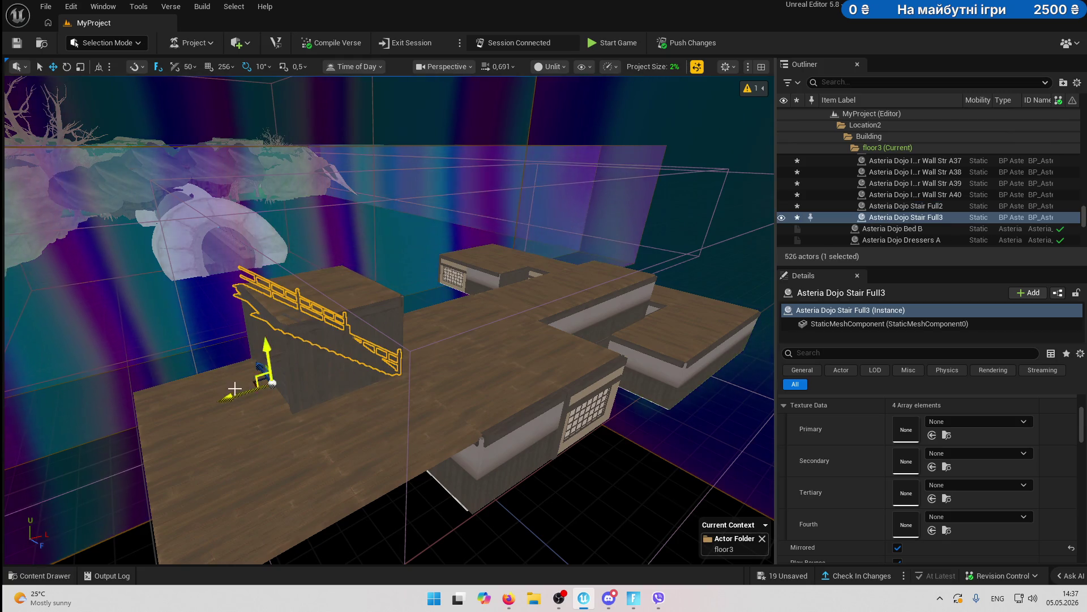
pyautogui.moveTo(589, 310)
pyautogui.mouseDown()
pyautogui.moveTo(495, 502)
pyautogui.moveTo(603, 496)
pyautogui.moveTo(493, 498)
pyautogui.moveTo(588, 486)
pyautogui.moveTo(542, 465)
pyautogui.mouseUp()
pyautogui.hotkey('ctrl', 'z')
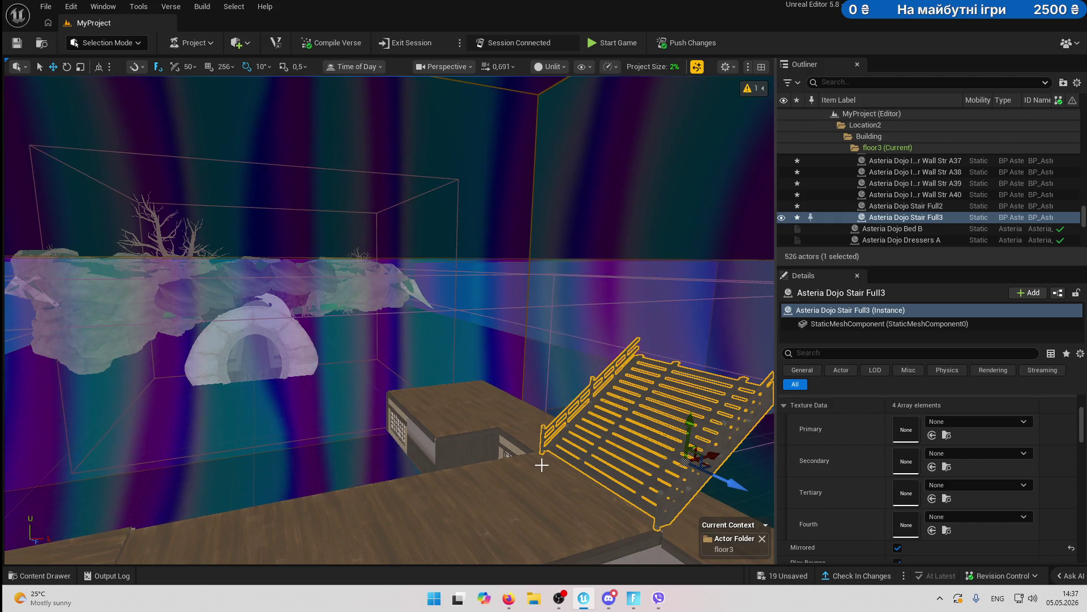
# - Survey the third floor from above and select an interior wall at its edge
pyautogui.moveTo(541, 455); pyautogui.dragTo(557, 408)
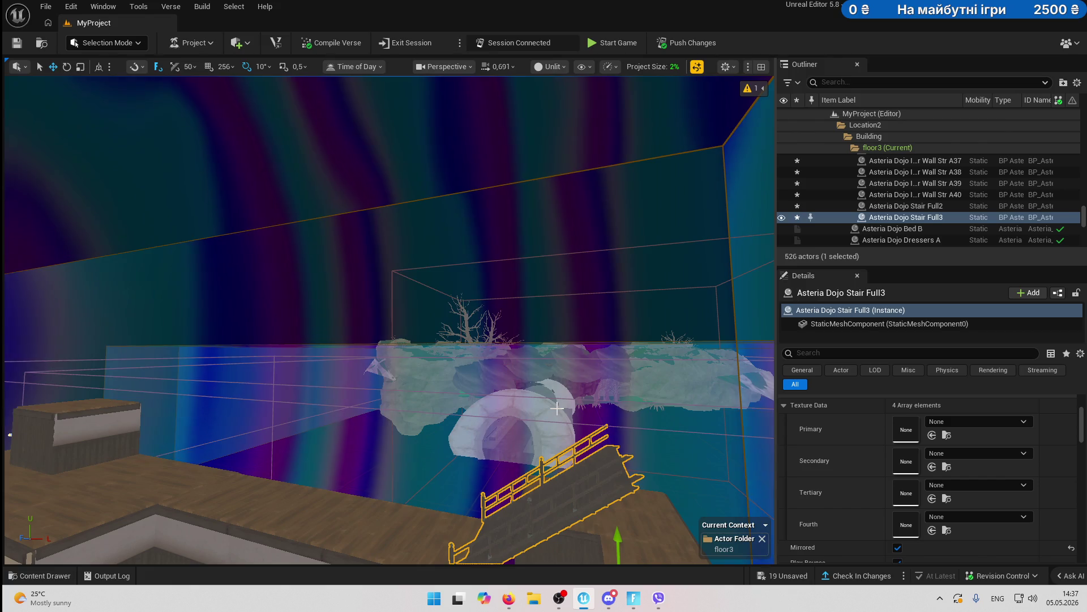
pyautogui.moveTo(613, 421); pyautogui.dragTo(595, 414)
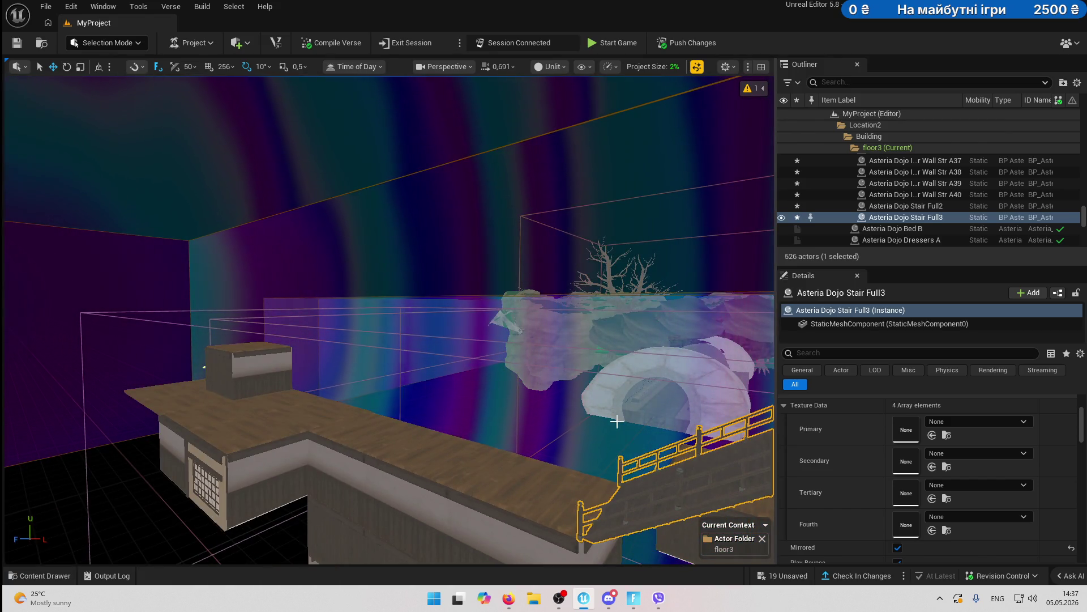
pyautogui.moveTo(608, 398)
pyautogui.mouseDown()
pyautogui.moveTo(600, 368)
pyautogui.moveTo(590, 402)
pyautogui.moveTo(597, 521)
pyautogui.moveTo(598, 454)
pyautogui.moveTo(597, 520)
pyautogui.moveTo(667, 515)
pyautogui.moveTo(594, 470)
pyautogui.mouseUp()
pyautogui.moveTo(510, 426)
pyautogui.mouseDown()
pyautogui.moveTo(498, 420)
pyautogui.moveTo(509, 426)
pyautogui.mouseUp()
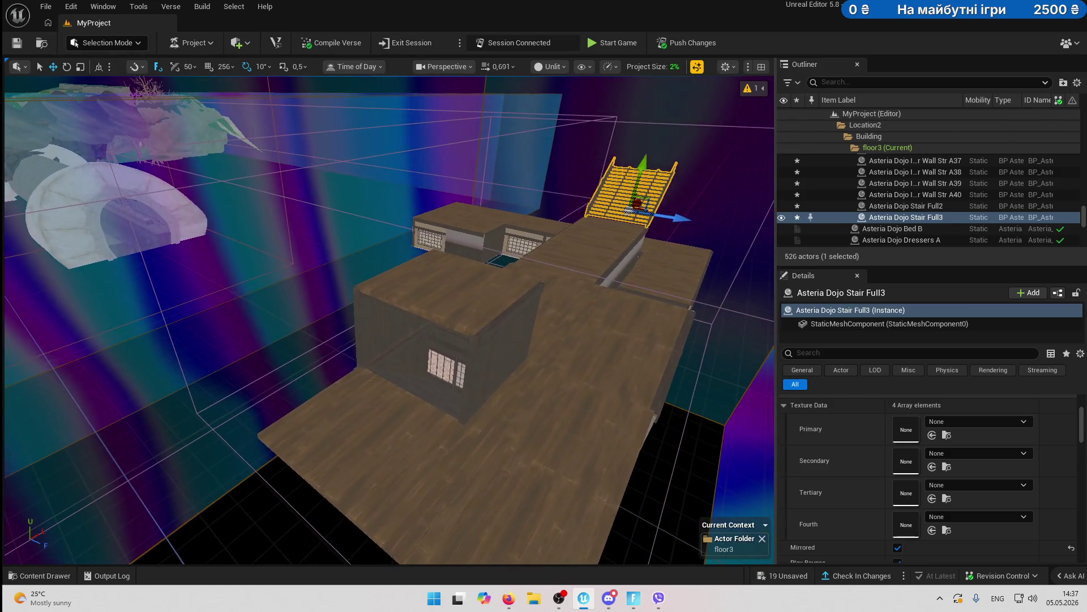
pyautogui.click(400, 335)
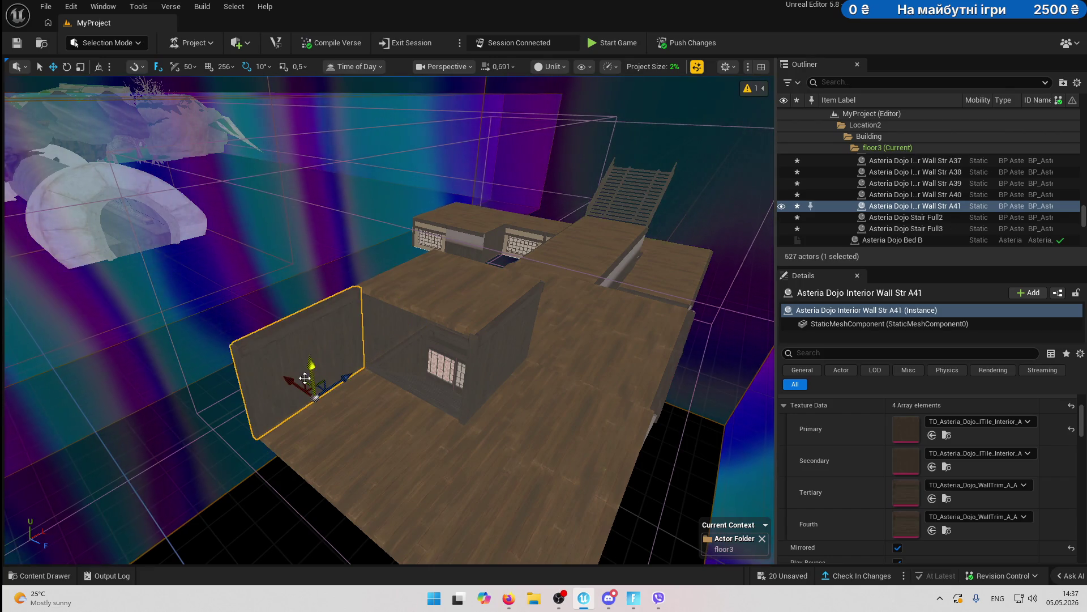
# - Alt-drag interior wall copies along the third floor's right edge
pyautogui.moveTo(305, 378); pyautogui.dragTo(295, 368)
pyautogui.moveTo(252, 317); pyautogui.dragTo(451, 378)
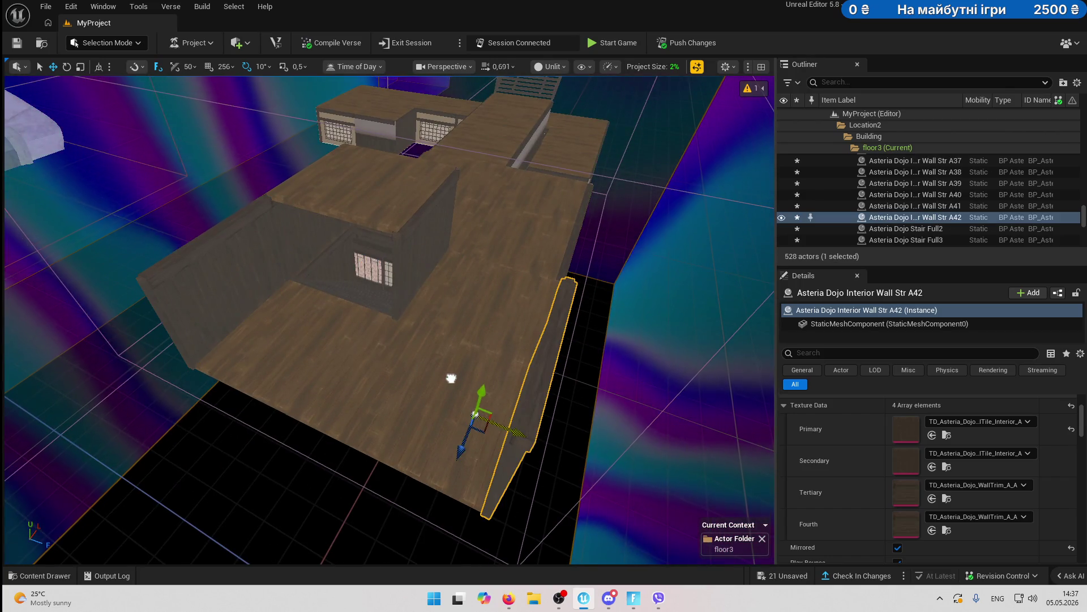
pyautogui.moveTo(575, 414); pyautogui.dragTo(304, 463)
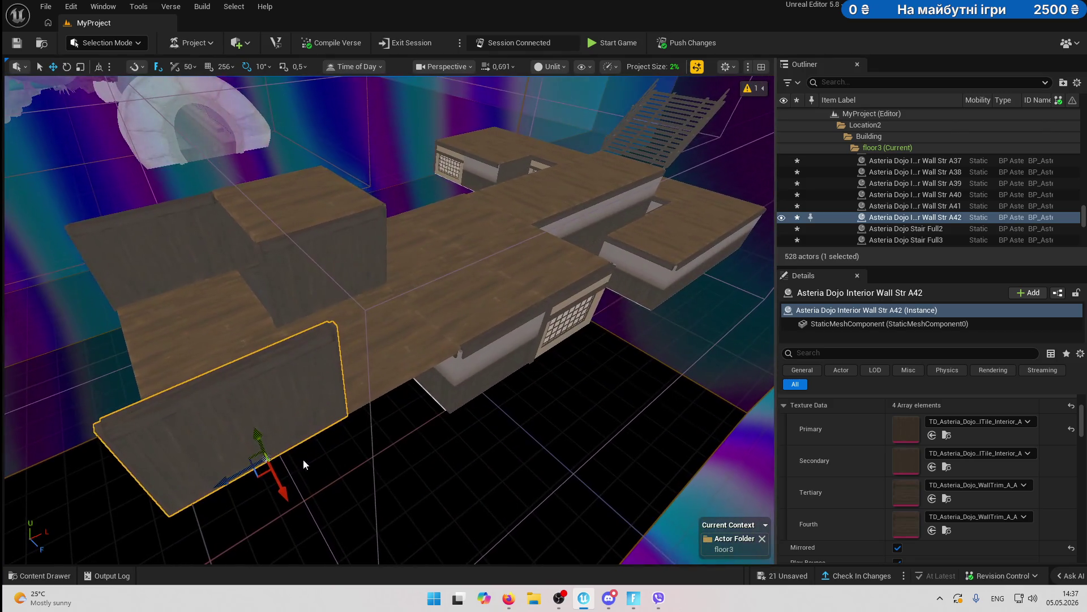
pyautogui.moveTo(234, 475); pyautogui.dragTo(355, 451)
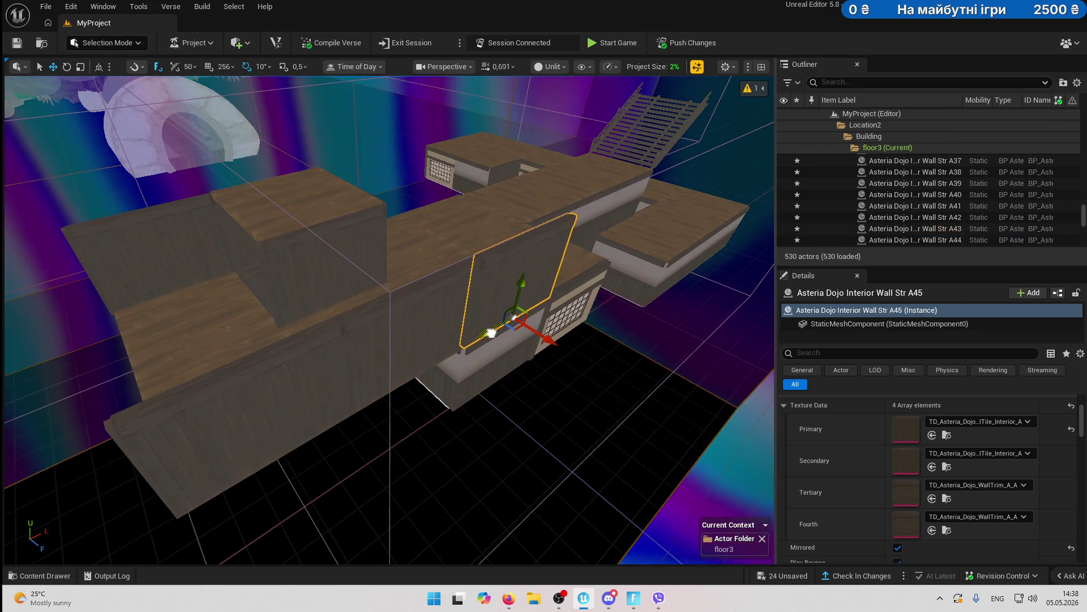
pyautogui.moveTo(563, 303)
pyautogui.mouseDown()
pyautogui.moveTo(370, 170)
pyautogui.moveTo(619, 233)
pyautogui.mouseUp()
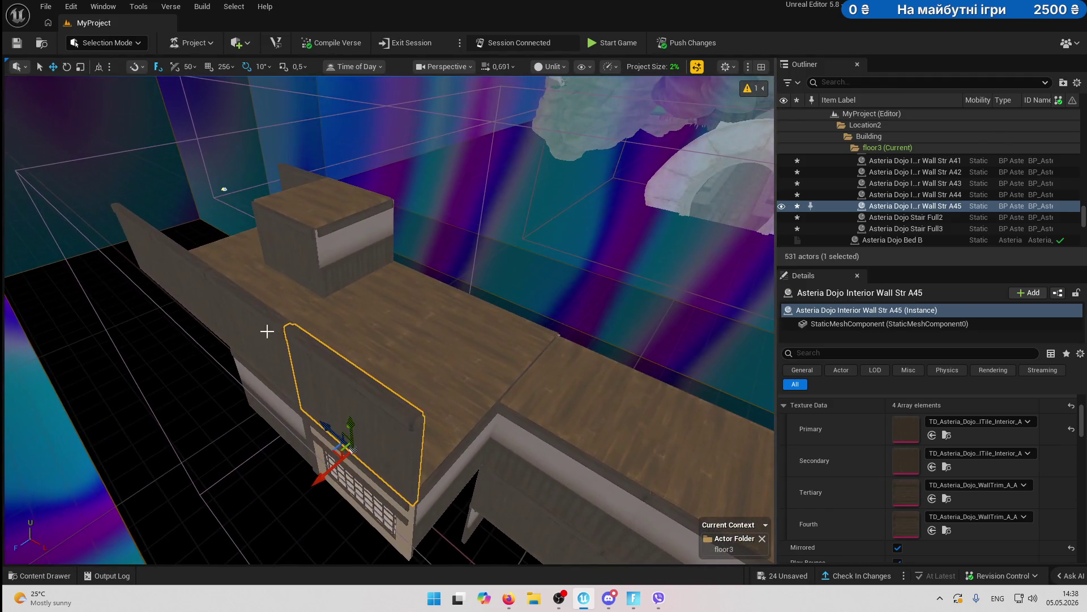
# - Duplicate a pair of neighbouring walls into the room, then further along X
pyautogui.keyDown('ctrl'); pyautogui.click(272, 336); pyautogui.keyUp('ctrl')
pyautogui.keyDown('alt'); pyautogui.moveTo(239, 392); pyautogui.dragTo(454, 320); pyautogui.keyUp('alt')
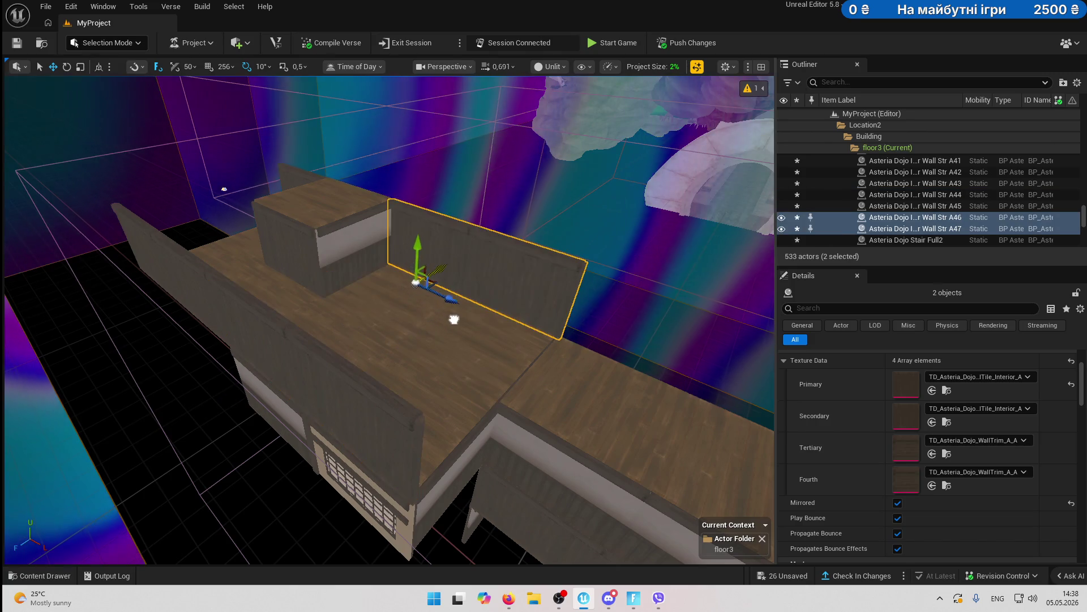
pyautogui.moveTo(283, 340)
pyautogui.mouseDown()
pyautogui.moveTo(119, 361)
pyautogui.moveTo(413, 364)
pyautogui.moveTo(335, 363)
pyautogui.mouseUp()
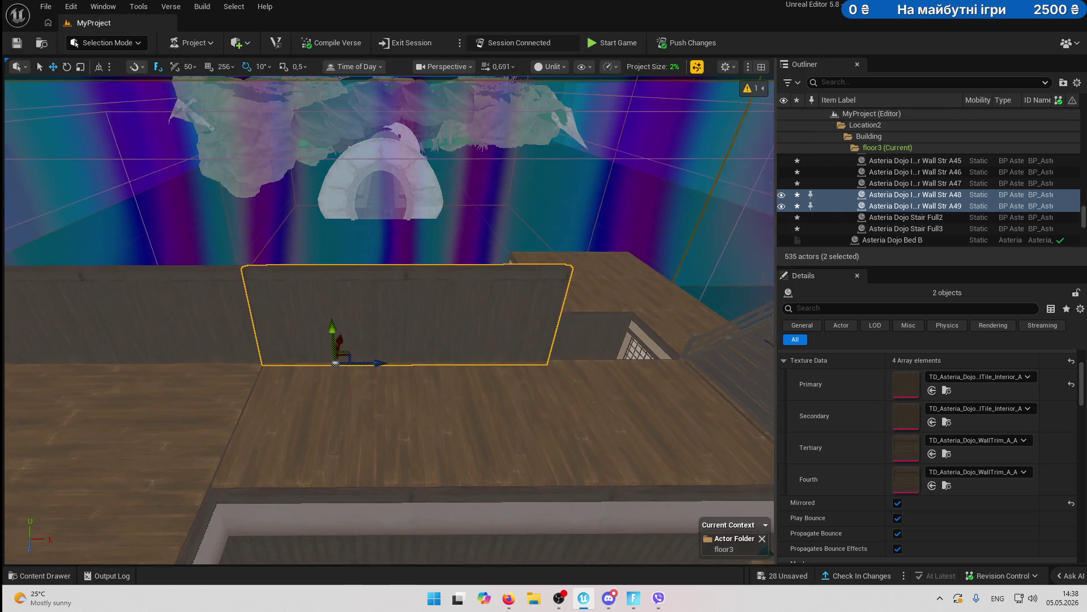
pyautogui.moveTo(176, 375); pyautogui.dragTo(227, 375)
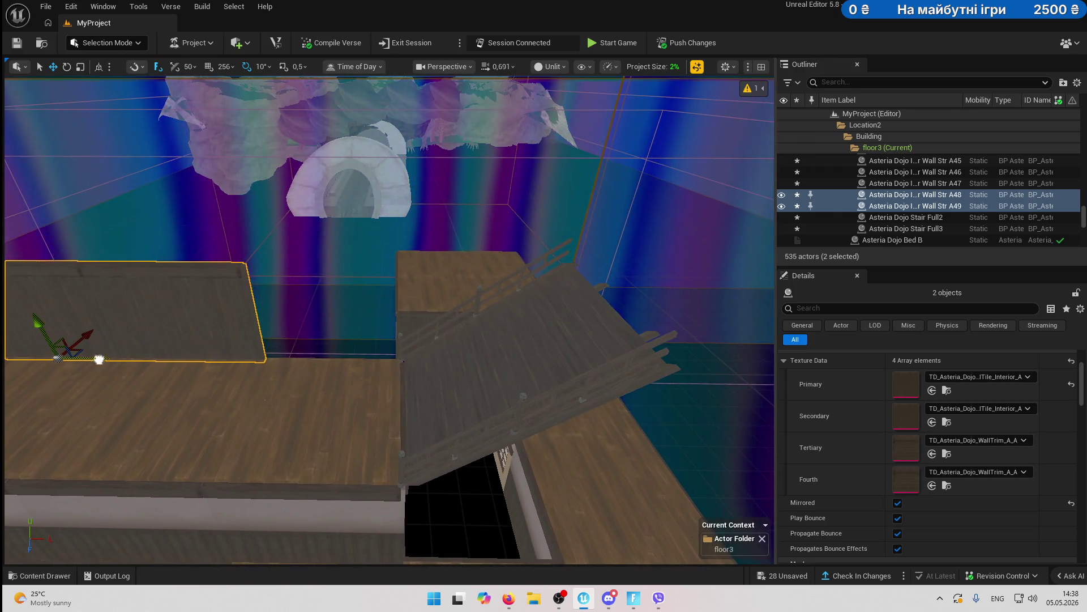
pyautogui.keyDown('alt'); pyautogui.moveTo(99, 359); pyautogui.dragTo(331, 360); pyautogui.keyUp('alt')
pyautogui.moveTo(569, 368); pyautogui.dragTo(425, 351)
# - Duplicate floor tile A24 to the right
pyautogui.click(287, 365)
pyautogui.moveTo(363, 375)
pyautogui.keyDown('alt'); pyautogui.mouseDown()
pyautogui.moveTo(488, 395)
pyautogui.moveTo(347, 450)
pyautogui.moveTo(405, 486)
pyautogui.moveTo(687, 510)
pyautogui.moveTo(739, 477)
pyautogui.moveTo(716, 437)
pyautogui.mouseUp(); pyautogui.keyUp('alt')
pyautogui.moveTo(526, 424); pyautogui.dragTo(527, 423)
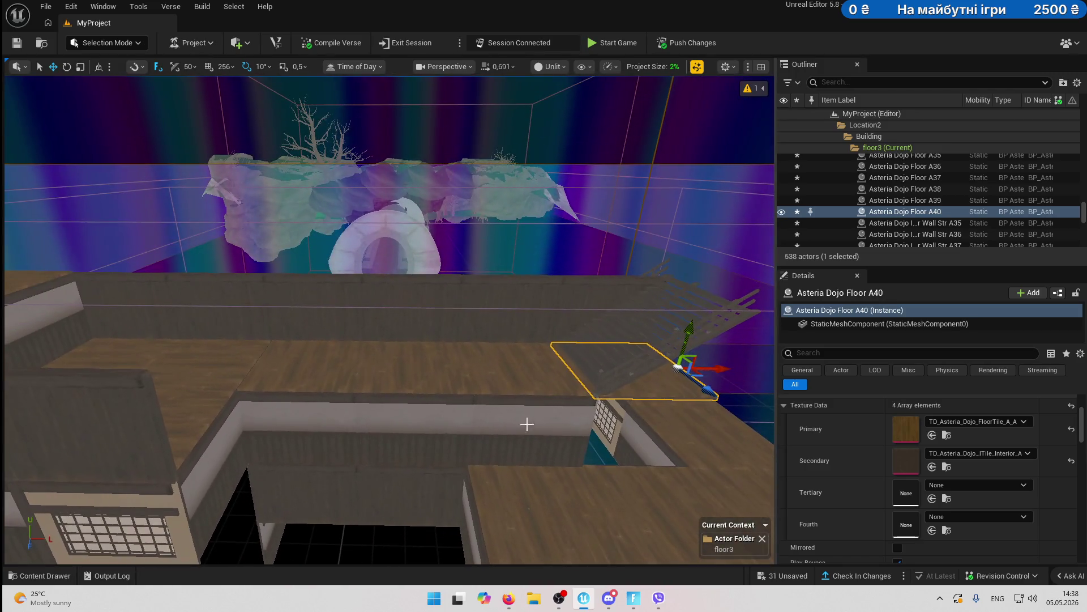
# - Duplicate walls A48 and A49 downward, then undo that bad copy with Ctrl+Z
pyautogui.click(313, 313)
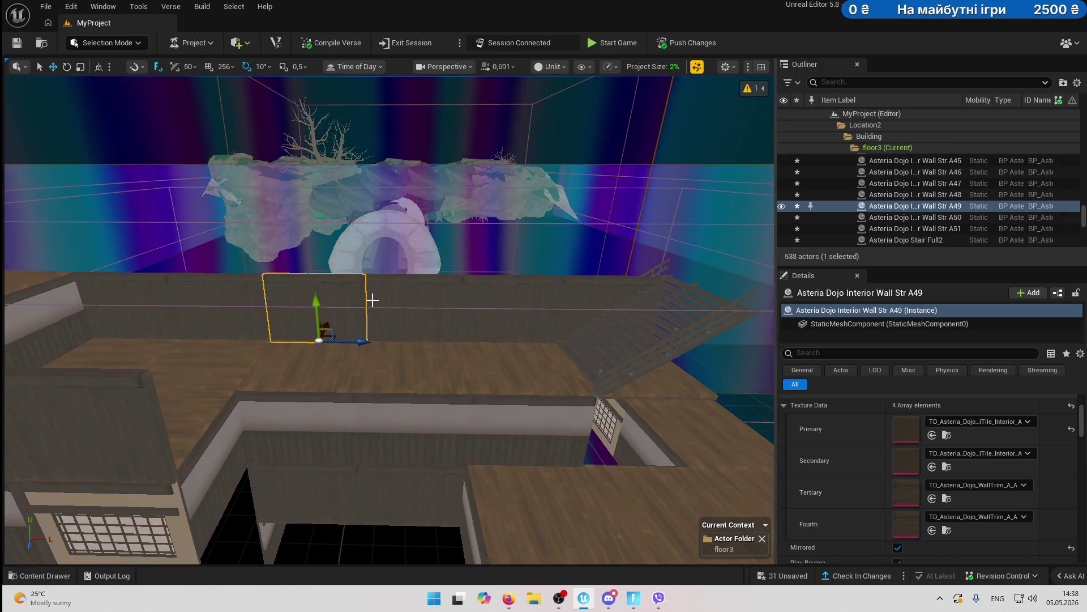
pyautogui.keyDown('ctrl'); pyautogui.click(431, 294); pyautogui.keyUp('ctrl')
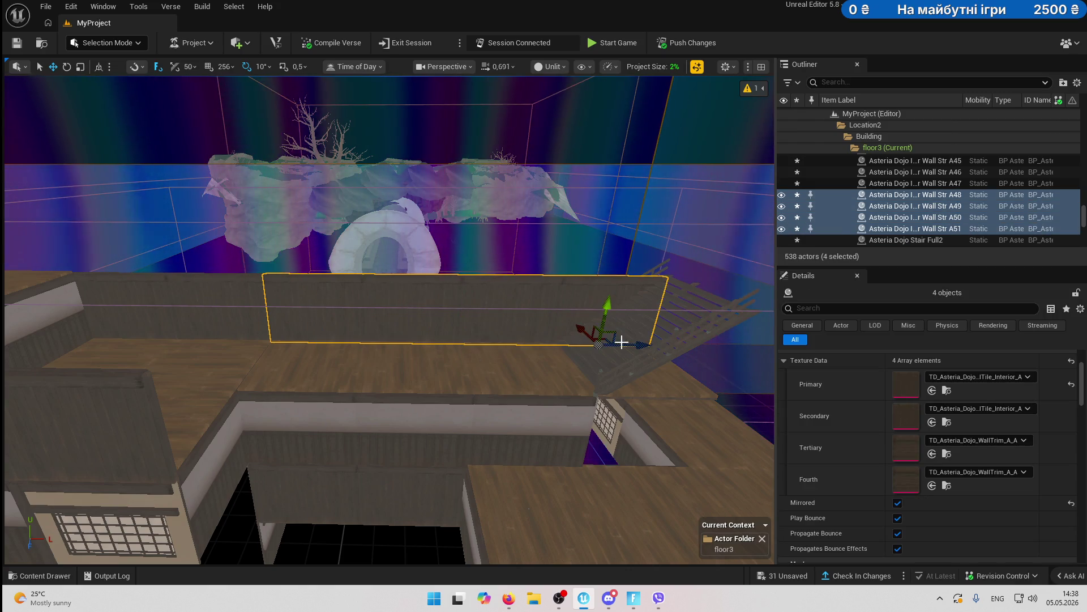
pyautogui.moveTo(584, 330)
pyautogui.mouseDown()
pyautogui.moveTo(612, 365)
pyautogui.moveTo(651, 385)
pyautogui.mouseUp()
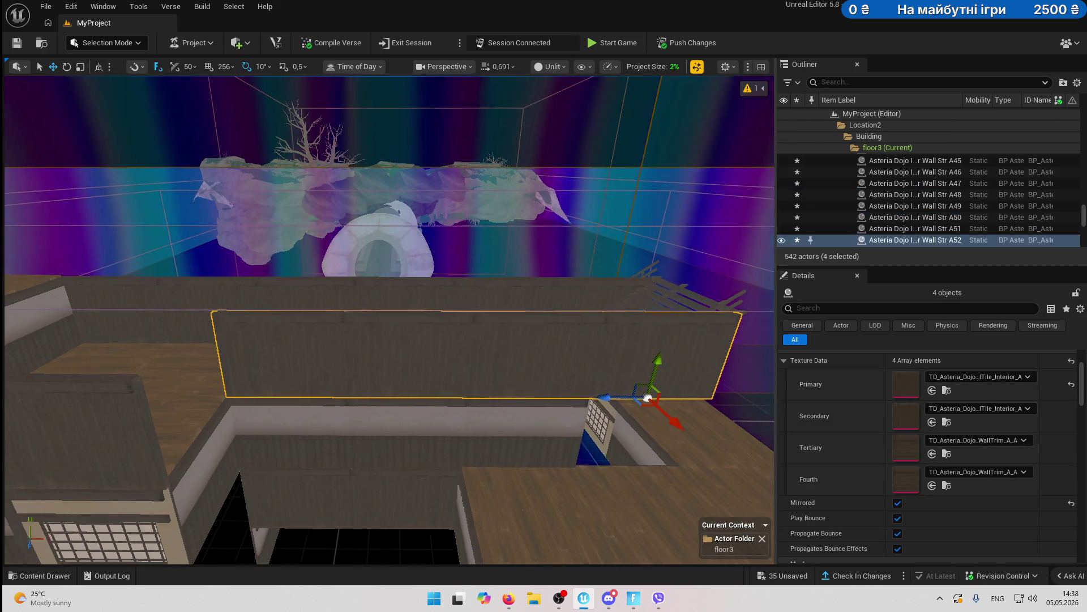
pyautogui.moveTo(428, 456)
pyautogui.mouseDown()
pyautogui.moveTo(364, 388)
pyautogui.moveTo(370, 396)
pyautogui.mouseUp()
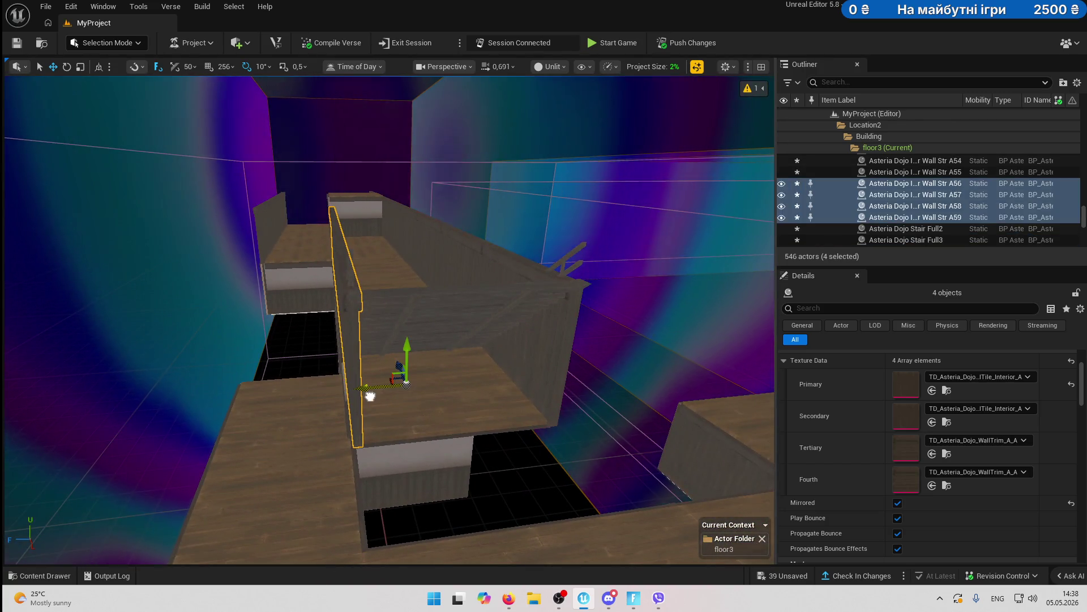
pyautogui.hotkey('ctrl', 'z')
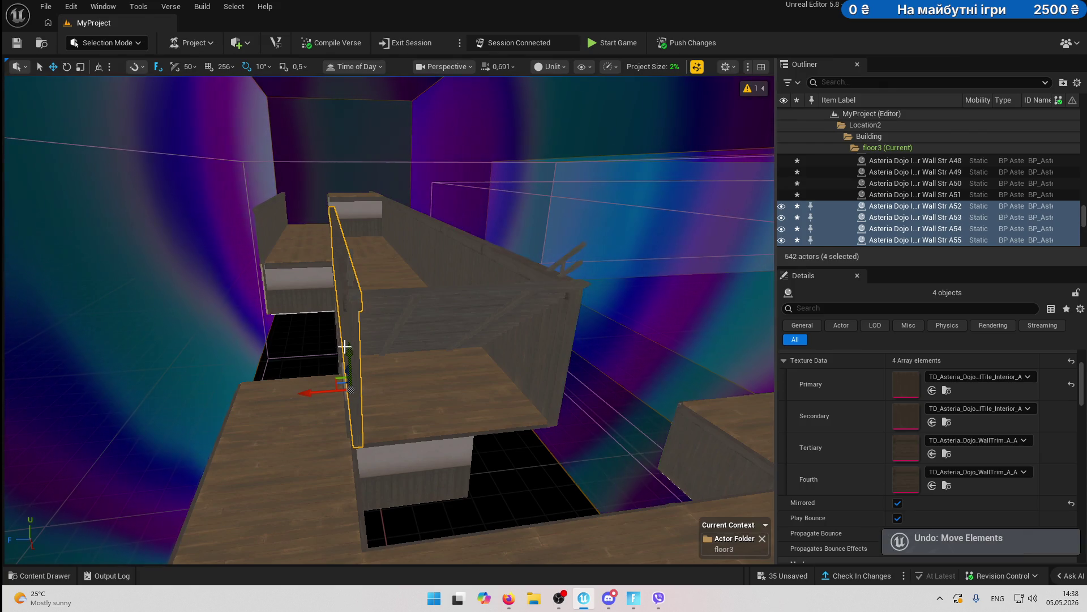
# - Copy the wall beside the third-floor stair to the right and rotate it 90°
pyautogui.click(356, 337)
pyautogui.click(345, 371)
pyautogui.hotkey('ctrl', 'd')
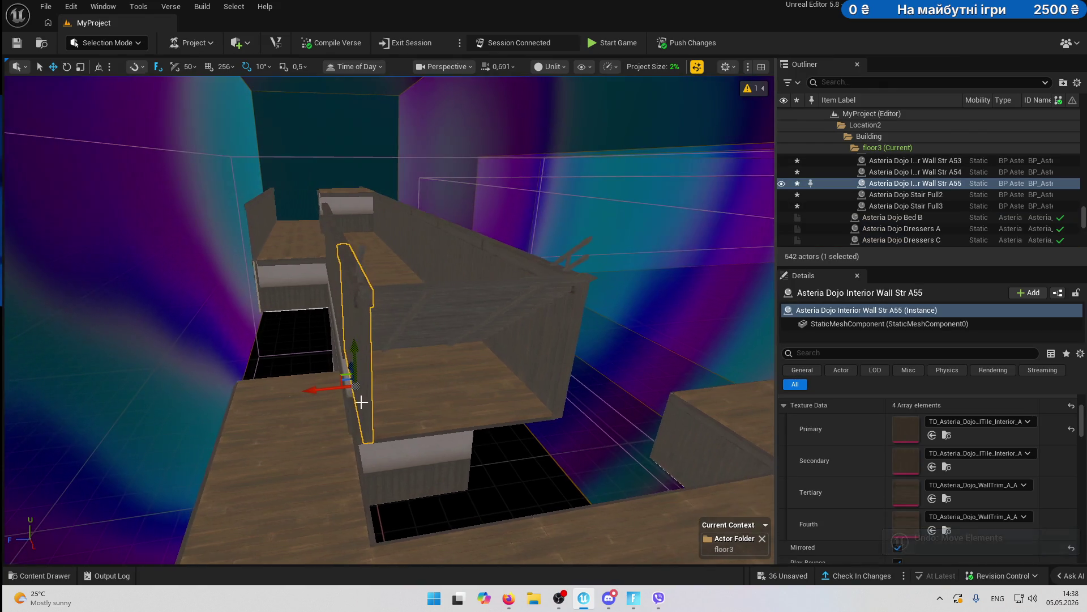
pyautogui.moveTo(316, 389); pyautogui.dragTo(412, 391)
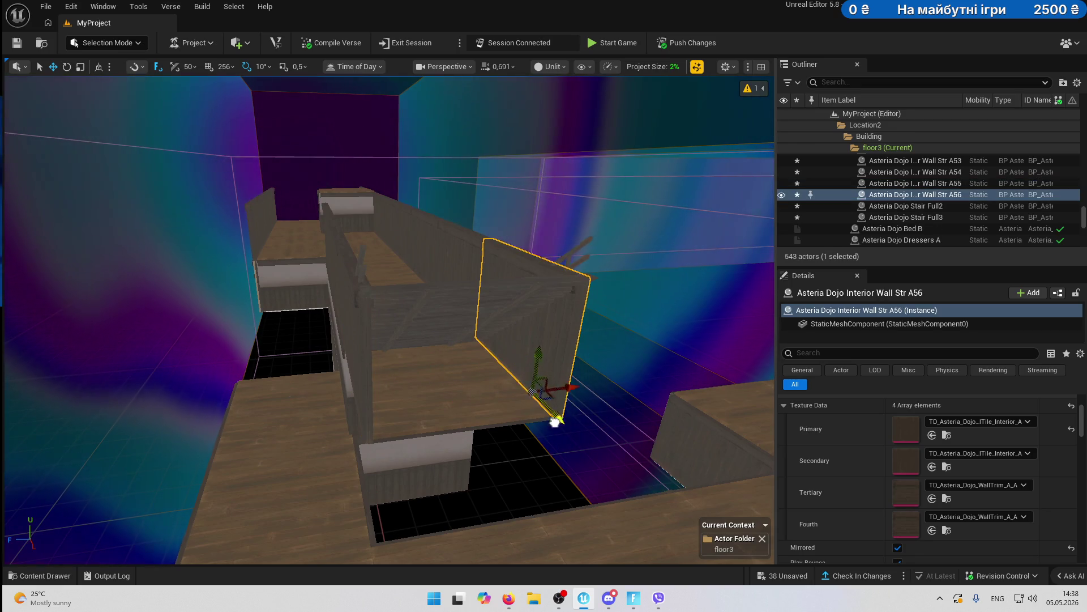
pyautogui.hotkey('ctrl', 'Right')
pyautogui.moveTo(575, 443); pyautogui.dragTo(527, 420)
pyautogui.moveTo(652, 397)
pyautogui.mouseDown()
pyautogui.moveTo(674, 391)
pyautogui.moveTo(415, 367)
pyautogui.mouseUp()
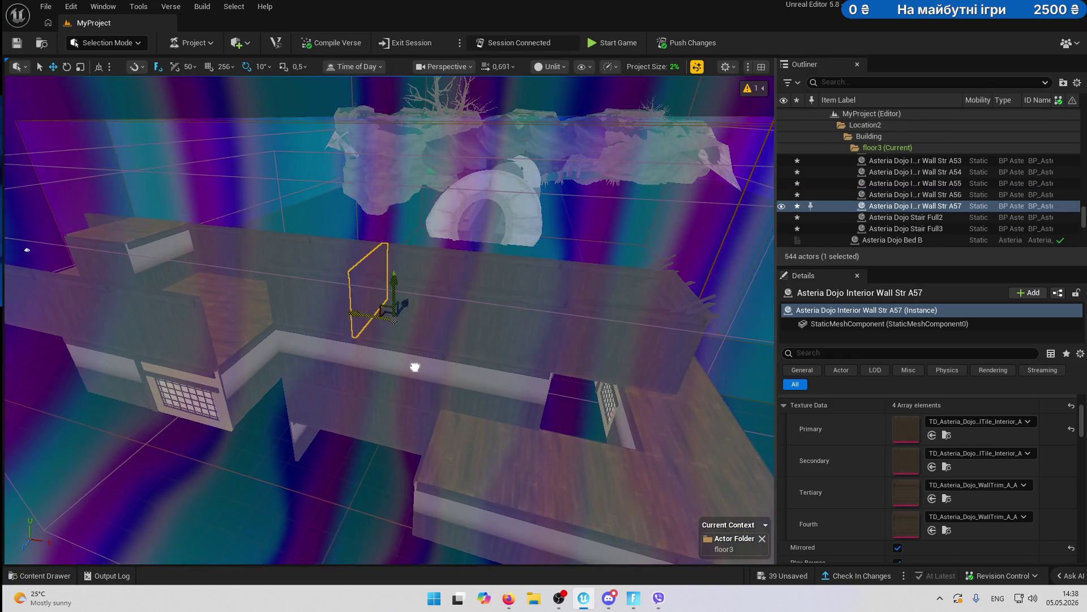
# - Duplicate walls A57 and A58 further to the left
pyautogui.moveTo(228, 348); pyautogui.dragTo(288, 326)
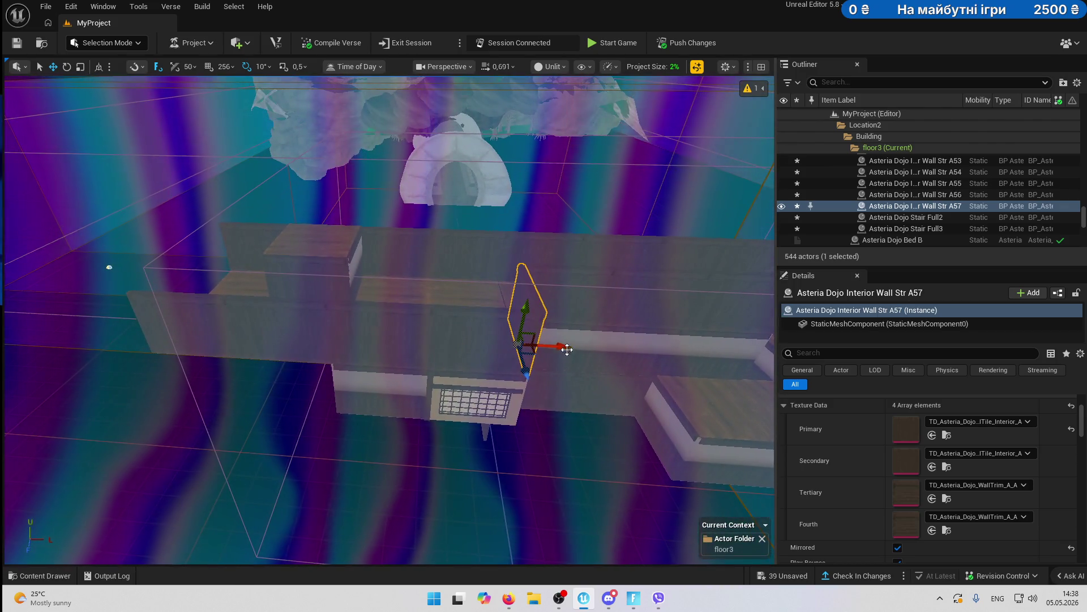
pyautogui.keyDown('alt'); pyautogui.moveTo(558, 345); pyautogui.dragTo(289, 347); pyautogui.keyUp('alt')
pyautogui.press('f')
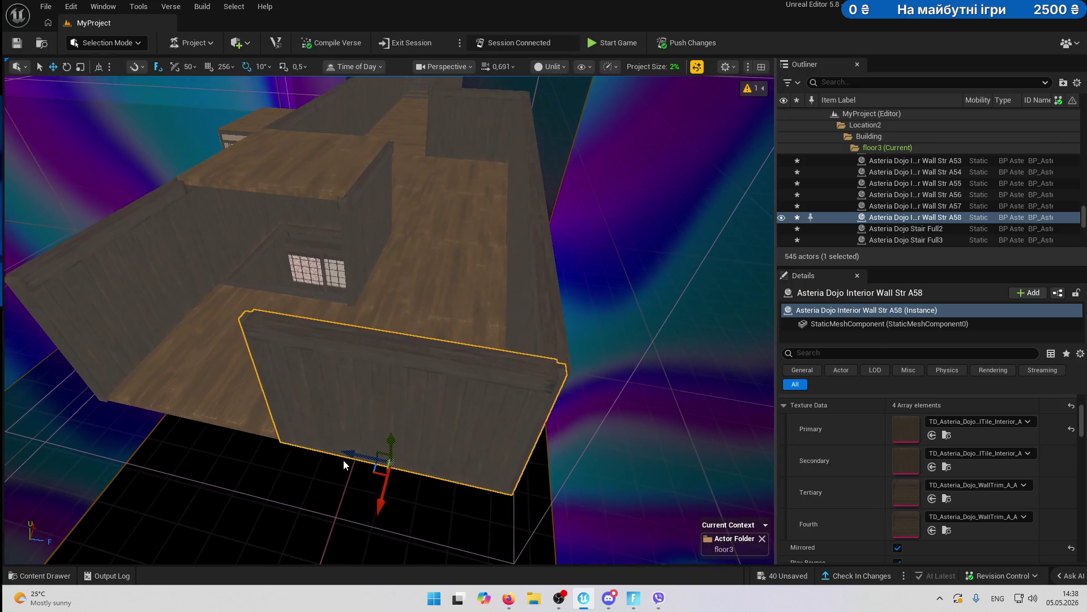
pyautogui.moveTo(346, 453)
pyautogui.mouseDown()
pyautogui.moveTo(267, 434)
pyautogui.moveTo(161, 447)
pyautogui.mouseUp()
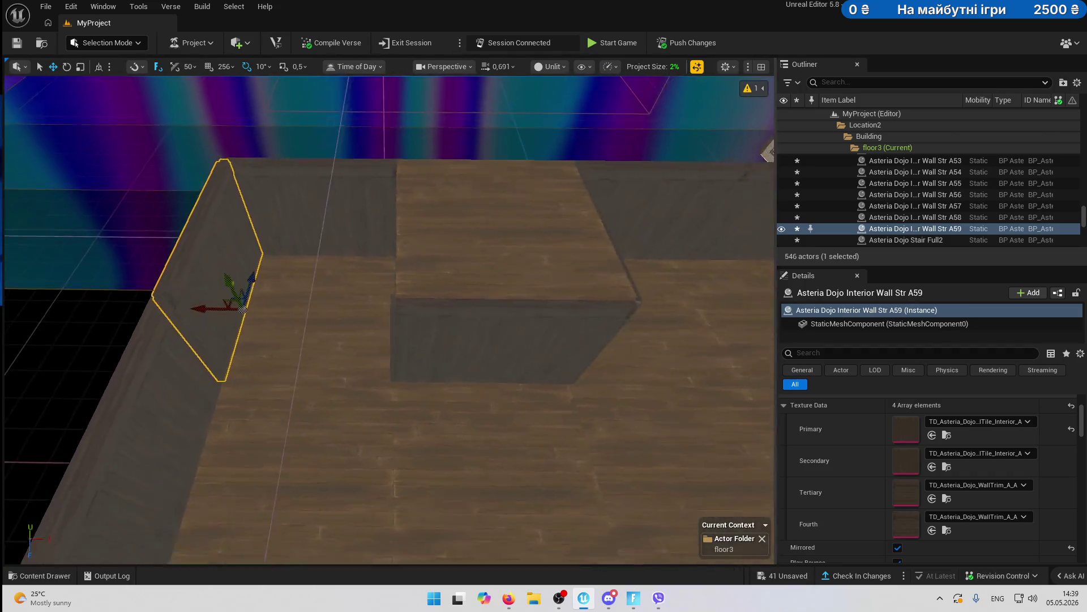
# - Duplicate floor tile A36 left, toward the camera, then twice to the right
pyautogui.click(448, 260)
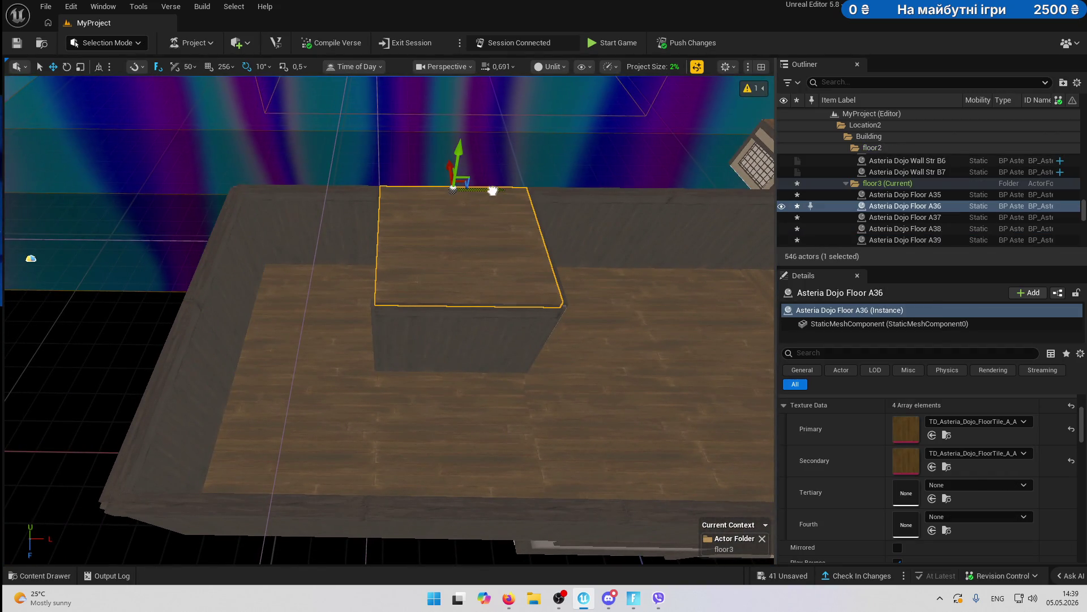
pyautogui.moveTo(492, 191); pyautogui.dragTo(378, 216)
pyautogui.keyDown('ctrl'); pyautogui.click(433, 227); pyautogui.keyUp('ctrl')
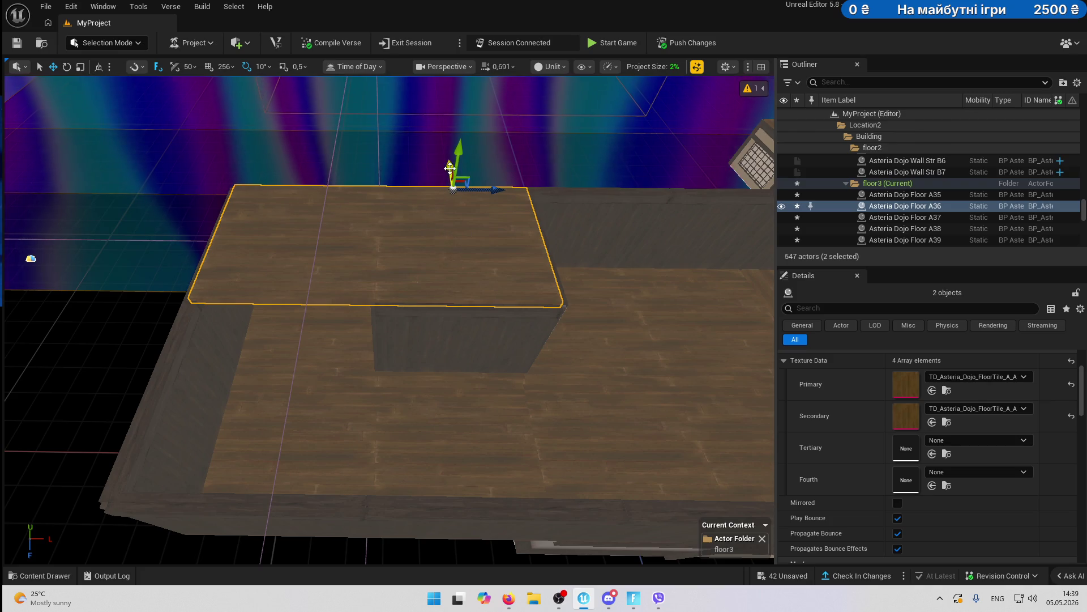
pyautogui.moveTo(450, 167); pyautogui.dragTo(443, 256)
pyautogui.moveTo(216, 301); pyautogui.dragTo(359, 305)
pyautogui.moveTo(363, 256)
pyautogui.mouseDown()
pyautogui.moveTo(230, 279)
pyautogui.moveTo(303, 237)
pyautogui.moveTo(209, 175)
pyautogui.mouseUp()
pyautogui.moveTo(292, 175); pyautogui.dragTo(292, 175)
pyautogui.moveTo(275, 249); pyautogui.dragTo(455, 259)
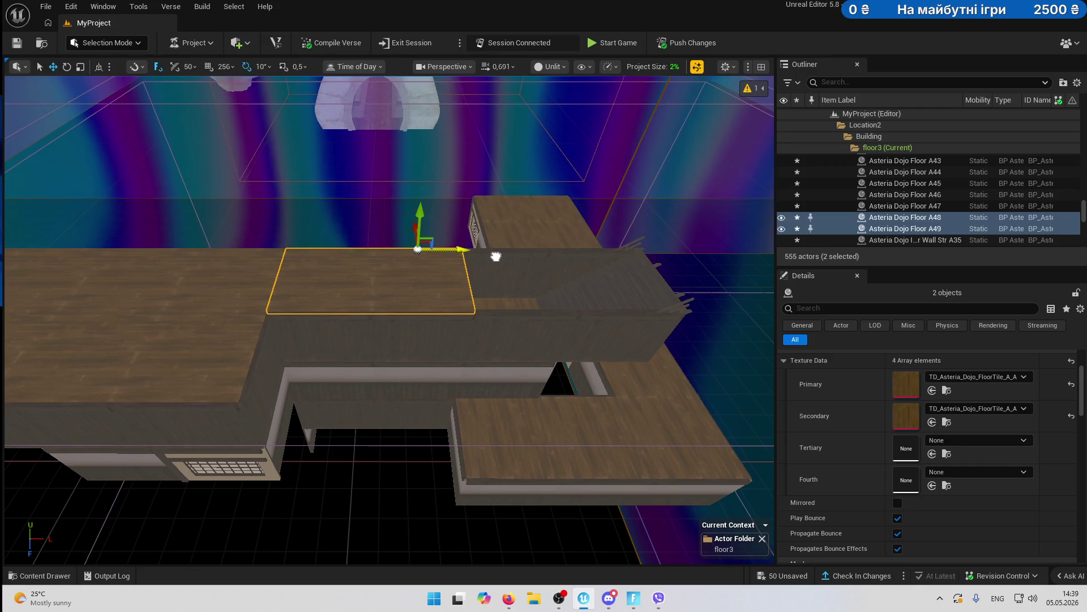
pyautogui.click(442, 281)
pyautogui.moveTo(417, 250); pyautogui.dragTo(563, 255)
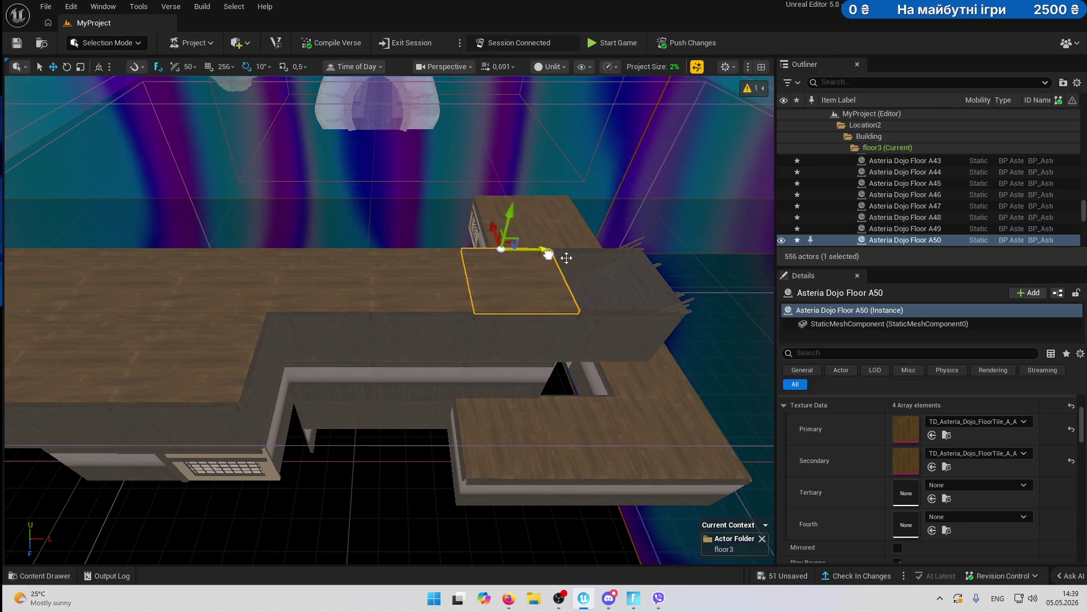
# - Raise floor tile A50 above the corridor
pyautogui.press('w')
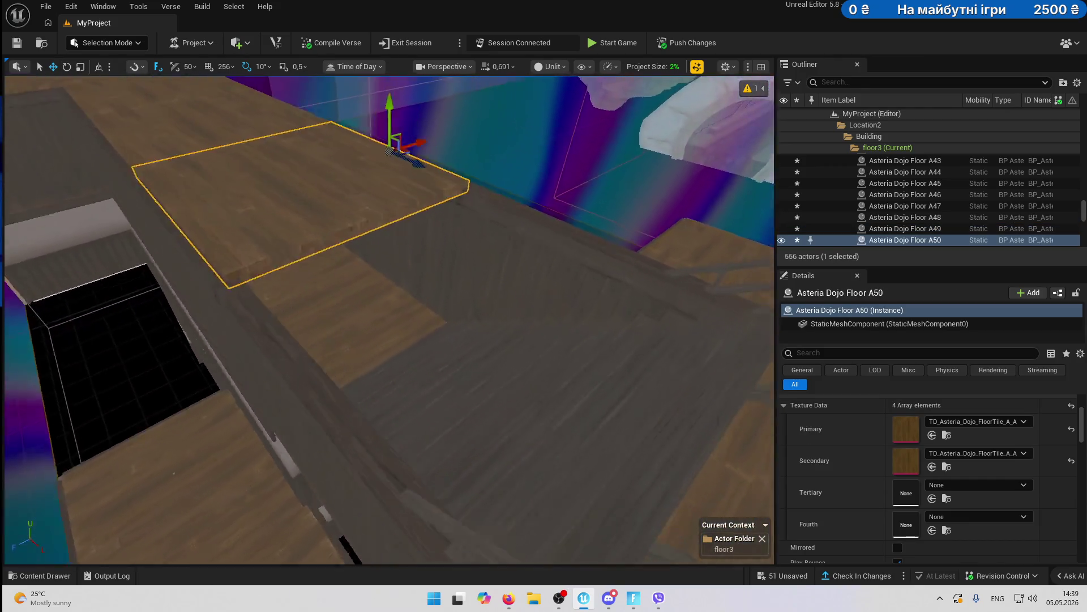
pyautogui.press('e')
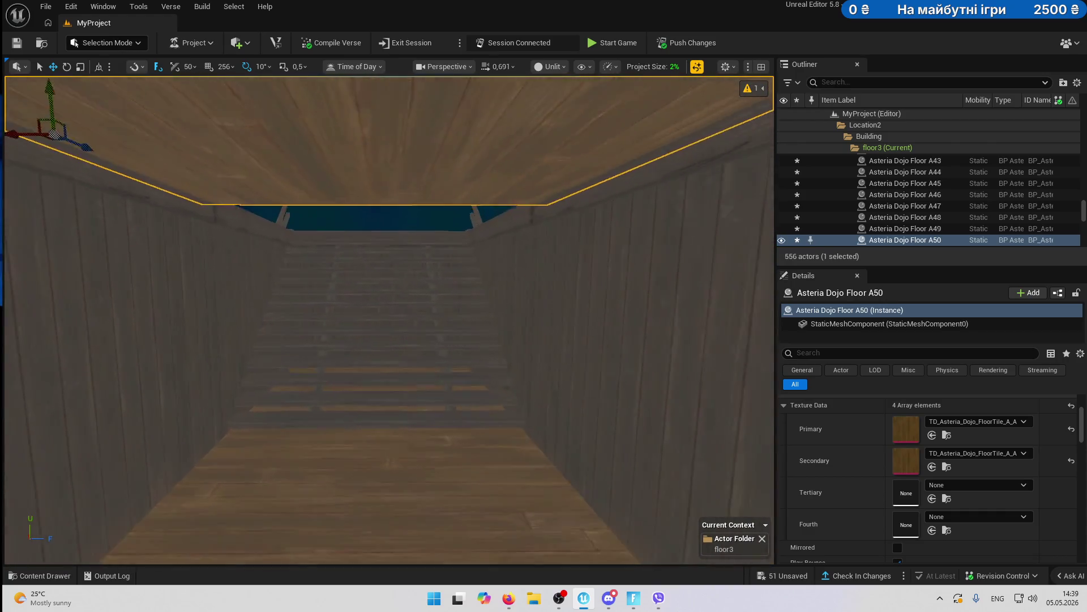
pyautogui.press('a')
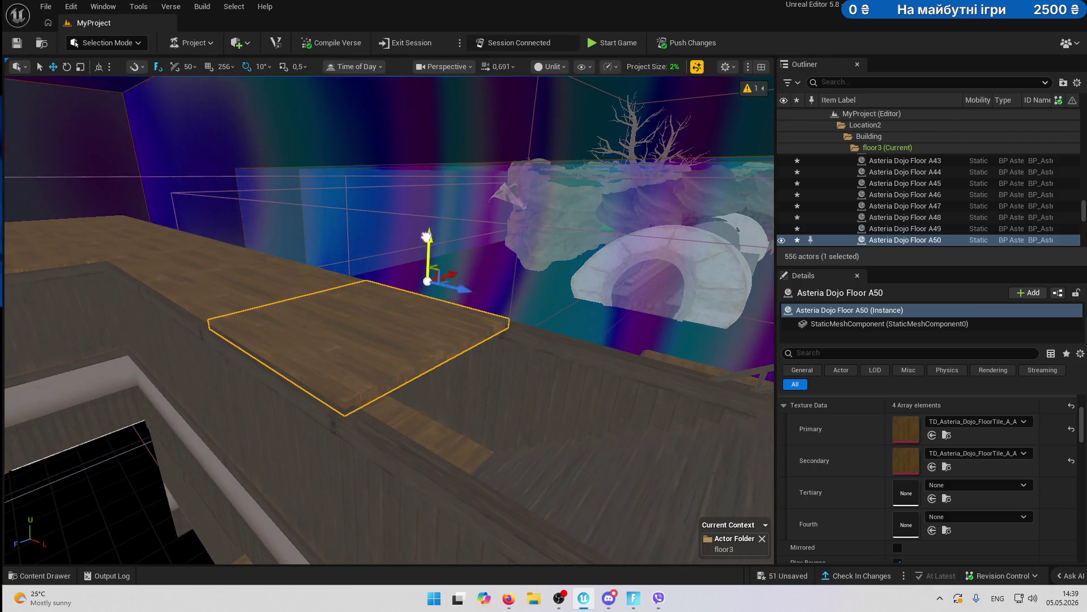
pyautogui.moveTo(426, 237); pyautogui.dragTo(423, 140)
# - Duplicate floor tile A50 and slide the copy sideways
pyautogui.click(301, 418)
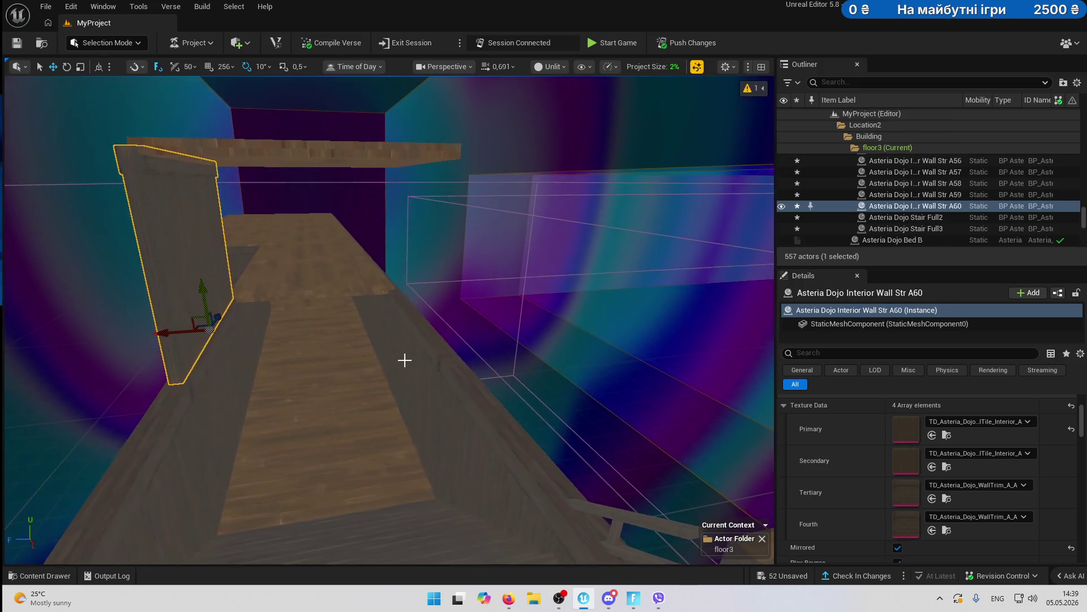
pyautogui.click(428, 353)
pyautogui.moveTo(415, 386); pyautogui.dragTo(351, 299)
pyautogui.moveTo(355, 378); pyautogui.dragTo(364, 442)
pyautogui.click(335, 264)
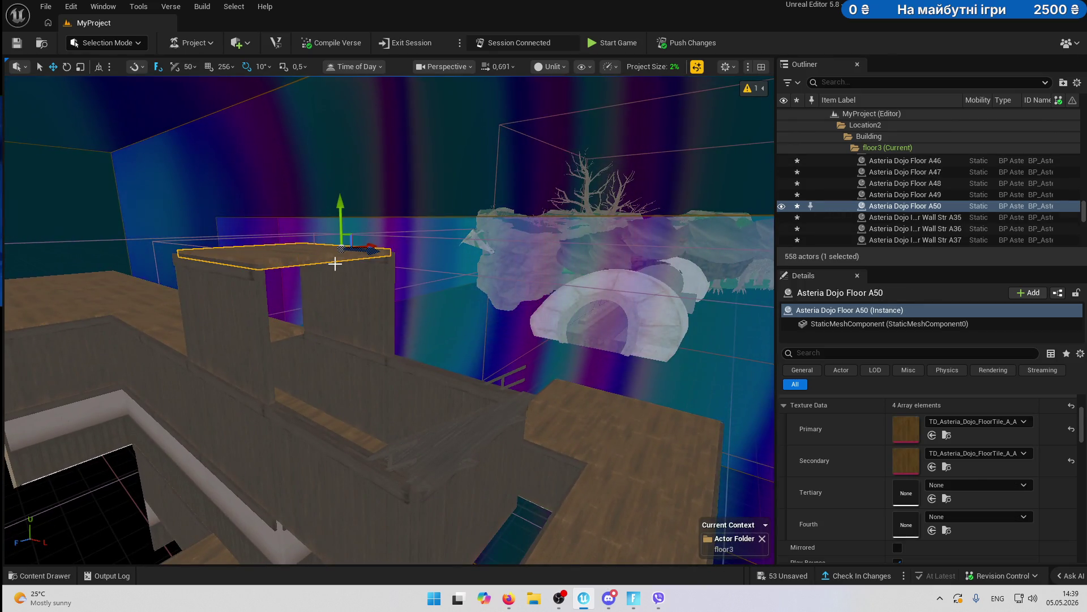
pyautogui.keyDown('alt'); pyautogui.moveTo(370, 250); pyautogui.dragTo(458, 263); pyautogui.keyUp('alt')
pyautogui.moveTo(348, 318)
pyautogui.mouseDown()
pyautogui.moveTo(244, 330)
pyautogui.moveTo(318, 391)
pyautogui.moveTo(384, 413)
pyautogui.mouseUp()
# - Duplicate interior wall A56 to the left and inspect wall A60
pyautogui.click(385, 414)
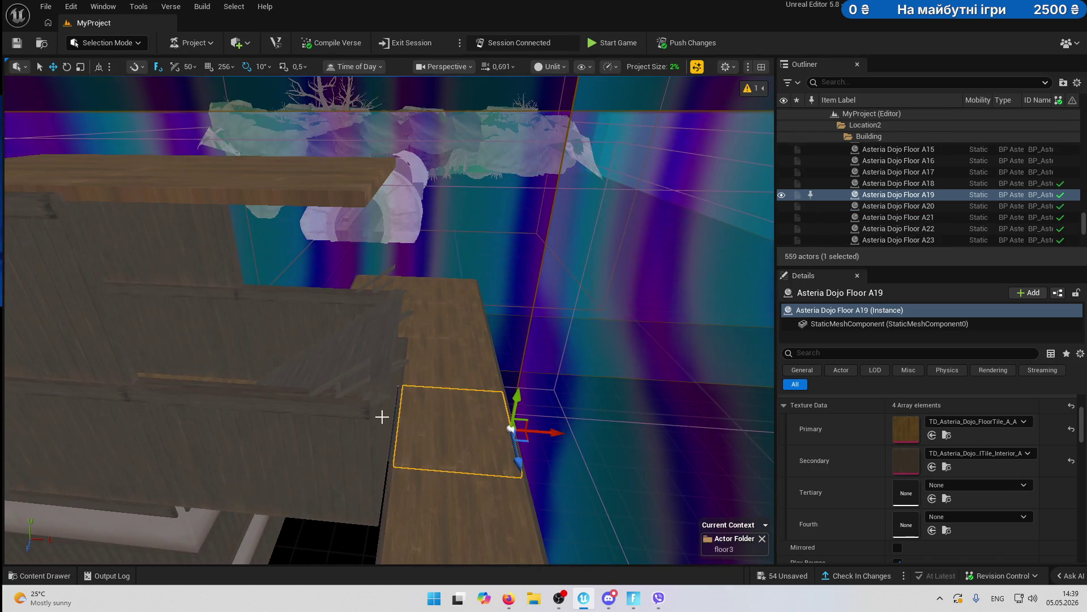
pyautogui.click(400, 421)
pyautogui.moveTo(422, 444)
pyautogui.keyDown('alt'); pyautogui.mouseDown()
pyautogui.moveTo(175, 418)
pyautogui.moveTo(218, 374)
pyautogui.moveTo(315, 339)
pyautogui.mouseUp(); pyautogui.keyUp('alt')
pyautogui.click(382, 313)
pyautogui.moveTo(490, 334)
pyautogui.mouseDown()
pyautogui.moveTo(431, 345)
pyautogui.moveTo(396, 337)
pyautogui.moveTo(524, 322)
pyautogui.mouseUp()
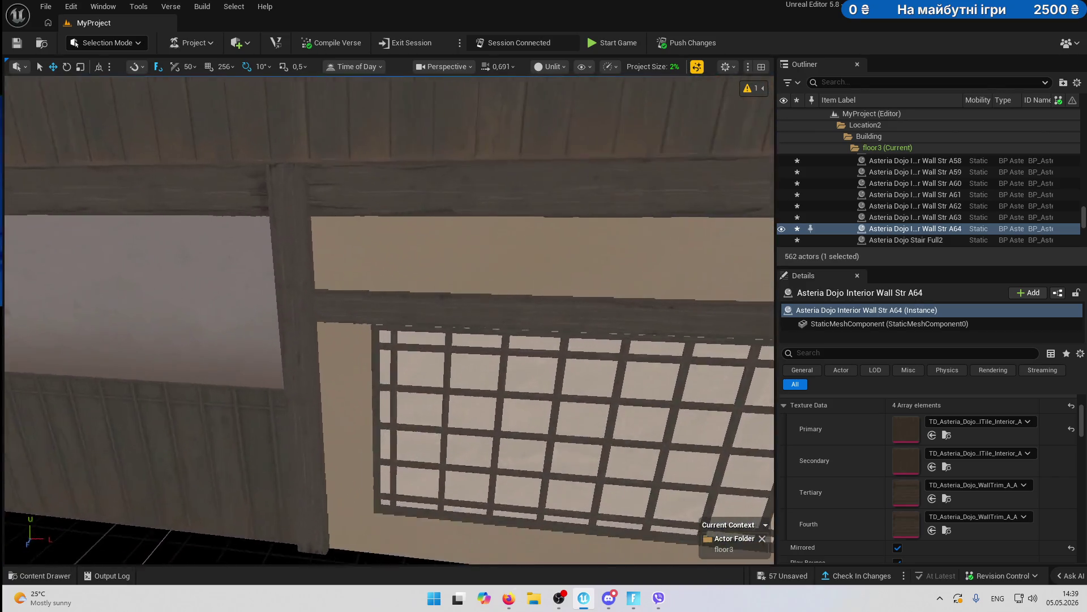
pyautogui.moveTo(389, 320); pyautogui.dragTo(389, 320)
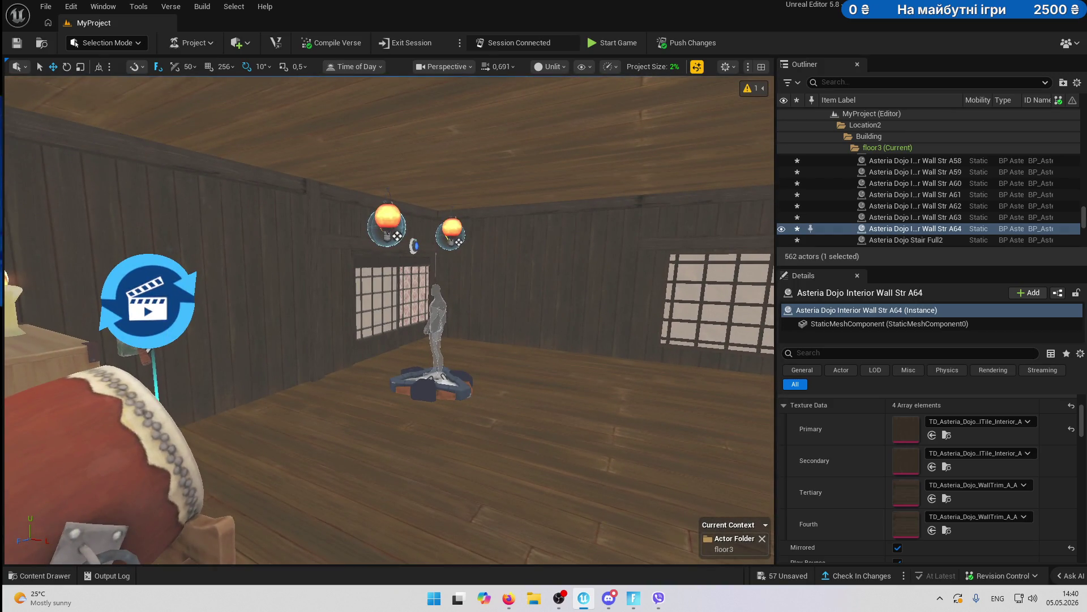
# - Select walls A30 and A31, Bed B2, floors A29/A30/A34 and ceilings A31/A32
pyautogui.click(298, 326)
pyautogui.moveTo(299, 326); pyautogui.dragTo(305, 327)
pyautogui.click(305, 327)
pyautogui.scroll(1, 304, 326)
pyautogui.moveTo(553, 251)
pyautogui.mouseDown()
pyautogui.moveTo(495, 323)
pyautogui.moveTo(444, 282)
pyautogui.moveTo(500, 258)
pyautogui.mouseUp()
pyautogui.click(542, 320)
pyautogui.keyDown('ctrl'); pyautogui.click(486, 277); pyautogui.keyUp('ctrl')
pyautogui.moveTo(254, 262); pyautogui.dragTo(229, 274)
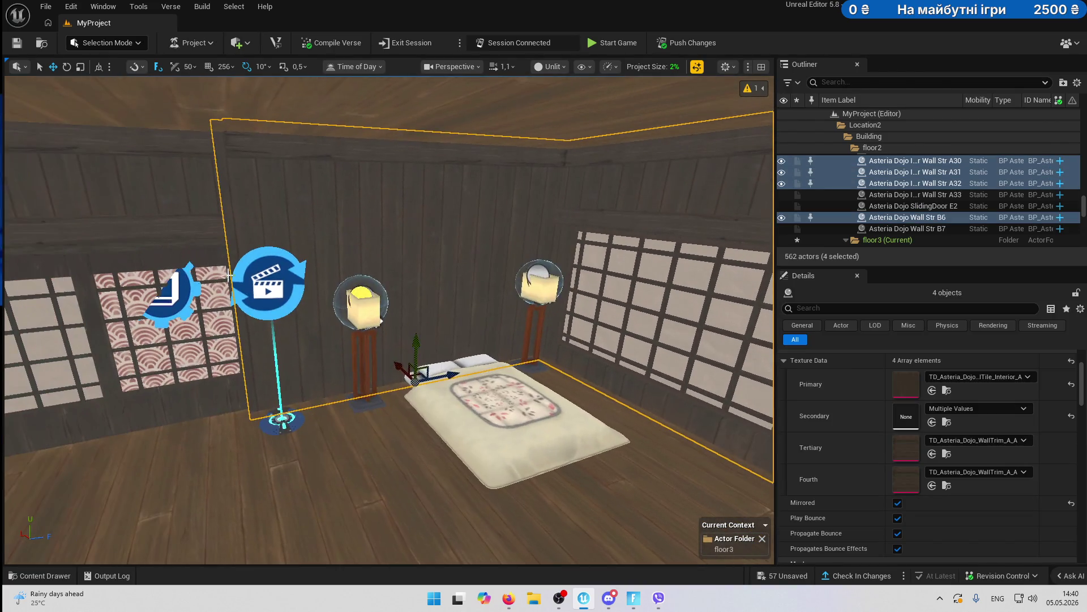
pyautogui.keyDown('ctrl'); pyautogui.click(485, 412); pyautogui.keyUp('ctrl')
pyautogui.moveTo(484, 411); pyautogui.dragTo(514, 332)
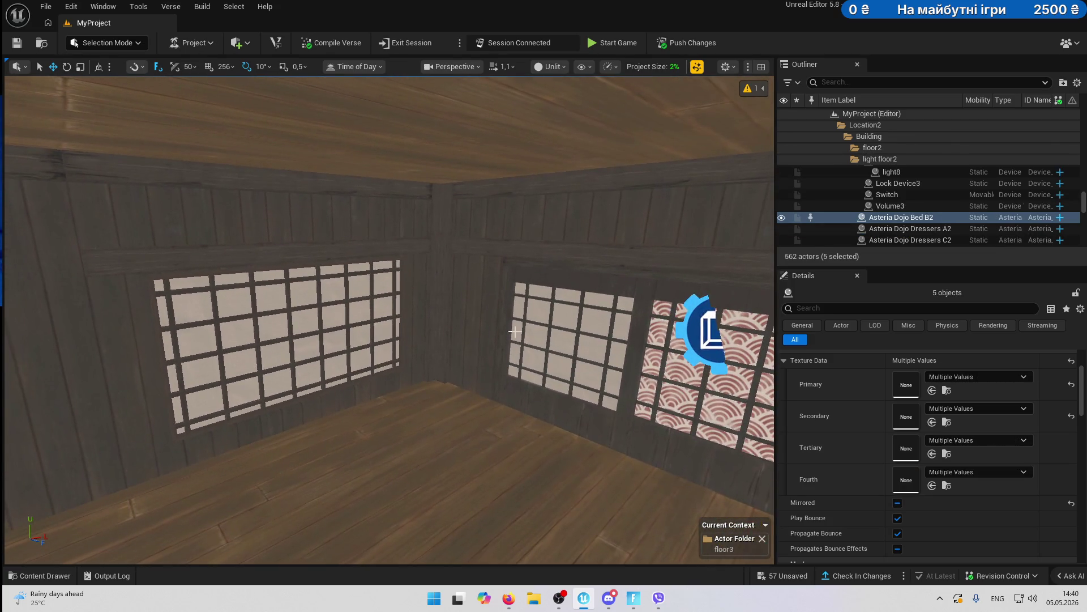
pyautogui.moveTo(584, 240)
pyautogui.mouseDown()
pyautogui.moveTo(510, 272)
pyautogui.moveTo(589, 276)
pyautogui.mouseUp()
pyautogui.keyDown('ctrl'); pyautogui.click(510, 272); pyautogui.keyUp('ctrl')
pyautogui.moveTo(424, 340)
pyautogui.mouseDown()
pyautogui.moveTo(423, 357)
pyautogui.moveTo(424, 339)
pyautogui.moveTo(367, 286)
pyautogui.mouseUp()
pyautogui.keyDown('ctrl'); pyautogui.click(422, 344); pyautogui.keyUp('ctrl')
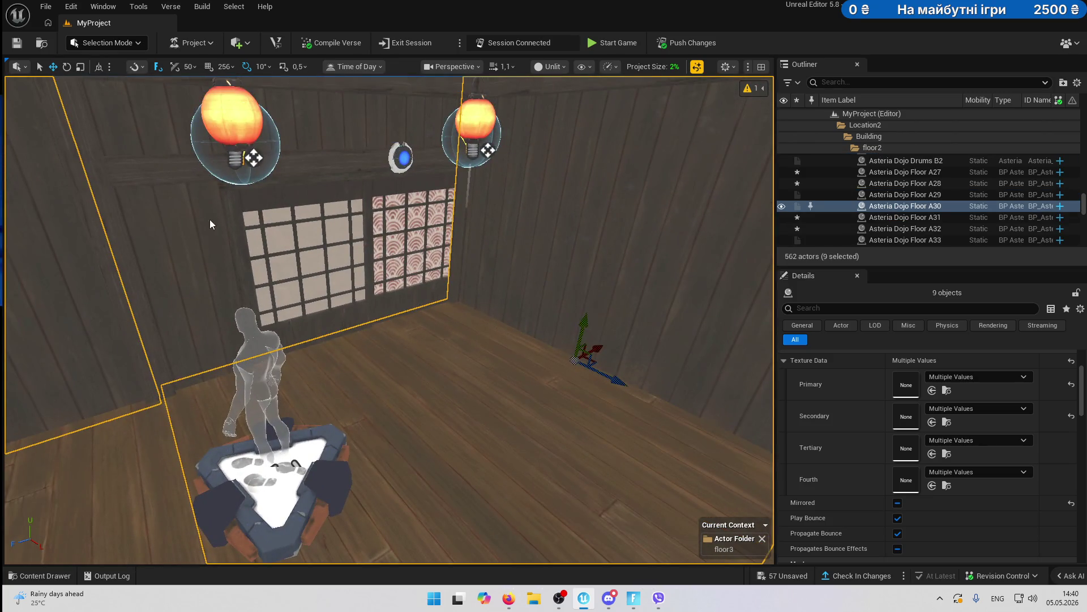
pyautogui.keyDown('ctrl'); pyautogui.click(210, 223); pyautogui.keyUp('ctrl')
pyautogui.moveTo(209, 224)
pyautogui.mouseDown()
pyautogui.moveTo(485, 408)
pyautogui.moveTo(229, 382)
pyautogui.moveTo(379, 459)
pyautogui.mouseUp()
pyautogui.keyDown('ctrl'); pyautogui.click(401, 410); pyautogui.keyUp('ctrl')
pyautogui.moveTo(401, 410)
pyautogui.mouseDown()
pyautogui.moveTo(449, 401)
pyautogui.moveTo(355, 334)
pyautogui.moveTo(663, 180)
pyautogui.moveTo(442, 317)
pyautogui.moveTo(456, 314)
pyautogui.moveTo(431, 363)
pyautogui.moveTo(453, 329)
pyautogui.moveTo(442, 362)
pyautogui.moveTo(436, 340)
pyautogui.moveTo(426, 370)
pyautogui.mouseUp()
pyautogui.keyDown('ctrl'); pyautogui.click(231, 315); pyautogui.keyUp('ctrl')
pyautogui.moveTo(232, 315); pyautogui.dragTo(223, 439)
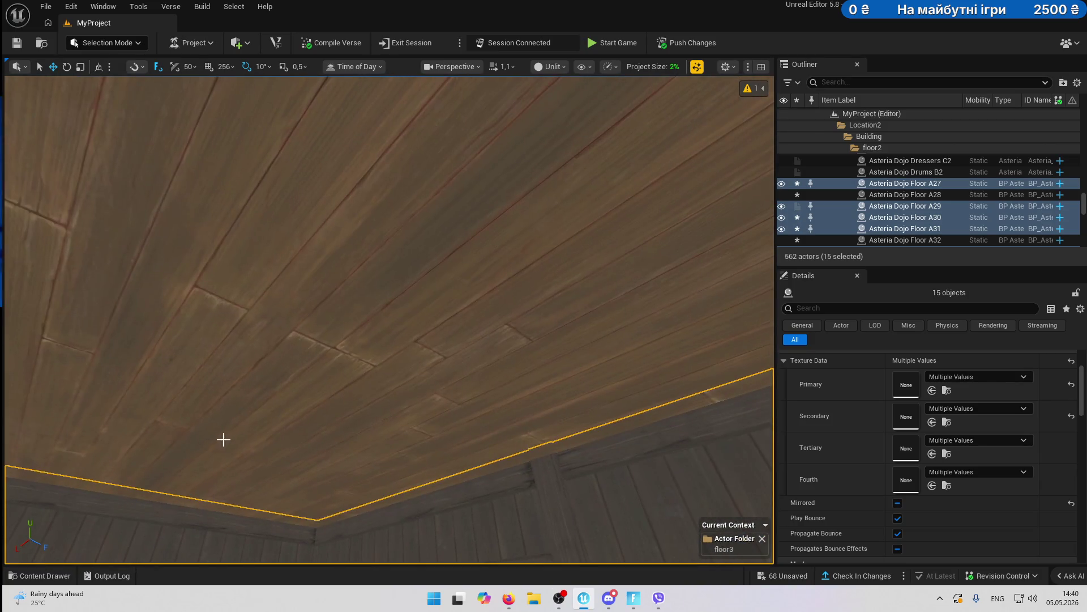
pyautogui.keyDown('ctrl'); pyautogui.click(631, 251); pyautogui.keyUp('ctrl')
pyautogui.moveTo(631, 251); pyautogui.dragTo(626, 362)
pyautogui.moveTo(350, 319)
pyautogui.mouseDown()
pyautogui.moveTo(334, 319)
pyautogui.moveTo(350, 318)
pyautogui.mouseUp()
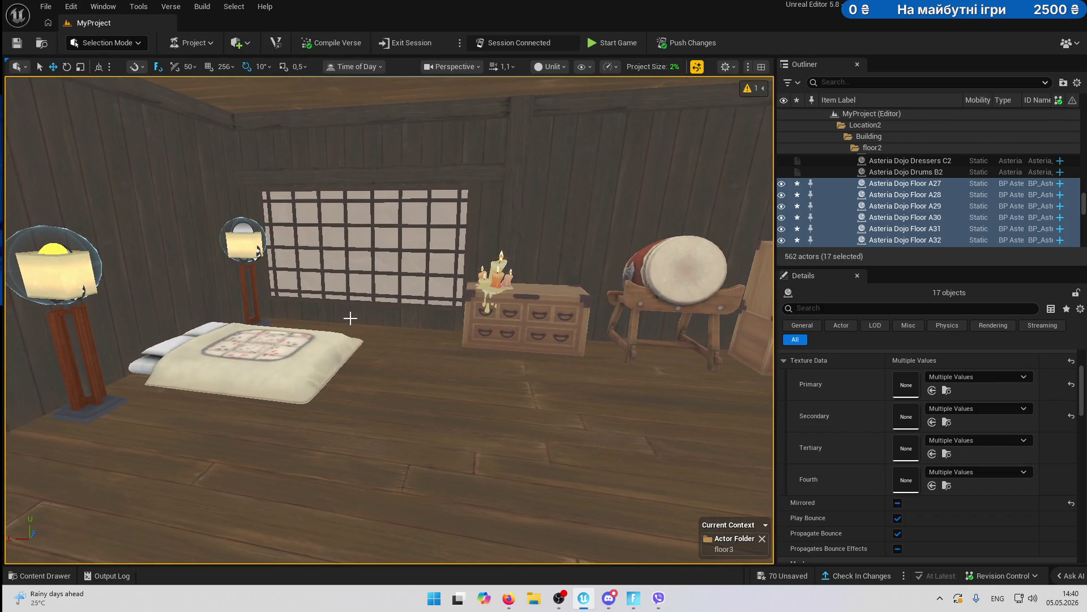
pyautogui.scroll(2, 913, 209)
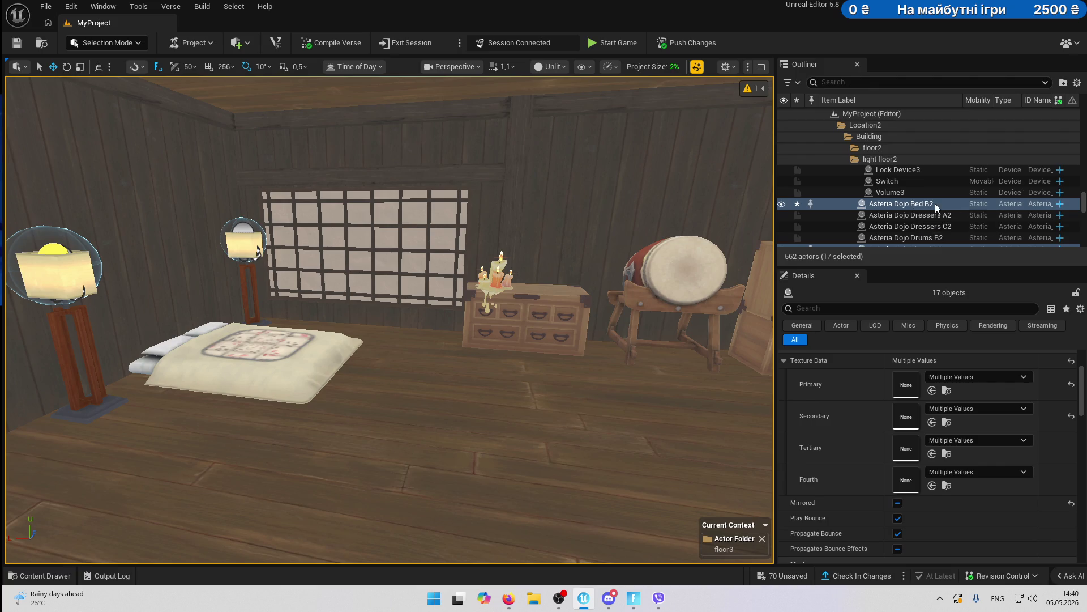
pyautogui.scroll(2, 935, 207)
pyautogui.scroll(-3, 936, 207)
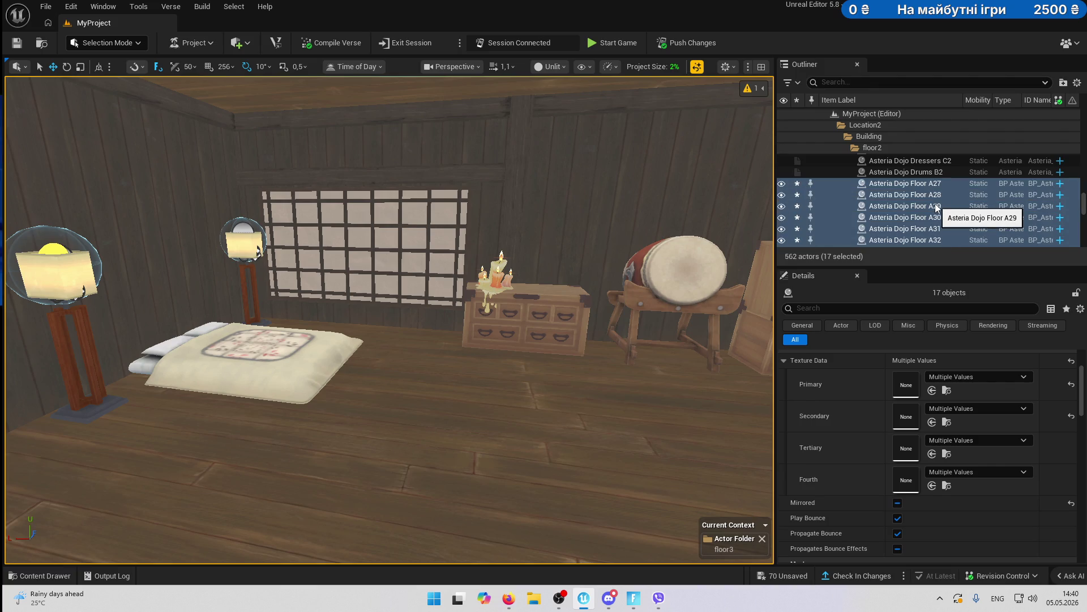
# - Restart the selection from floor A33, adding the candle dresser, drum, sliding door E2, and walls A33 and B7
pyautogui.click(507, 385)
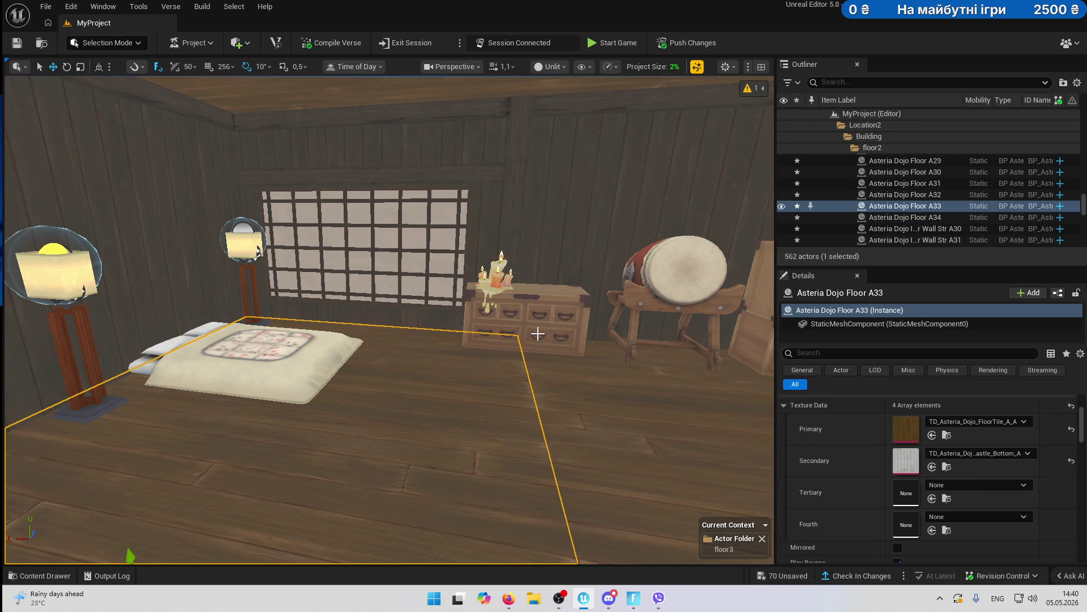
pyautogui.keyDown('ctrl'); pyautogui.click(572, 337); pyautogui.keyUp('ctrl')
pyautogui.keyDown('ctrl'); pyautogui.click(651, 318); pyautogui.keyUp('ctrl')
pyautogui.press('f')
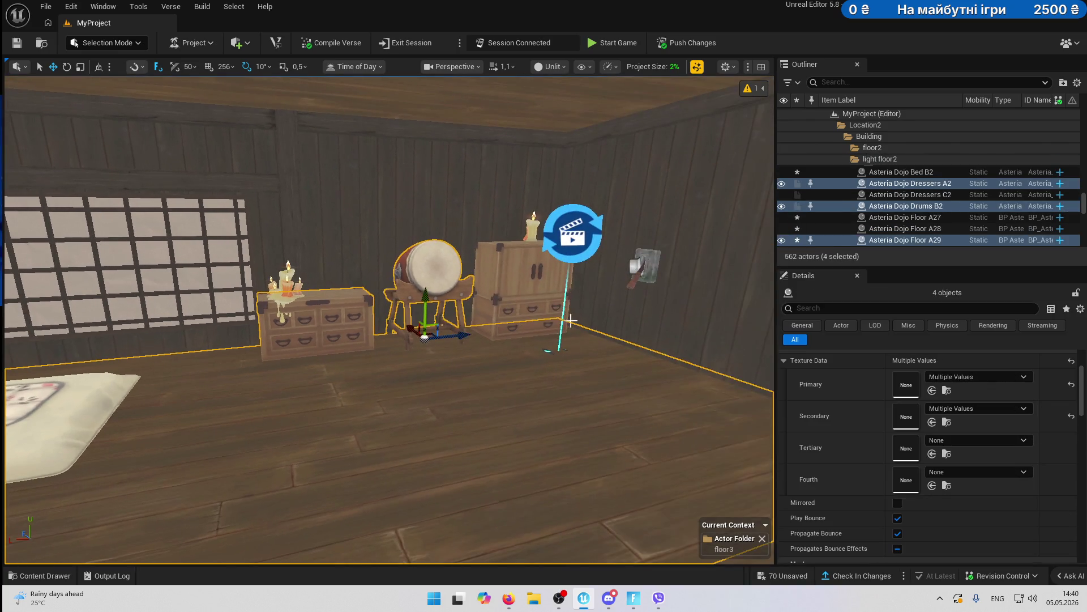
pyautogui.keyDown('ctrl'); pyautogui.click(644, 325); pyautogui.keyUp('ctrl')
pyautogui.press('f')
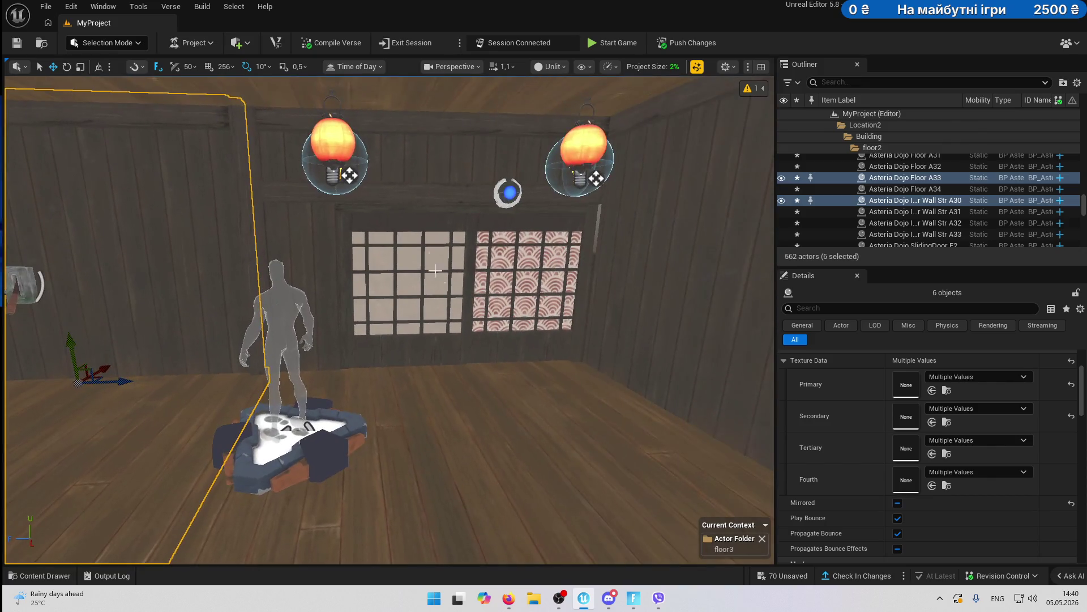
pyautogui.keyDown('ctrl'); pyautogui.click(479, 231); pyautogui.keyUp('ctrl')
pyautogui.keyDown('ctrl'); pyautogui.click(638, 289); pyautogui.keyUp('ctrl')
pyautogui.press('f')
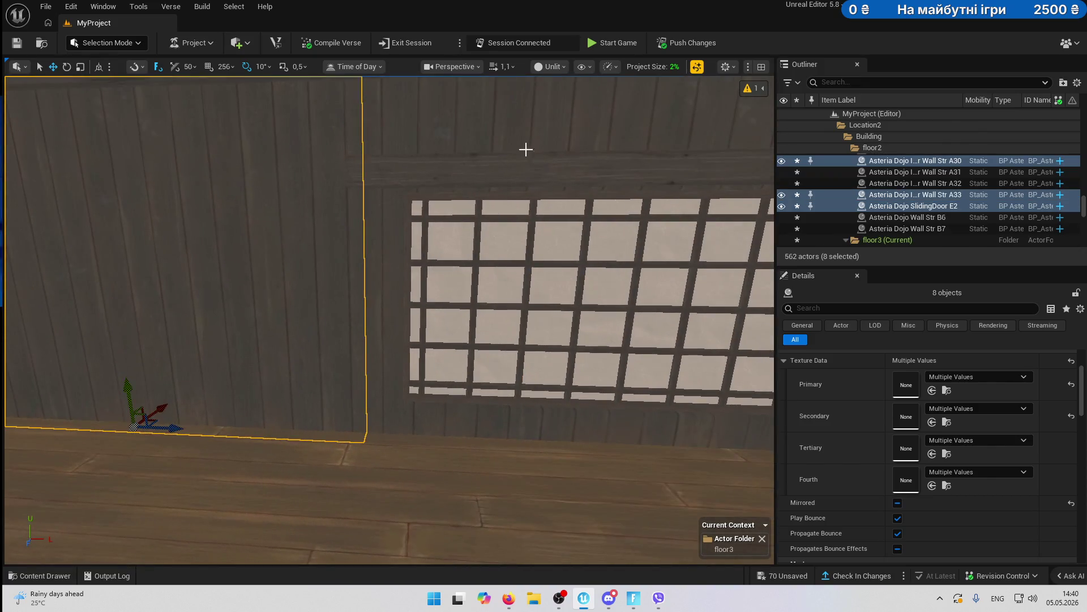
pyautogui.keyDown('ctrl'); pyautogui.click(354, 226); pyautogui.keyUp('ctrl')
pyautogui.press('f')
pyautogui.keyDown('ctrl'); pyautogui.click(368, 220); pyautogui.keyUp('ctrl')
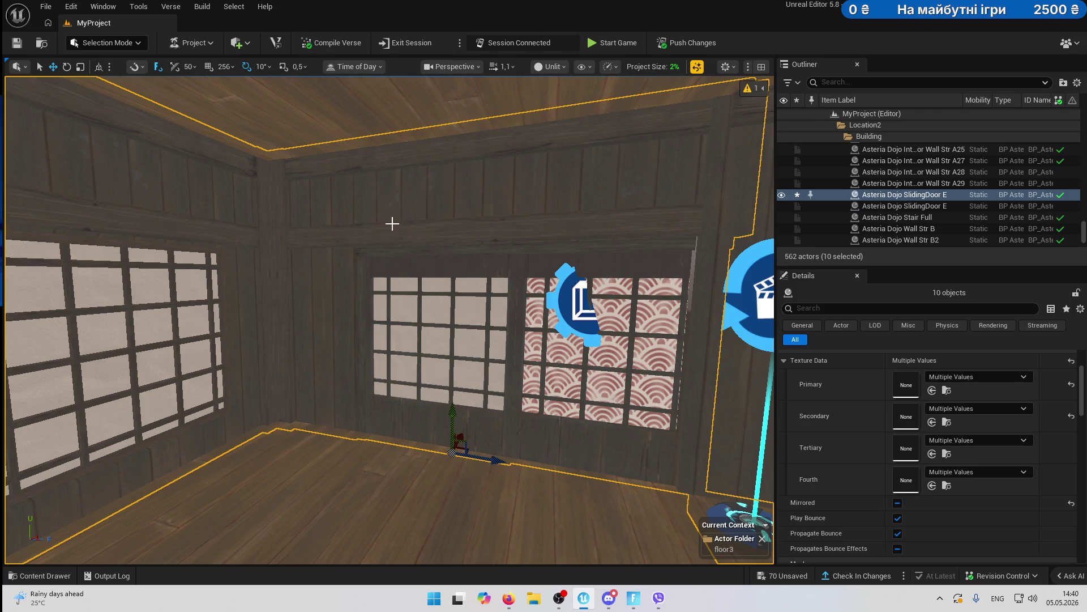
pyautogui.keyDown('ctrl'); pyautogui.click(379, 223); pyautogui.keyUp('ctrl')
pyautogui.press('f')
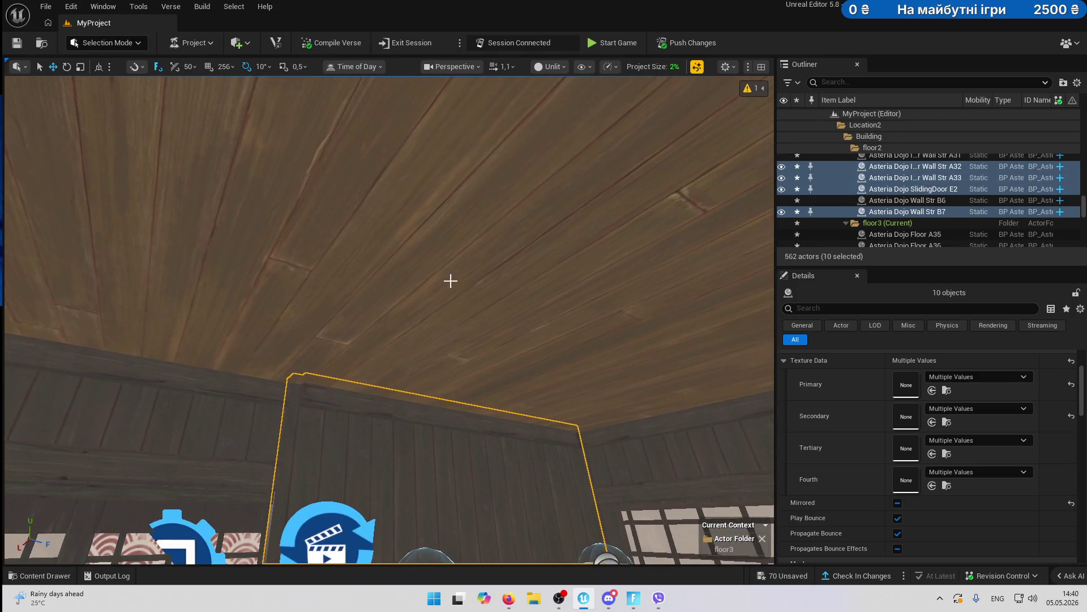
# - Add the ceiling pieces, back sliding door, remaining walls and floors A30/A34, undoing an accidental move
pyautogui.keyDown('ctrl'); pyautogui.click(449, 279); pyautogui.keyUp('ctrl')
pyautogui.press('f')
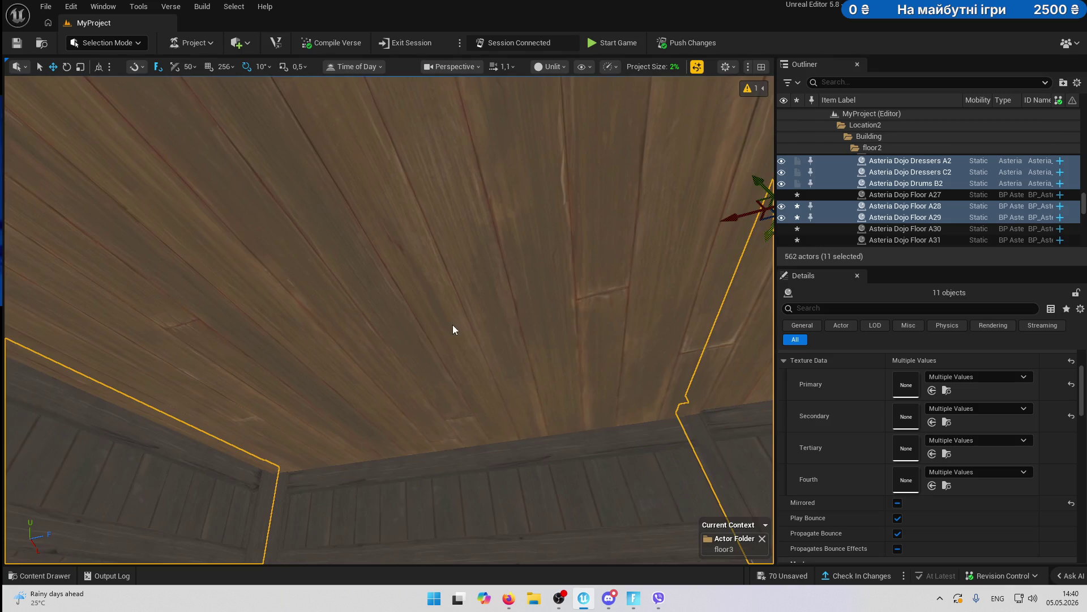
pyautogui.keyDown('ctrl'); pyautogui.click(453, 326); pyautogui.keyUp('ctrl')
pyautogui.press('f')
pyautogui.keyDown('ctrl'); pyautogui.click(455, 290); pyautogui.keyUp('ctrl')
pyautogui.press('f')
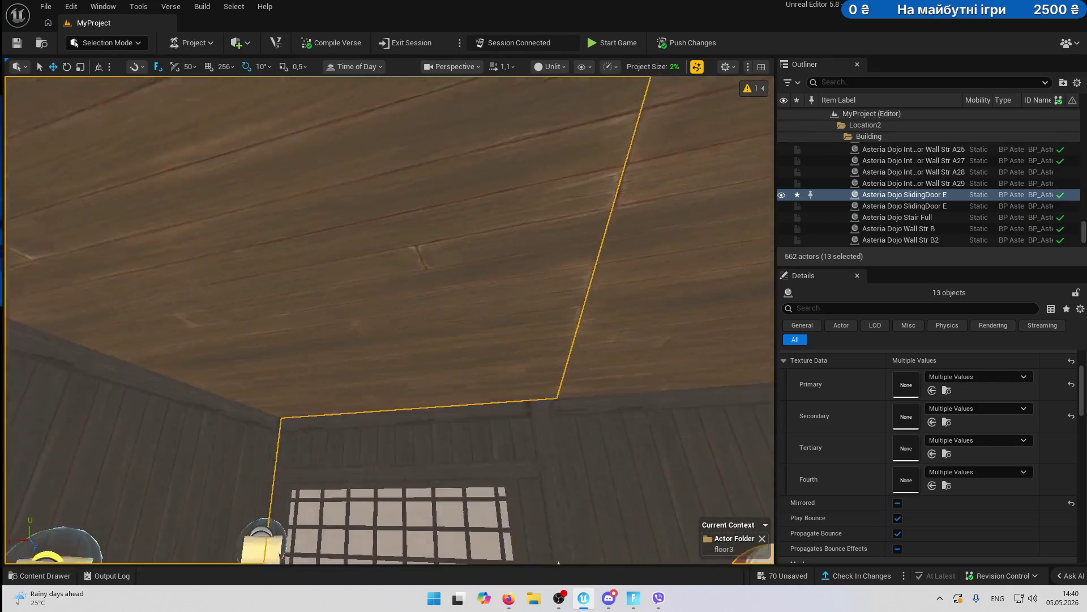
pyautogui.keyDown('ctrl'); pyautogui.click(419, 332); pyautogui.keyUp('ctrl')
pyautogui.keyDown('ctrl'); pyautogui.click(360, 426); pyautogui.keyUp('ctrl')
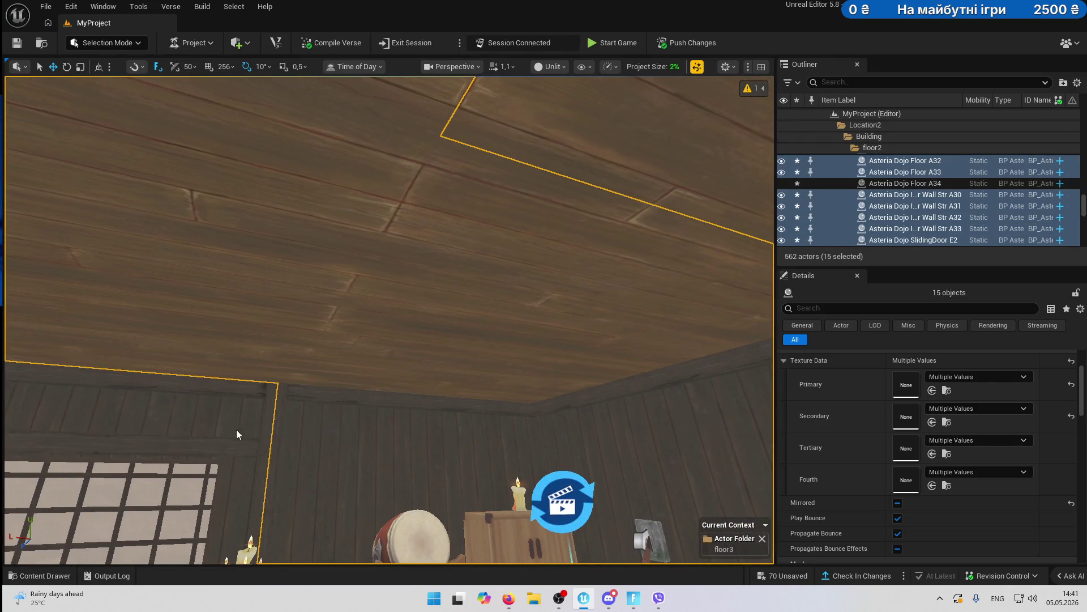
pyautogui.keyDown('ctrl'); pyautogui.click(237, 435); pyautogui.keyUp('ctrl')
pyautogui.press('f')
pyautogui.keyDown('ctrl'); pyautogui.click(359, 340); pyautogui.keyUp('ctrl')
pyautogui.press('f')
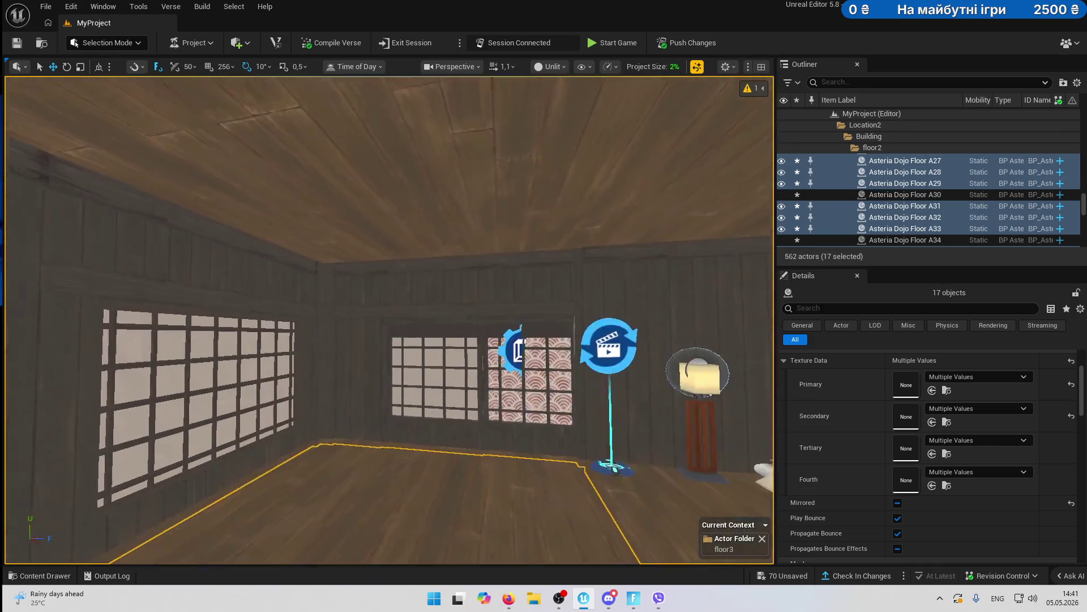
pyautogui.keyDown('ctrl'); pyautogui.click(364, 442); pyautogui.keyUp('ctrl')
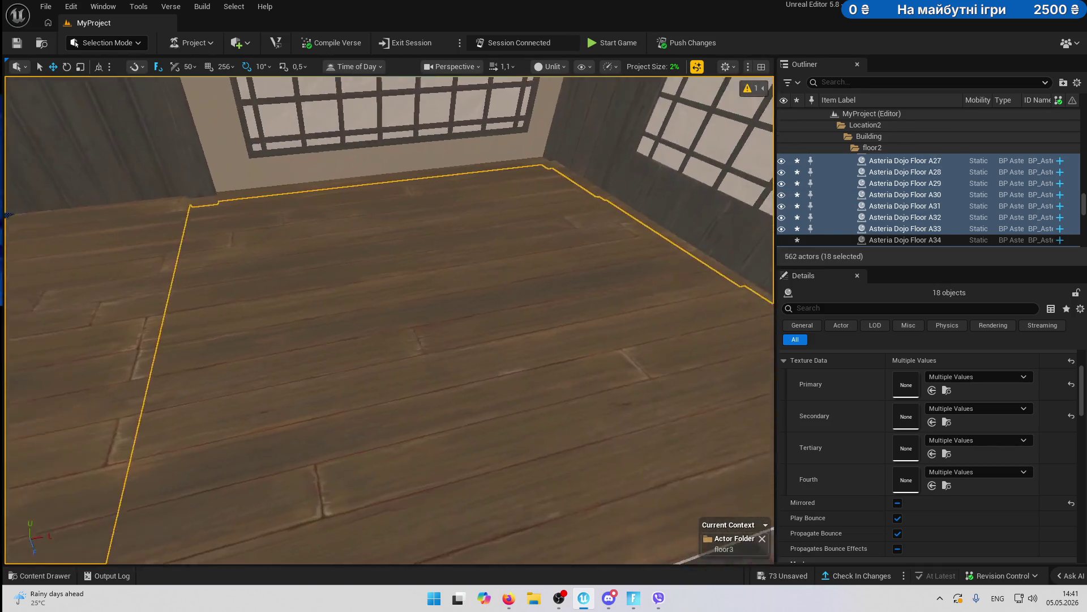
pyautogui.hotkey('ctrl', 'z')
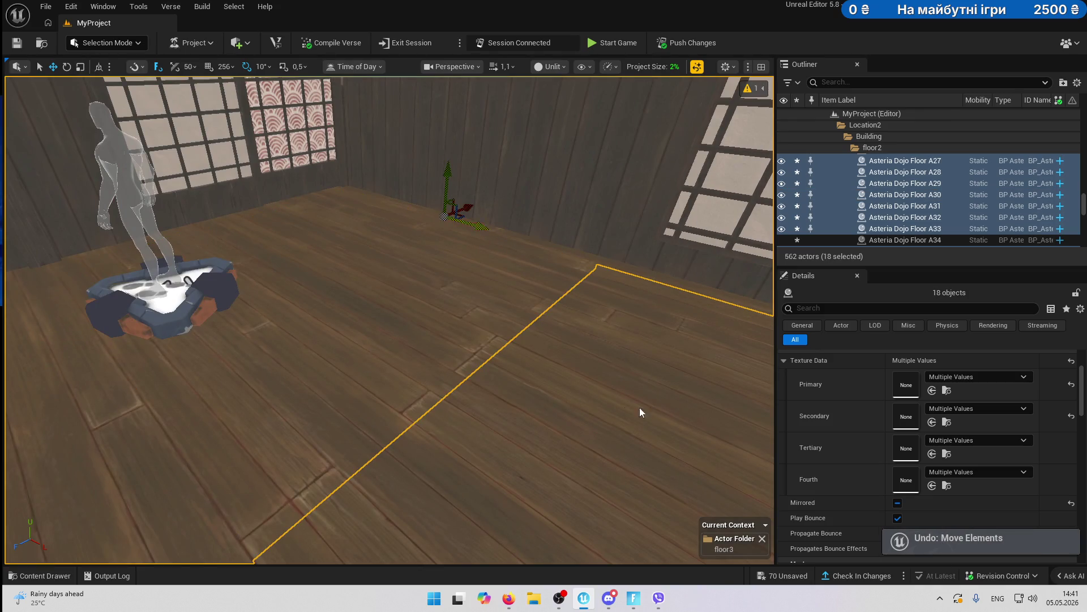
pyautogui.keyDown('ctrl'); pyautogui.click(640, 411); pyautogui.keyUp('ctrl')
pyautogui.press('f')
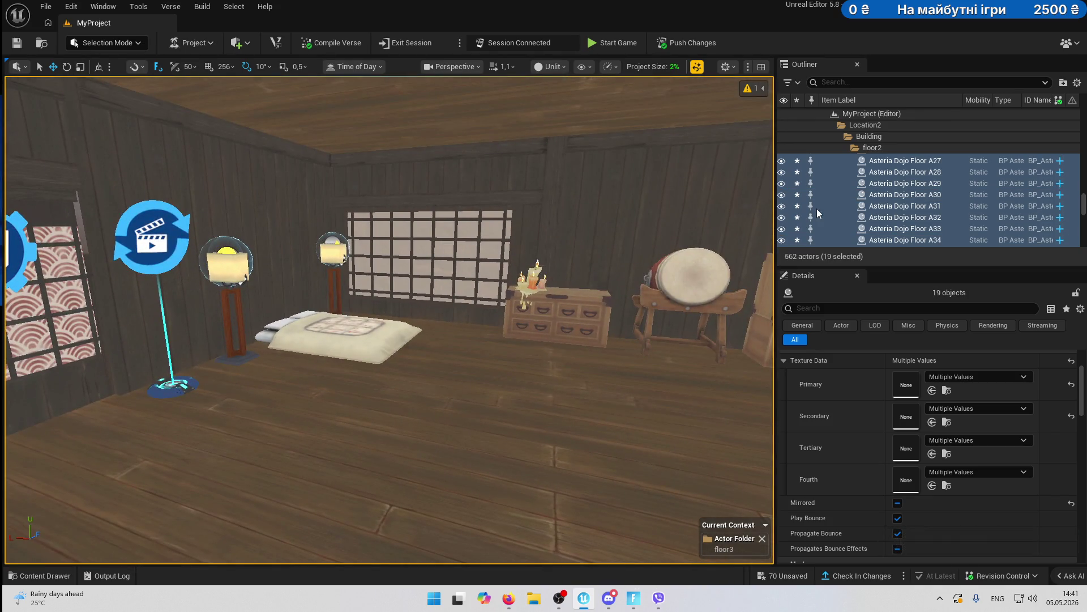
# - Attach the 19 selected room pieces to Asteria Dojo Bed B2 with no socket
pyautogui.scroll(3, 903, 223)
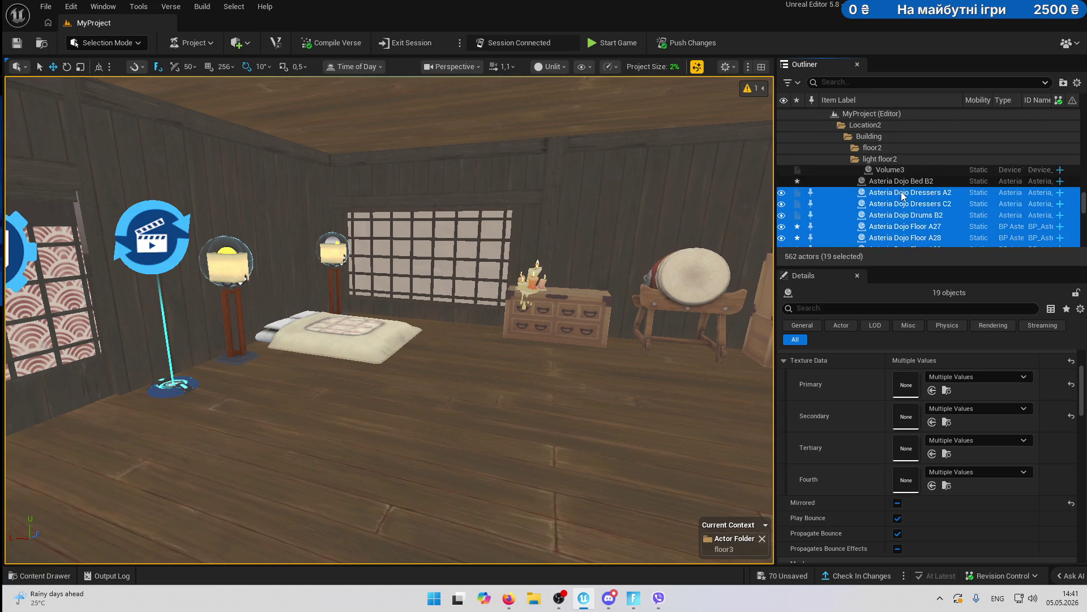
pyautogui.moveTo(905, 182); pyautogui.dragTo(905, 182)
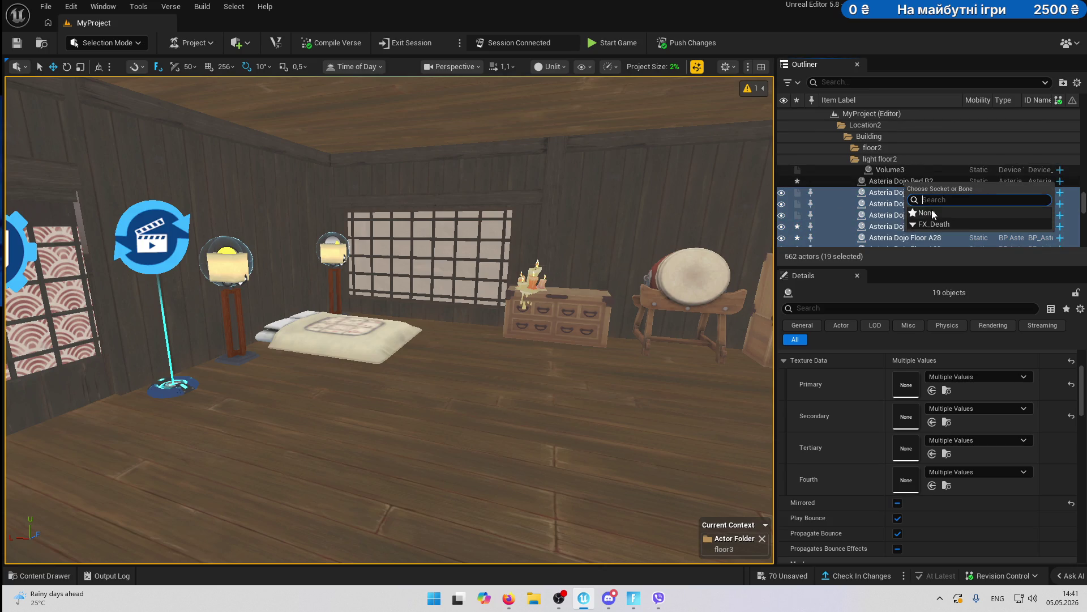
pyautogui.click(888, 213)
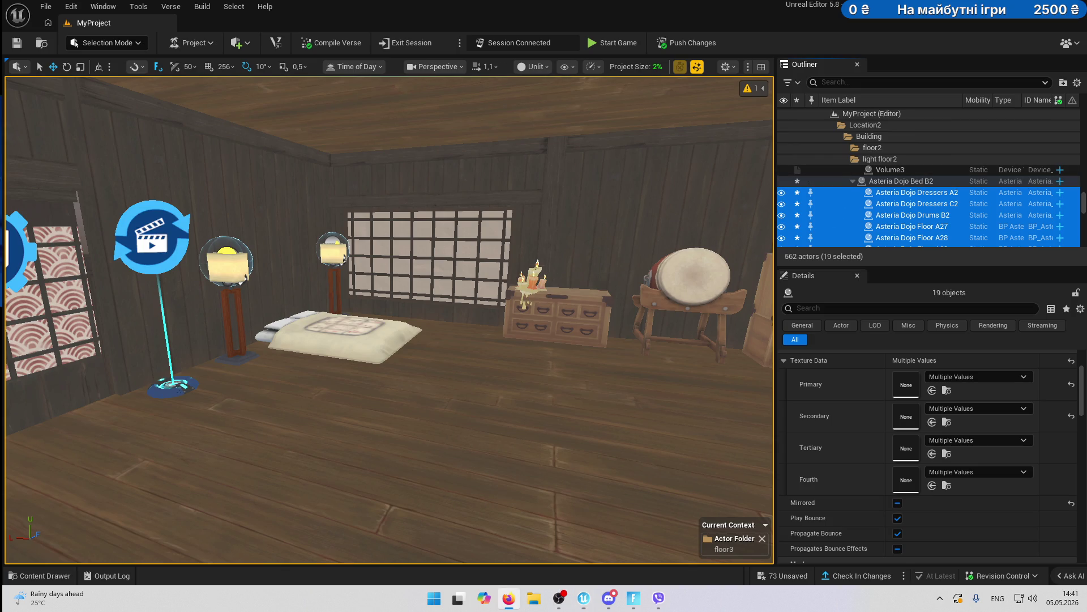
# - Copy the 20 second-floor room pieces and paste them into floor3
pyautogui.doubleClick(874, 181)
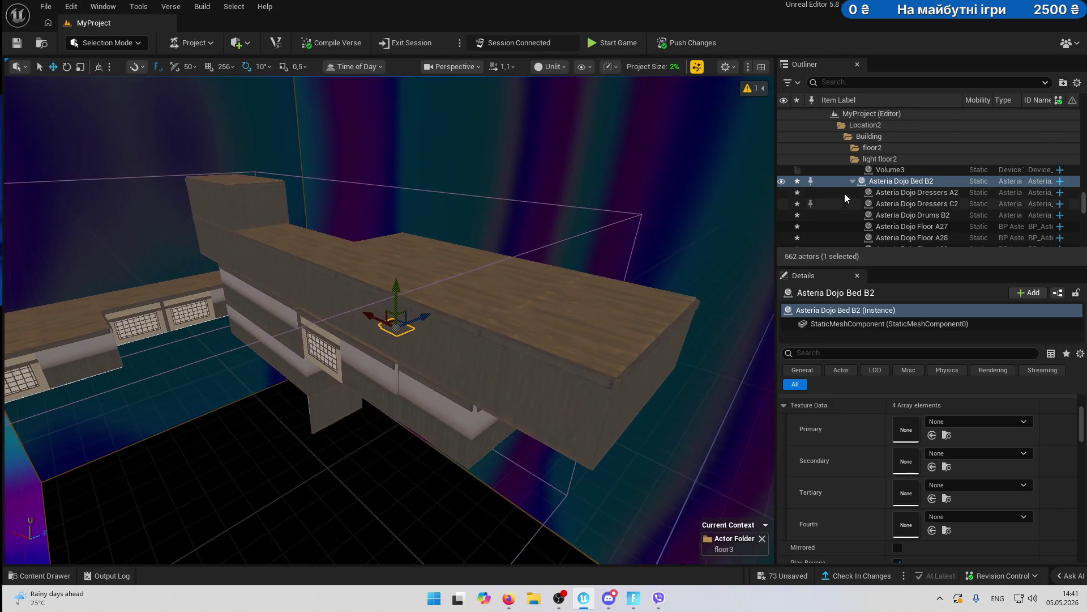
pyautogui.scroll(-10, 907, 210)
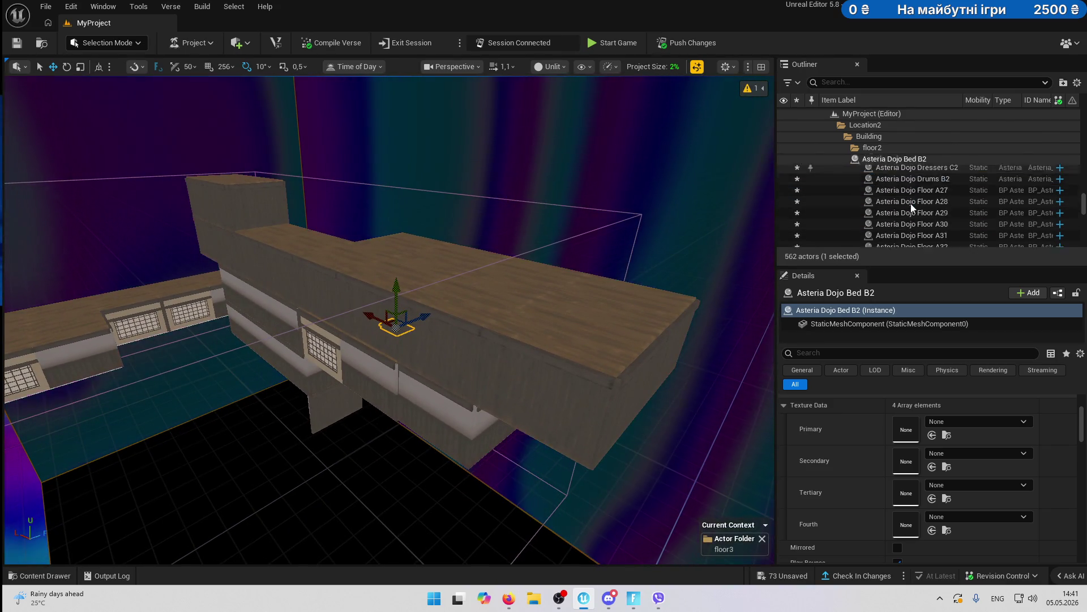
pyautogui.keyDown('shift'); pyautogui.click(919, 233); pyautogui.keyUp('shift')
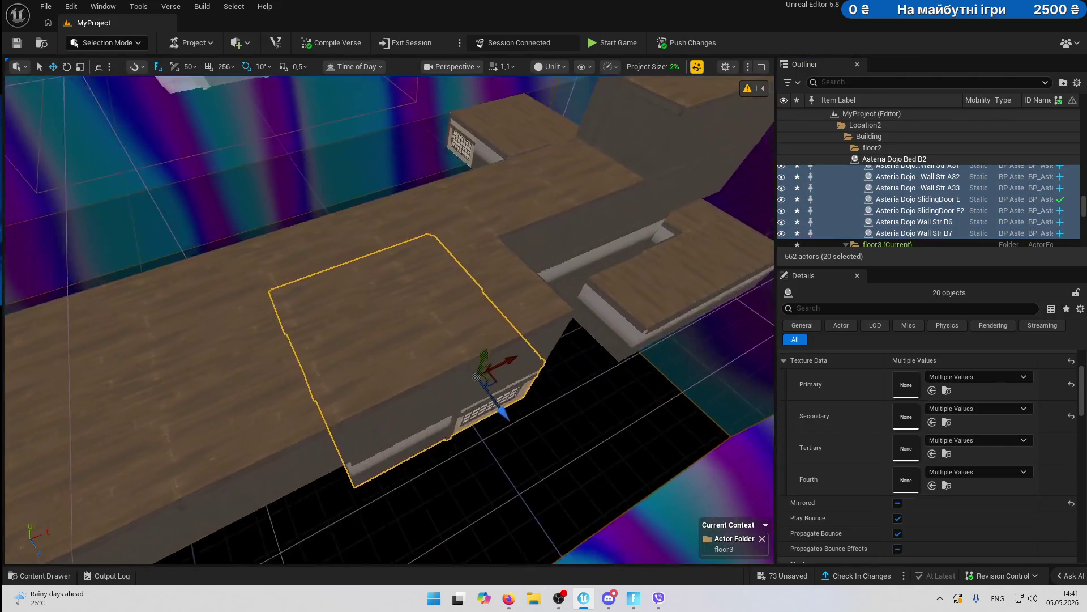
pyautogui.hotkey('ctrl', 'c')
pyautogui.hotkey('ctrl', 'v')
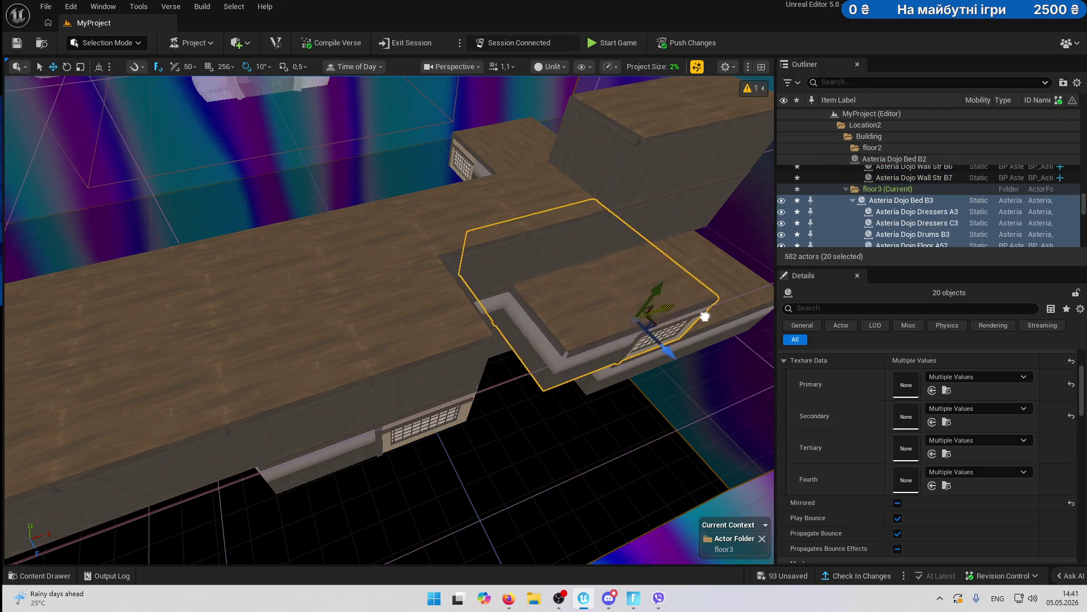
# - Lift the pasted room toward the third floor and rotate it to -100
pyautogui.press('f')
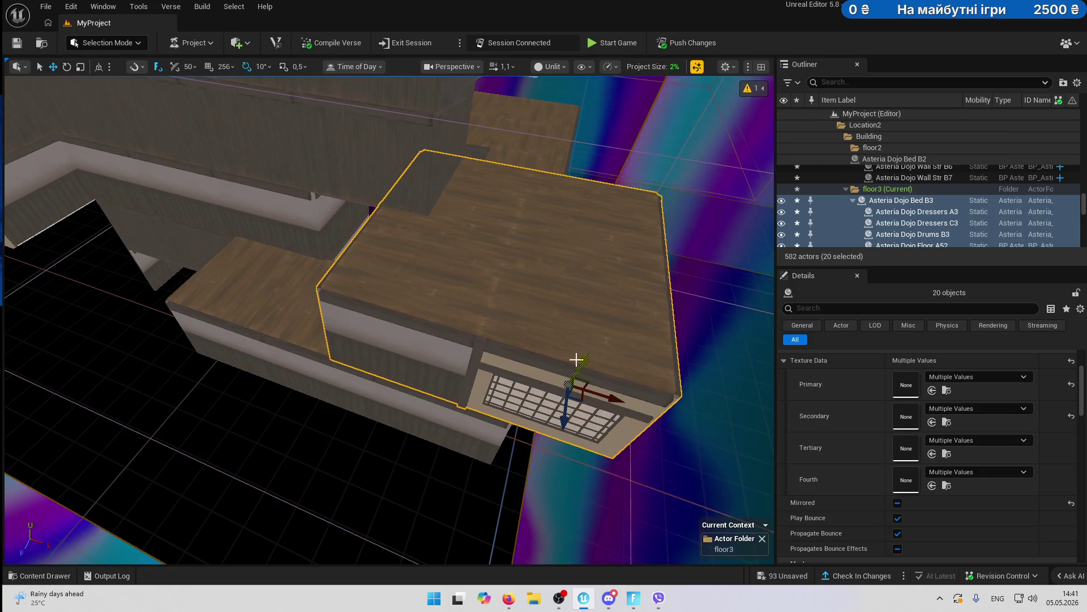
pyautogui.moveTo(576, 359); pyautogui.dragTo(646, 198)
pyautogui.moveTo(542, 282)
pyautogui.mouseDown()
pyautogui.moveTo(546, 265)
pyautogui.moveTo(509, 294)
pyautogui.moveTo(493, 284)
pyautogui.mouseUp()
pyautogui.moveTo(601, 286); pyautogui.dragTo(611, 284)
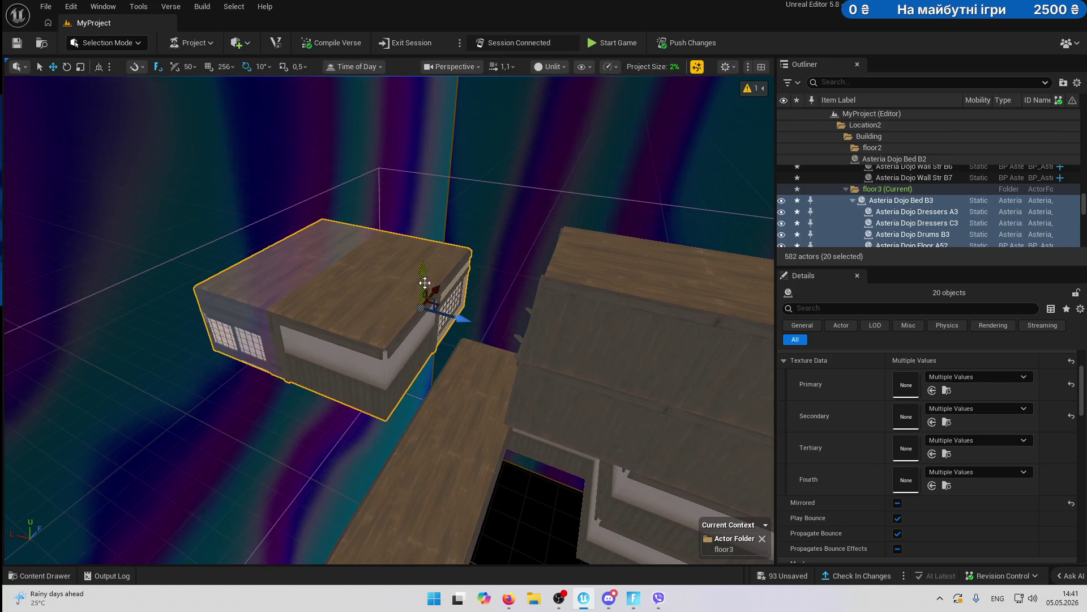
pyautogui.moveTo(428, 237)
pyautogui.mouseDown()
pyautogui.moveTo(408, 277)
pyautogui.moveTo(546, 323)
pyautogui.moveTo(425, 306)
pyautogui.moveTo(418, 384)
pyautogui.moveTo(577, 527)
pyautogui.moveTo(555, 333)
pyautogui.mouseUp()
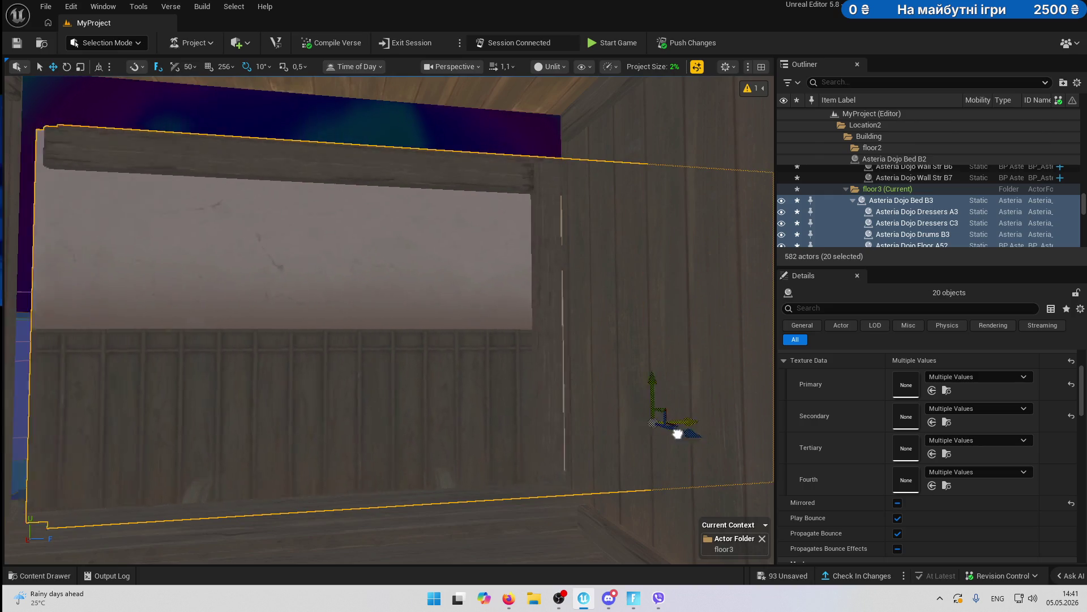
# - Slide the pasted room left and toward the camera until it meets the building's upper side
pyautogui.moveTo(560, 437)
pyautogui.mouseDown()
pyautogui.moveTo(369, 444)
pyautogui.moveTo(430, 450)
pyautogui.moveTo(453, 419)
pyautogui.moveTo(419, 385)
pyautogui.moveTo(509, 351)
pyautogui.mouseUp()
pyautogui.press('w')
pyautogui.scroll(-3, 286, 442)
pyautogui.scroll(5, 565, 340)
pyautogui.press('f')
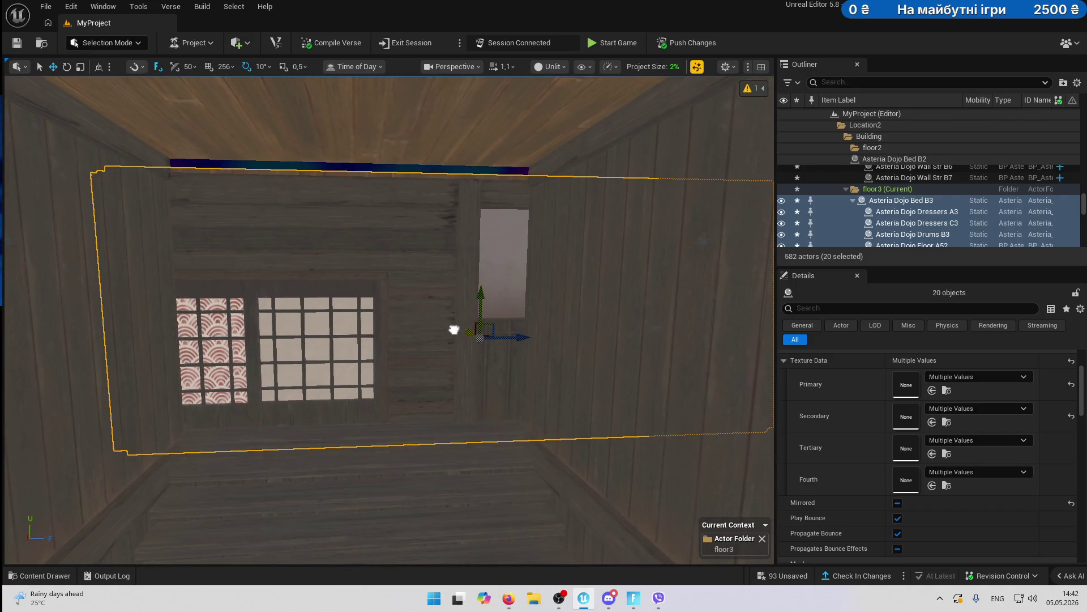
pyautogui.moveTo(457, 335)
pyautogui.mouseDown()
pyautogui.moveTo(478, 308)
pyautogui.moveTo(538, 306)
pyautogui.mouseUp()
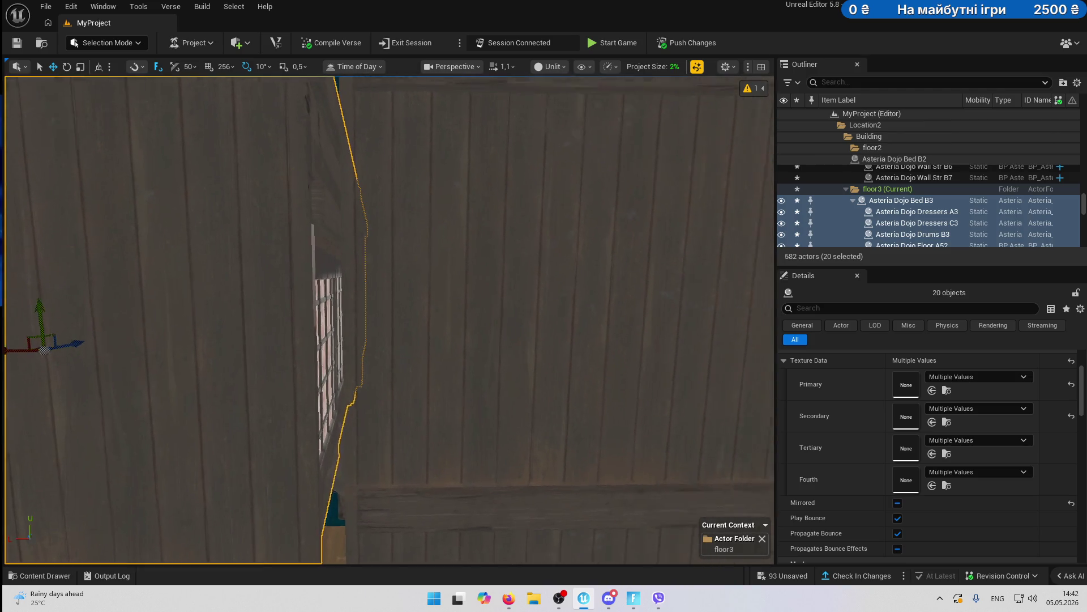
pyautogui.scroll(-1, 390, 320)
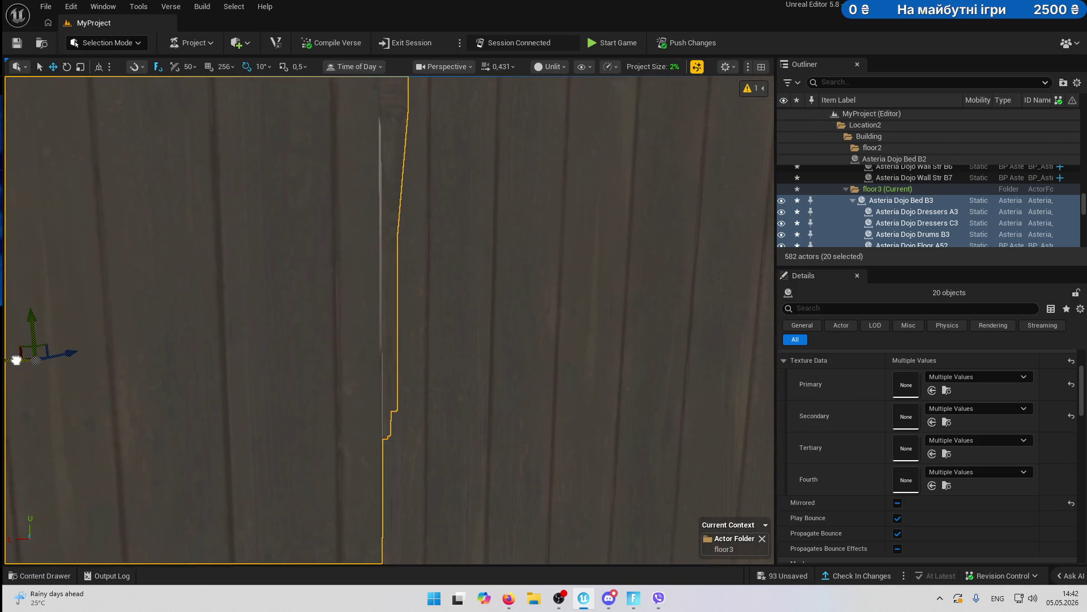
pyautogui.moveTo(19, 359)
pyautogui.mouseDown()
pyautogui.moveTo(692, 405)
pyautogui.moveTo(47, 357)
pyautogui.mouseUp()
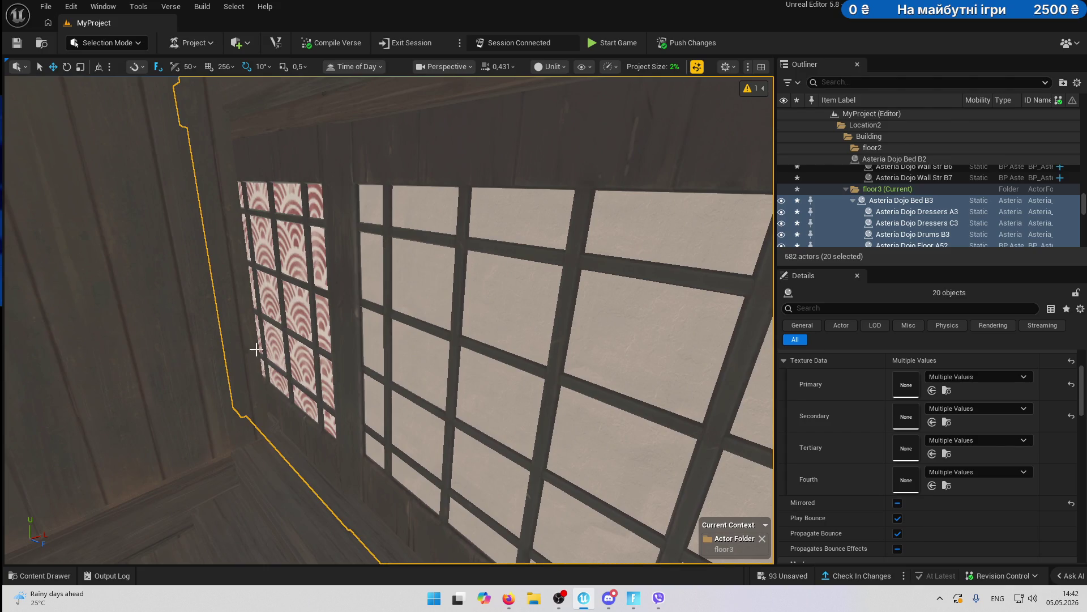
pyautogui.moveTo(300, 369)
pyautogui.mouseDown()
pyautogui.moveTo(437, 467)
pyautogui.moveTo(36, 328)
pyautogui.moveTo(80, 337)
pyautogui.mouseUp()
pyautogui.moveTo(563, 305); pyautogui.dragTo(563, 305)
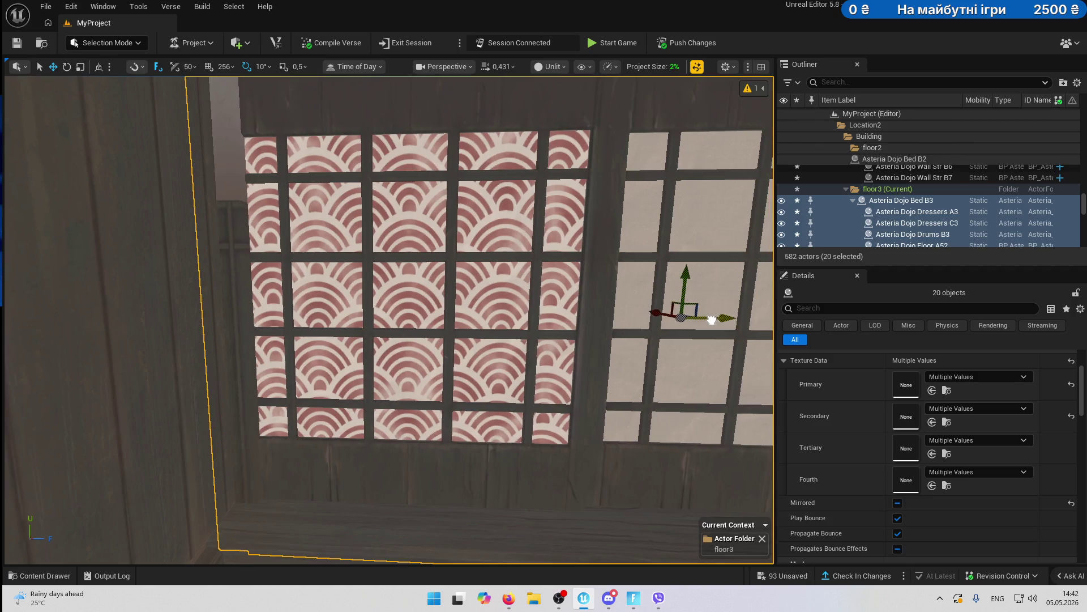
pyautogui.moveTo(705, 322); pyautogui.dragTo(705, 322)
pyautogui.moveTo(382, 281); pyautogui.dragTo(383, 282)
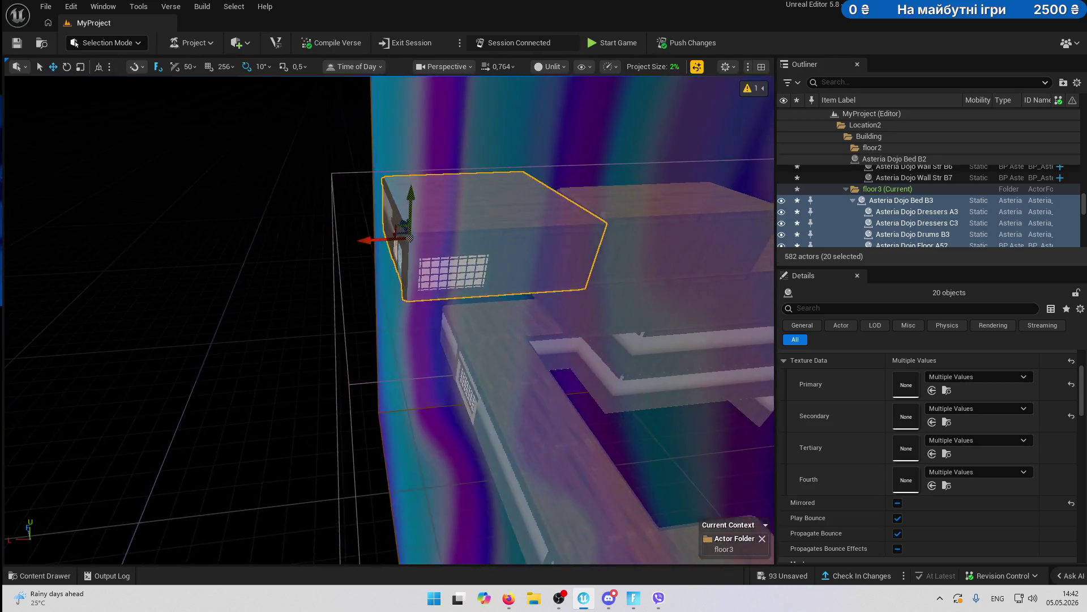
# - Fly the camera into the copied third-floor room to inspect its futon, dresser, drum and lattice windows
pyautogui.click(356, 276)
pyautogui.moveTo(303, 287); pyautogui.dragTo(304, 286)
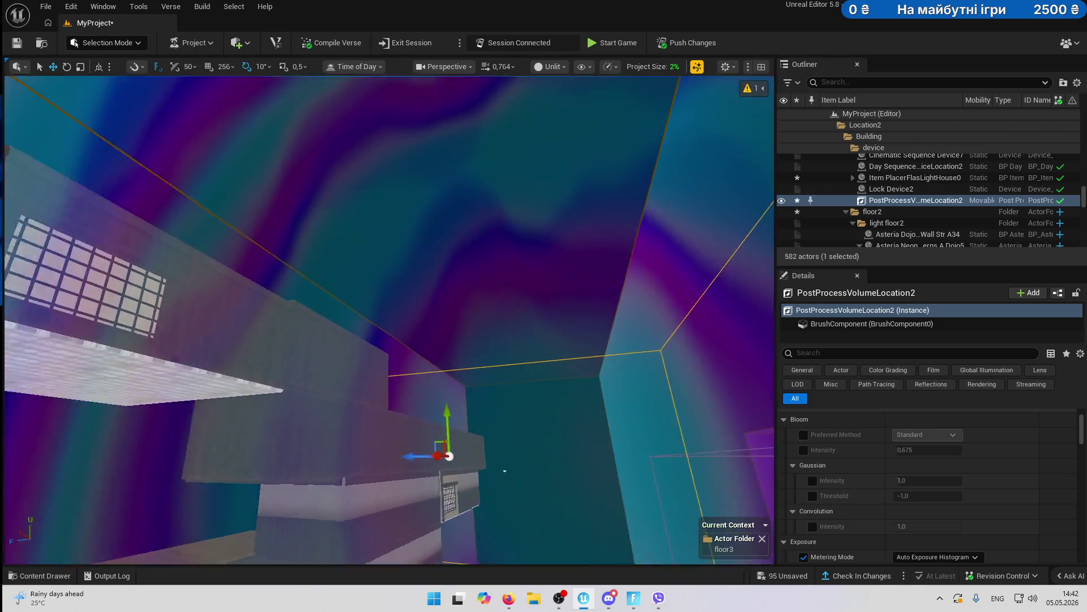
pyautogui.press('w')
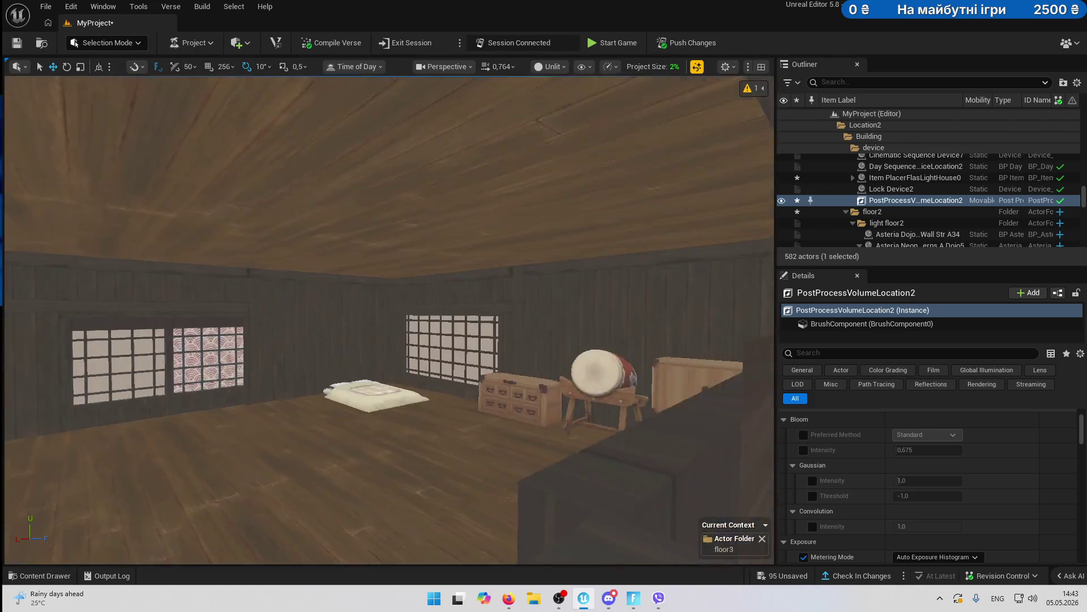
pyautogui.press('w')
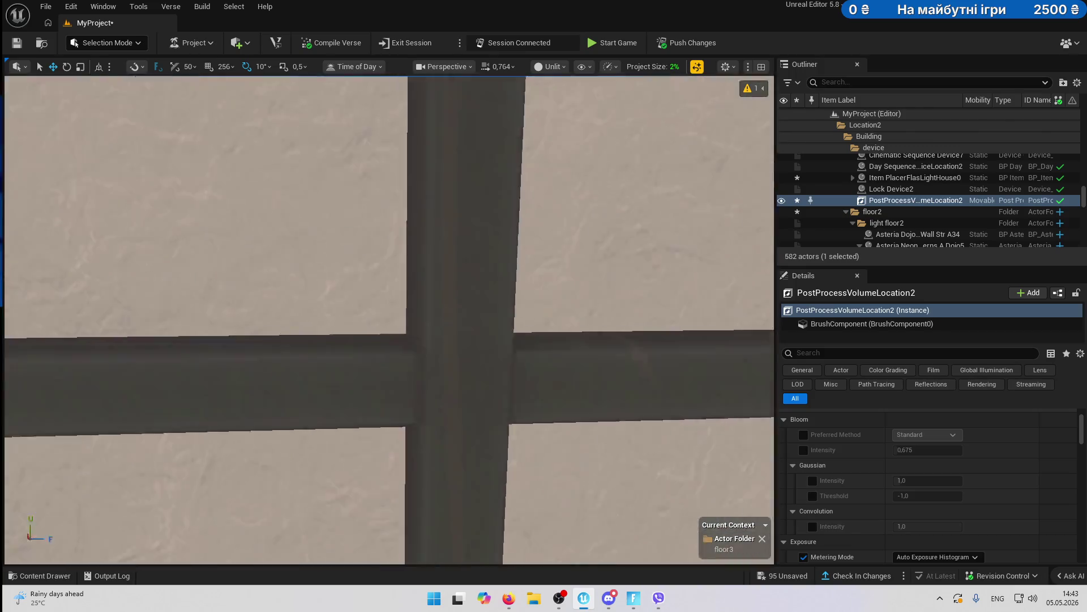
pyautogui.press('s')
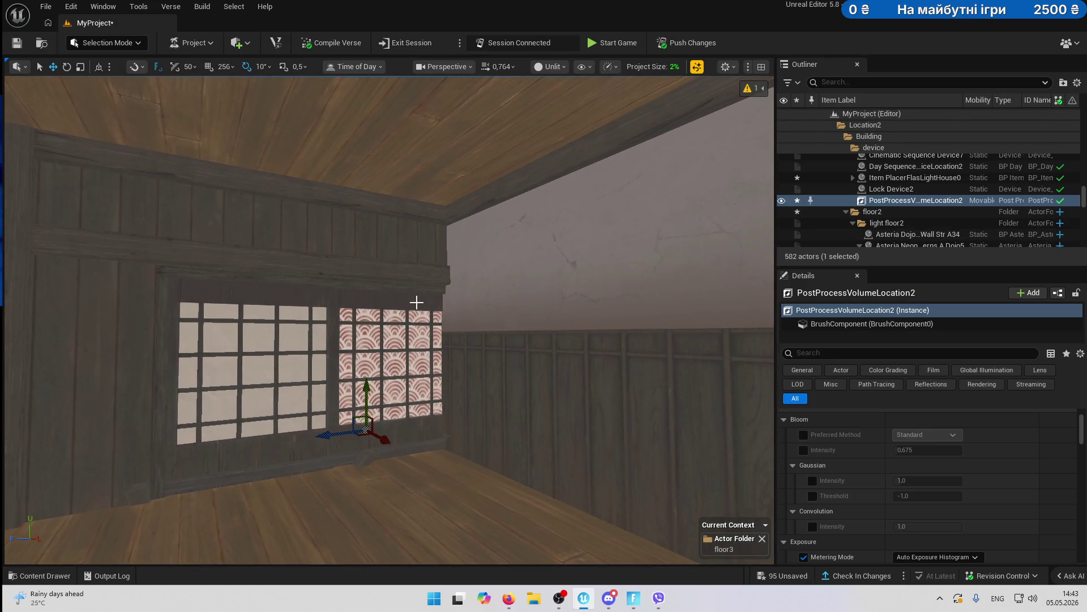
# - Select the plain interior wall Wall Str A65 beside the window wall
pyautogui.click(419, 304)
pyautogui.doubleClick(890, 160)
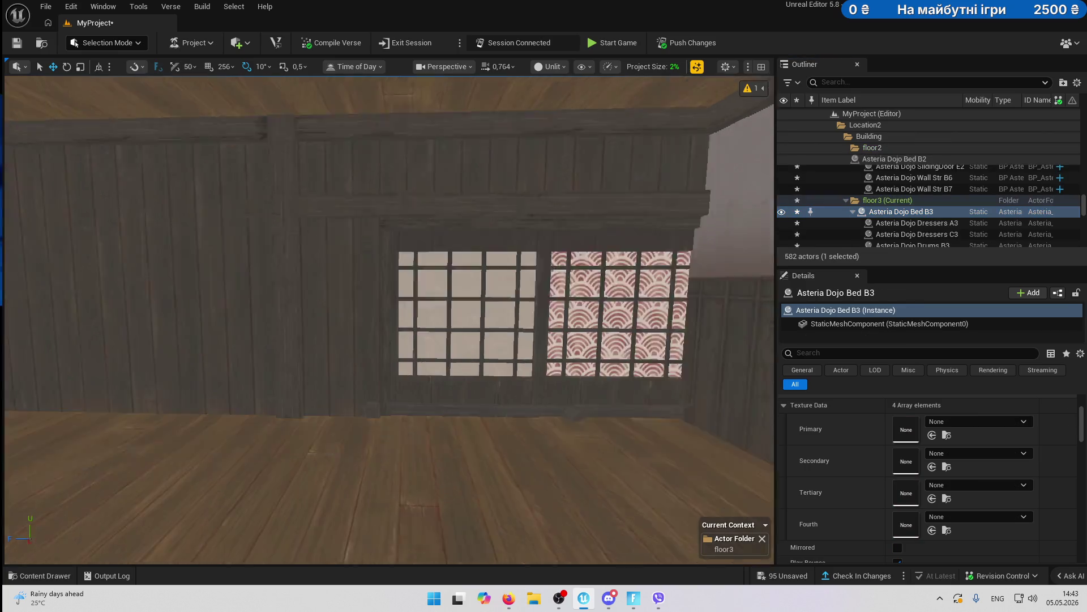
pyautogui.click(312, 322)
pyautogui.scroll(-3, 312, 323)
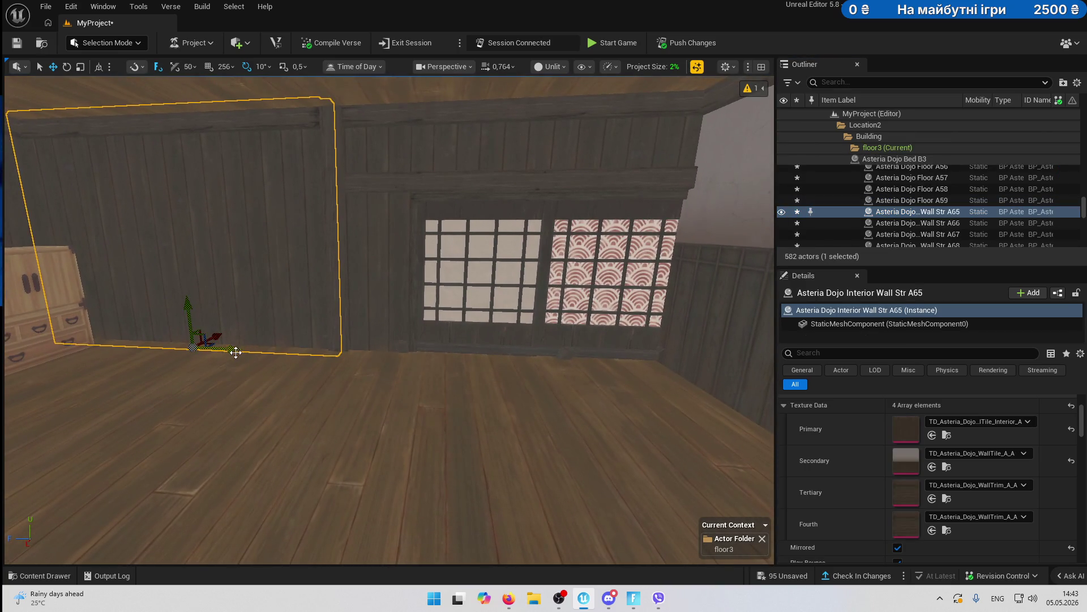
# - Alt-drag a copy of Wall Str A65 over the window wall, undoing the failed moves
pyautogui.keyDown('alt'); pyautogui.moveTo(232, 353); pyautogui.dragTo(417, 366); pyautogui.keyUp('alt')
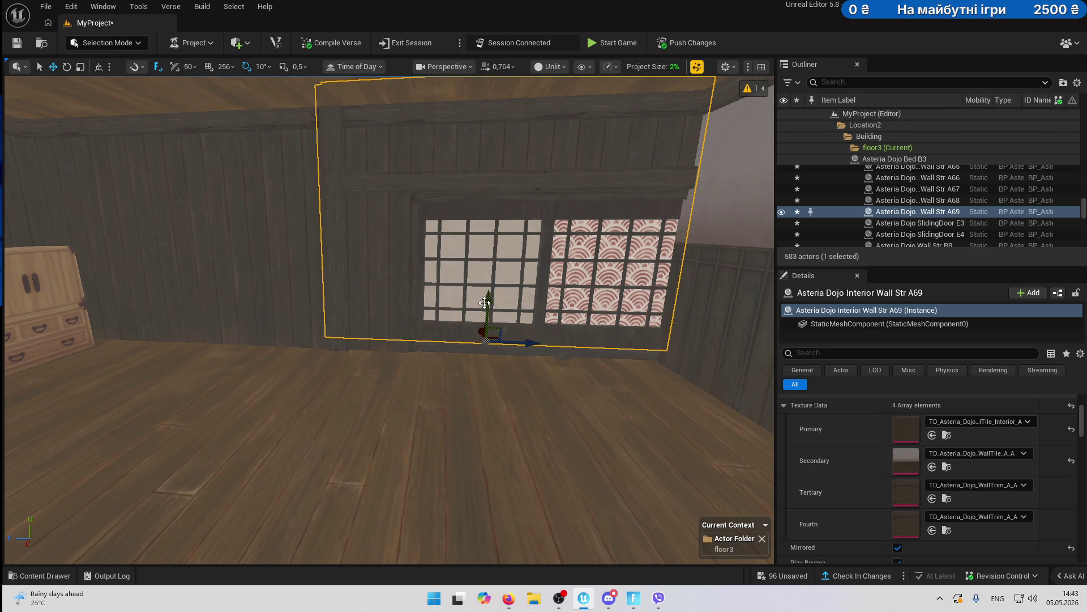
pyautogui.moveTo(487, 372)
pyautogui.keyDown('shift'); pyautogui.mouseDown()
pyautogui.moveTo(486, 448)
pyautogui.moveTo(445, 410)
pyautogui.moveTo(437, 368)
pyautogui.moveTo(633, 223)
pyautogui.mouseUp(); pyautogui.keyUp('shift')
pyautogui.hotkey('ctrl', 'z')
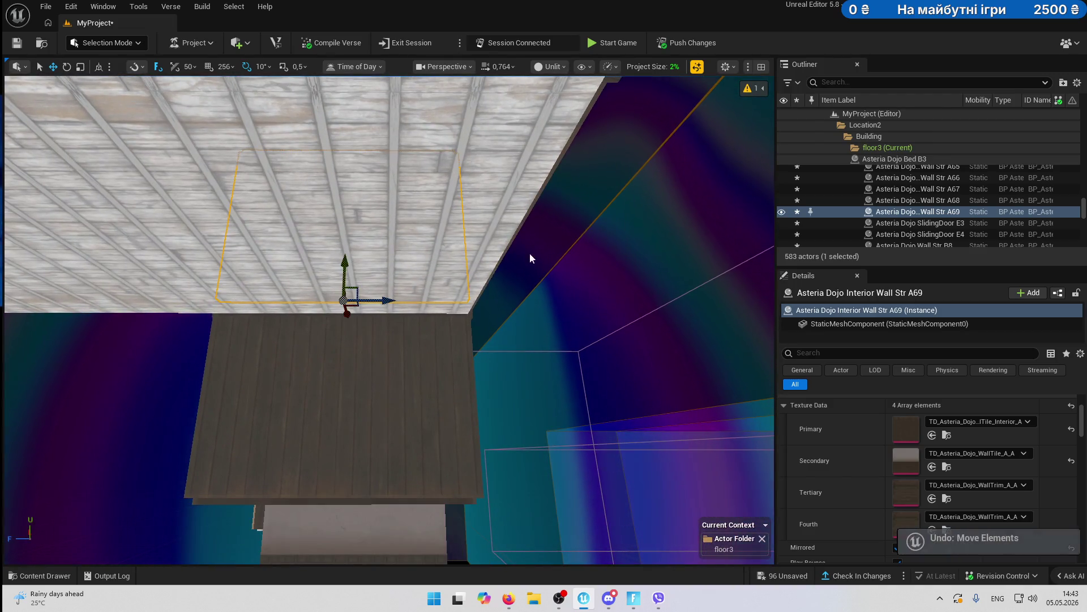
pyautogui.press('f')
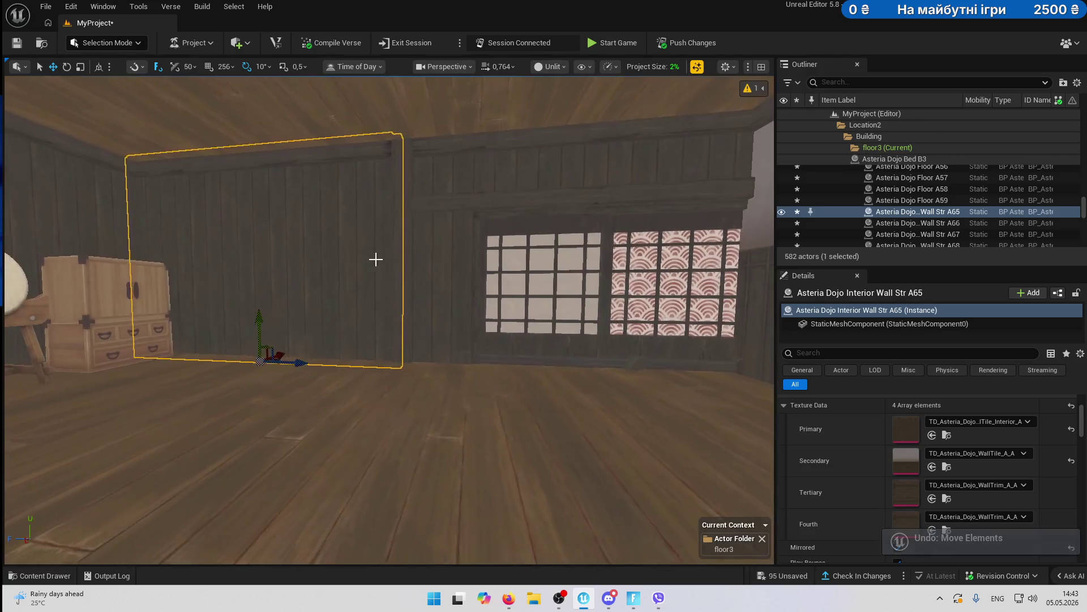
pyautogui.moveTo(310, 362)
pyautogui.mouseDown()
pyautogui.moveTo(466, 381)
pyautogui.moveTo(454, 368)
pyautogui.mouseUp()
pyautogui.hotkey('ctrl', 'z')
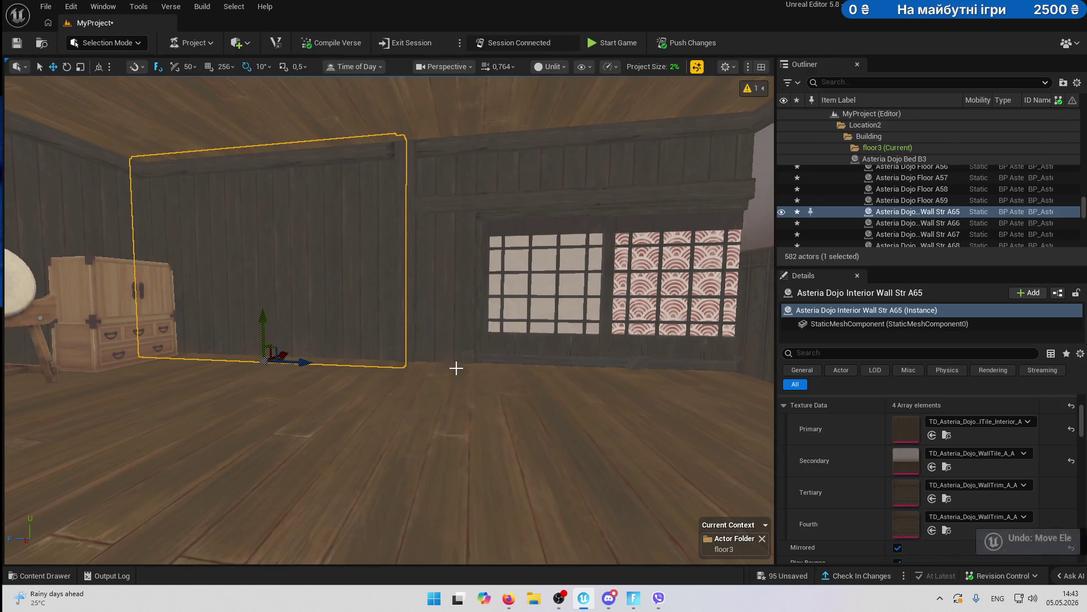
pyautogui.moveTo(307, 368)
pyautogui.mouseDown()
pyautogui.moveTo(697, 383)
pyautogui.moveTo(518, 356)
pyautogui.moveTo(266, 343)
pyautogui.moveTo(292, 340)
pyautogui.moveTo(272, 353)
pyautogui.moveTo(541, 355)
pyautogui.moveTo(704, 372)
pyautogui.moveTo(444, 357)
pyautogui.moveTo(490, 346)
pyautogui.moveTo(430, 363)
pyautogui.moveTo(362, 317)
pyautogui.mouseUp()
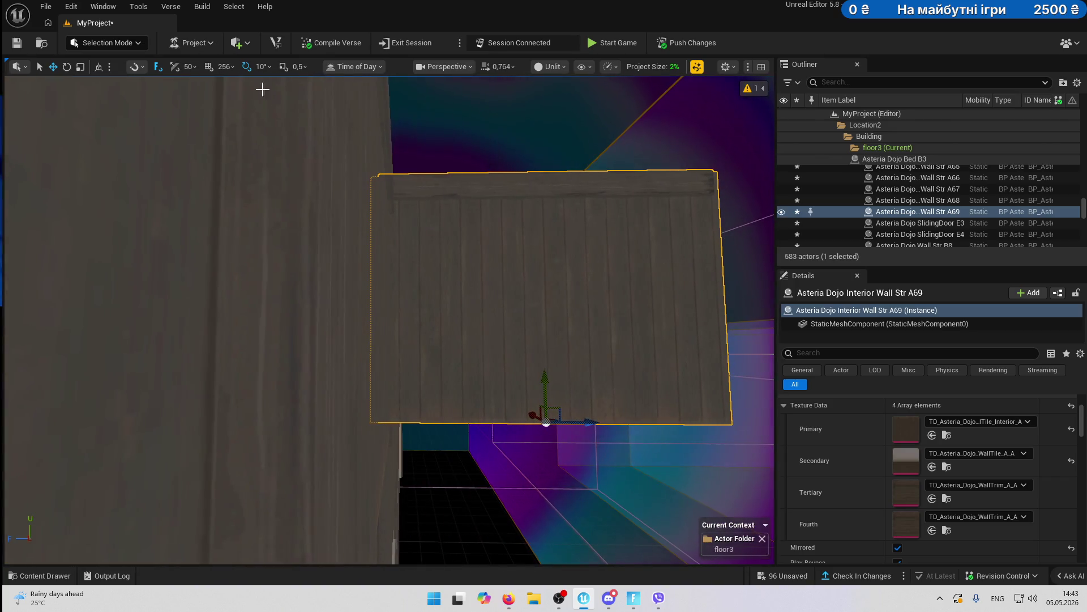
# - Turn off Surface Snapping and try deleting the selection, raising a PostProcessVolumeLocation2 reference warning
pyautogui.click(160, 68)
pyautogui.moveTo(289, 204)
pyautogui.mouseDown()
pyautogui.moveTo(318, 170)
pyautogui.moveTo(289, 204)
pyautogui.mouseUp()
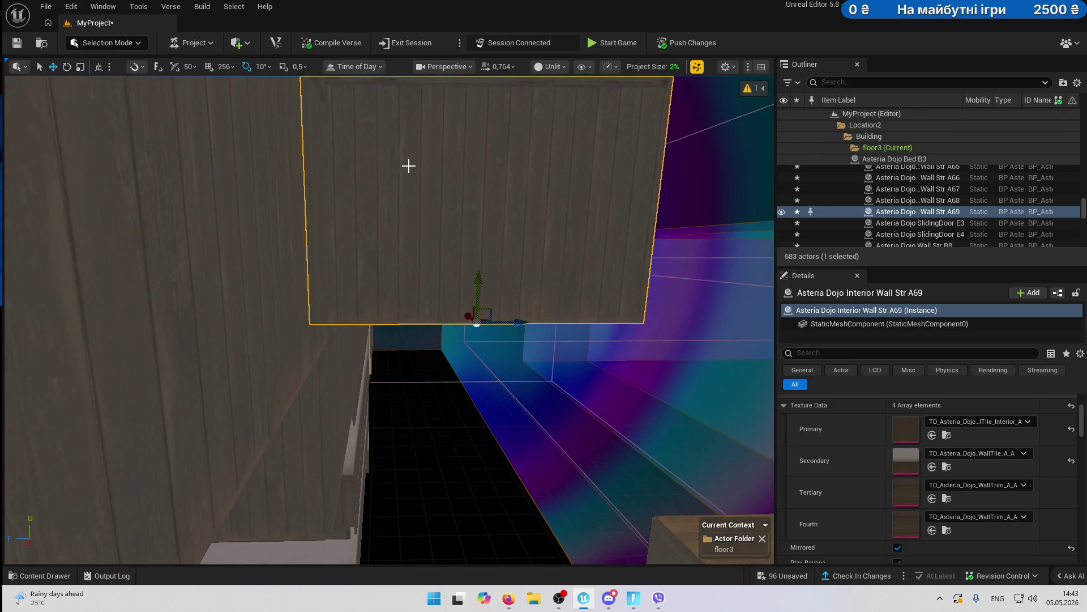
pyautogui.click(484, 185)
pyautogui.press('Delete')
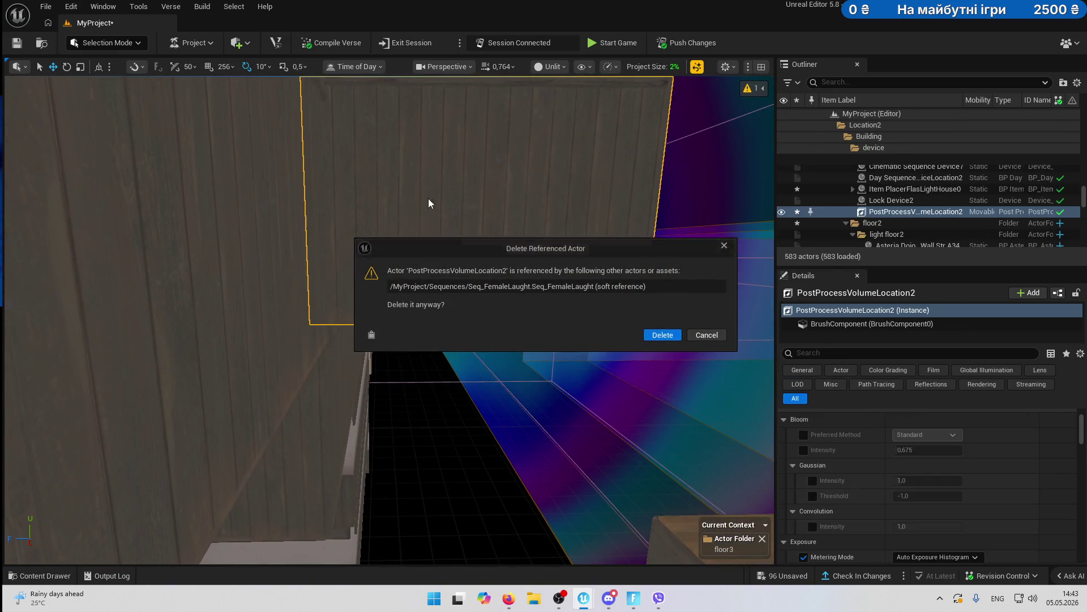
# - Cancel deleting the post-process volume and restore the wall copy with undo
pyautogui.click(715, 336)
pyautogui.moveTo(555, 308); pyautogui.dragTo(600, 306)
pyautogui.hotkey('ctrl', 'z')
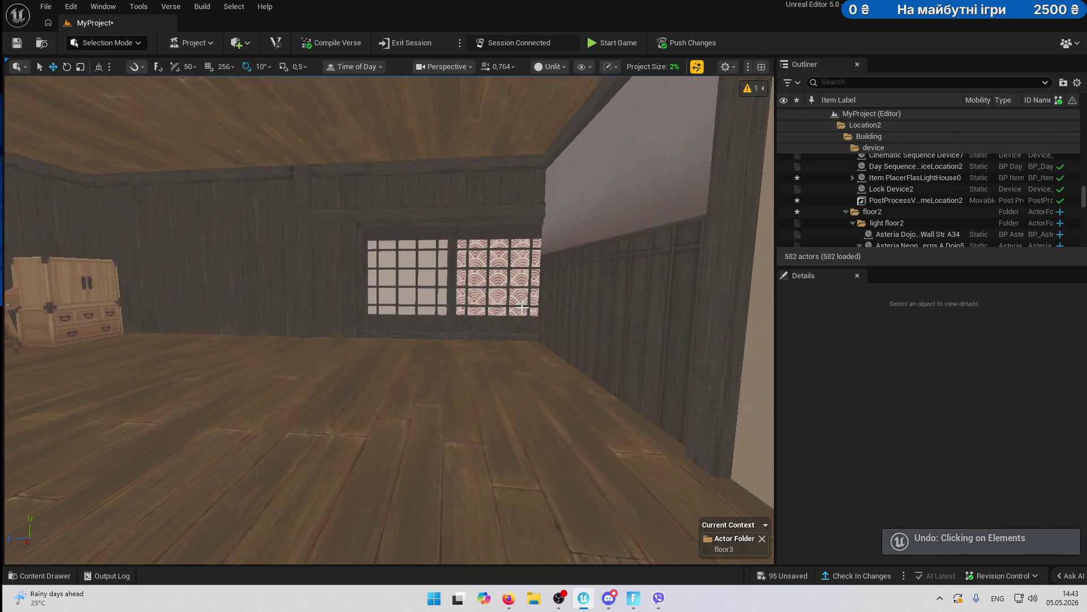
pyautogui.hotkey('ctrl', 'z')
pyautogui.press('f')
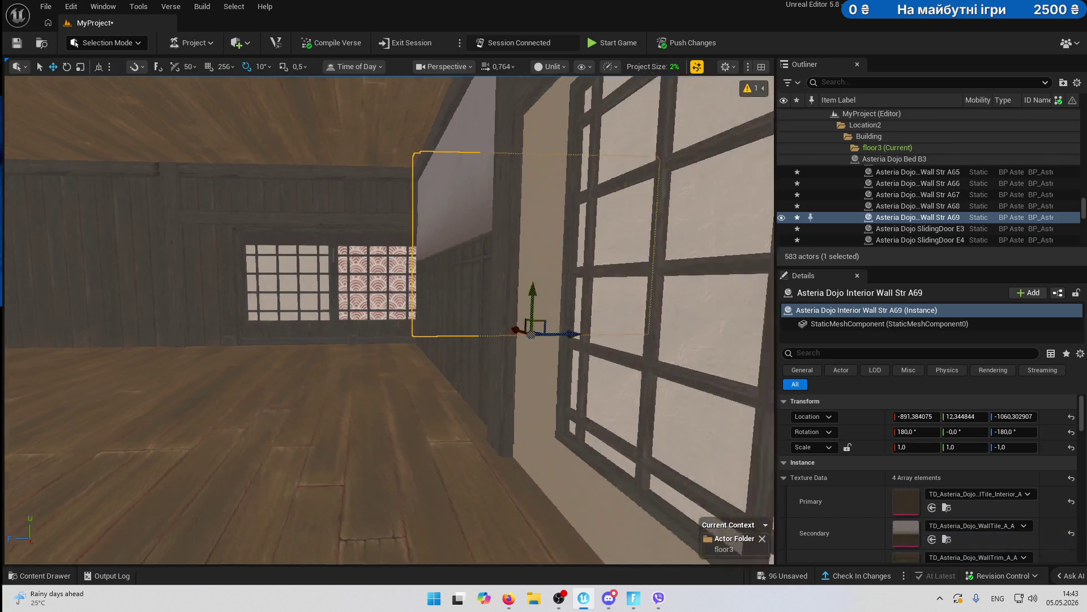
pyautogui.press('Delete')
pyautogui.moveTo(565, 272)
pyautogui.mouseDown()
pyautogui.moveTo(662, 323)
pyautogui.moveTo(454, 262)
pyautogui.moveTo(352, 272)
pyautogui.mouseUp()
pyautogui.hotkey('ctrl', 'z')
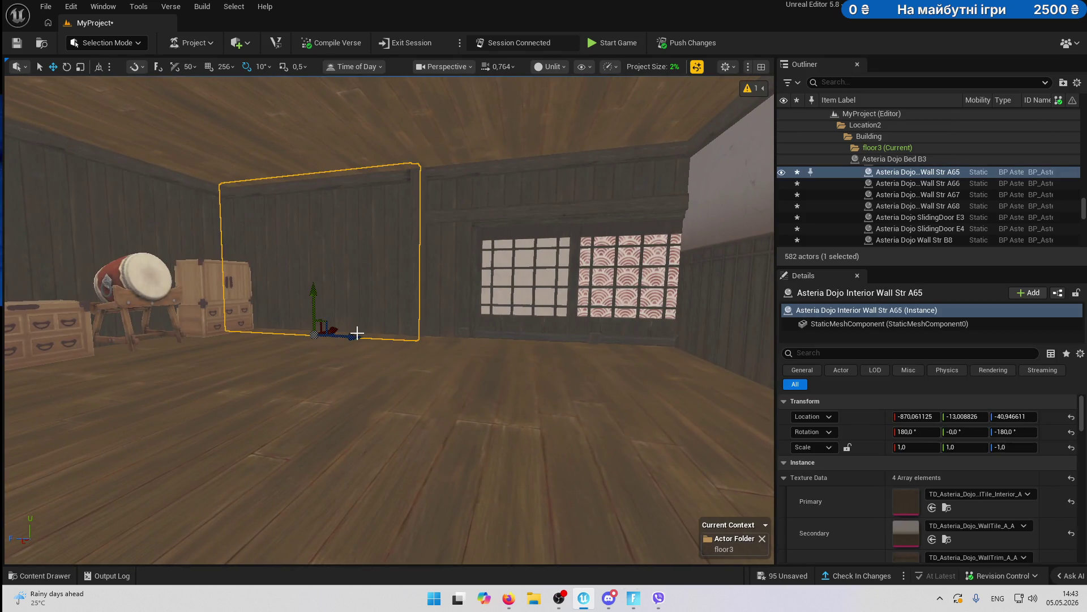
# - Raise wall A69 about 20 units, check its fit, and bring up the Fortnite edit session
pyautogui.moveTo(359, 337)
pyautogui.mouseDown()
pyautogui.moveTo(502, 359)
pyautogui.moveTo(566, 340)
pyautogui.mouseUp()
pyautogui.moveTo(448, 341); pyautogui.dragTo(448, 340)
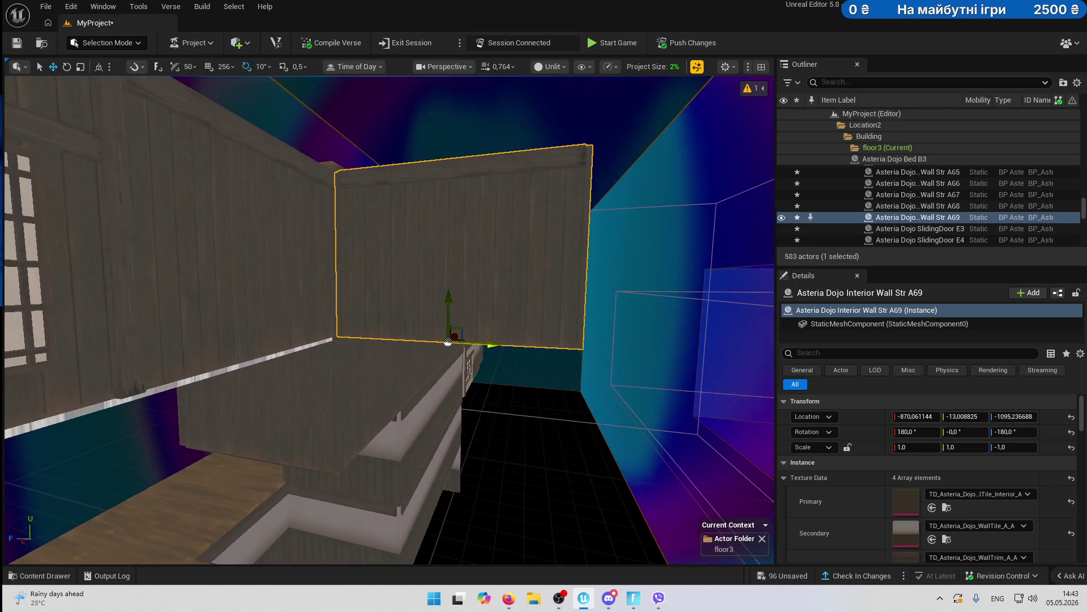
pyautogui.moveTo(204, 306)
pyautogui.mouseDown()
pyautogui.moveTo(204, 243)
pyautogui.moveTo(170, 244)
pyautogui.moveTo(337, 249)
pyautogui.moveTo(157, 292)
pyautogui.mouseUp()
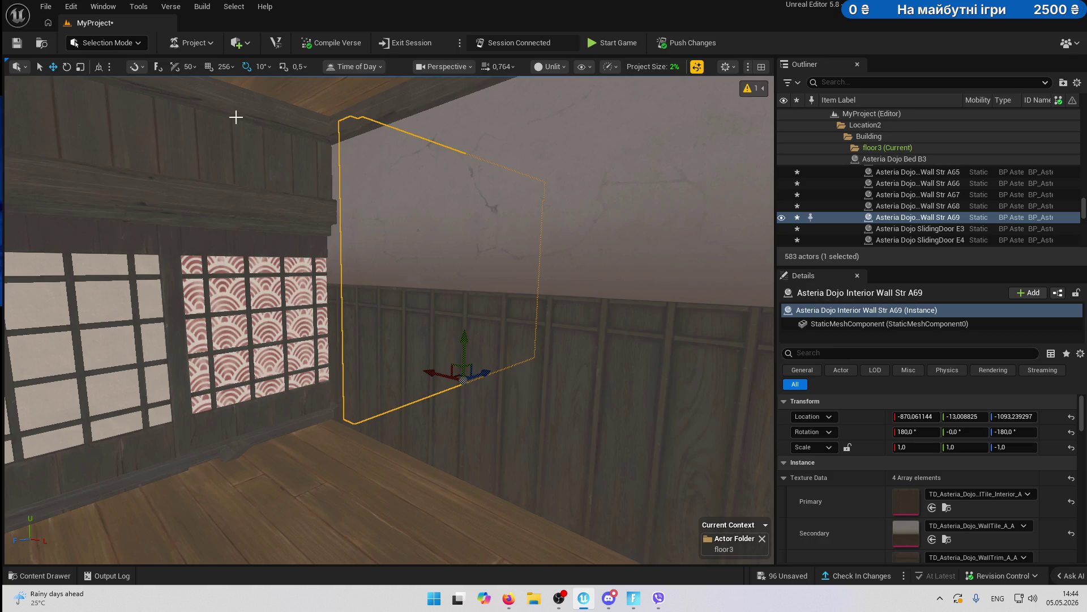
pyautogui.moveTo(283, 239); pyautogui.dragTo(283, 283)
pyautogui.moveTo(510, 215); pyautogui.dragTo(516, 213)
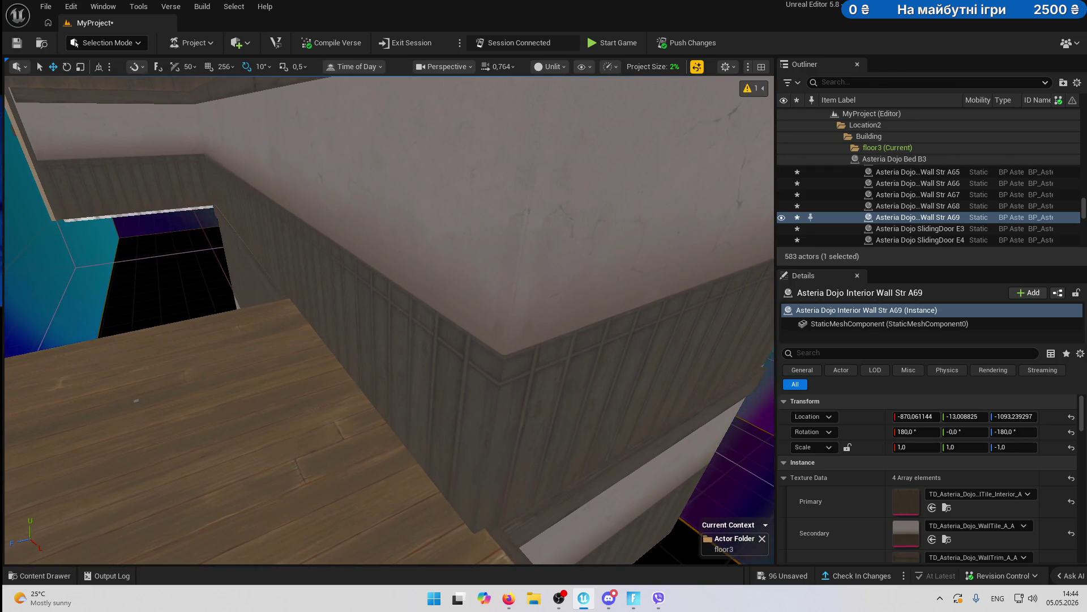
pyautogui.hotkey('alt', 'Tab')
pyautogui.hotkey('alt', 'Tab')
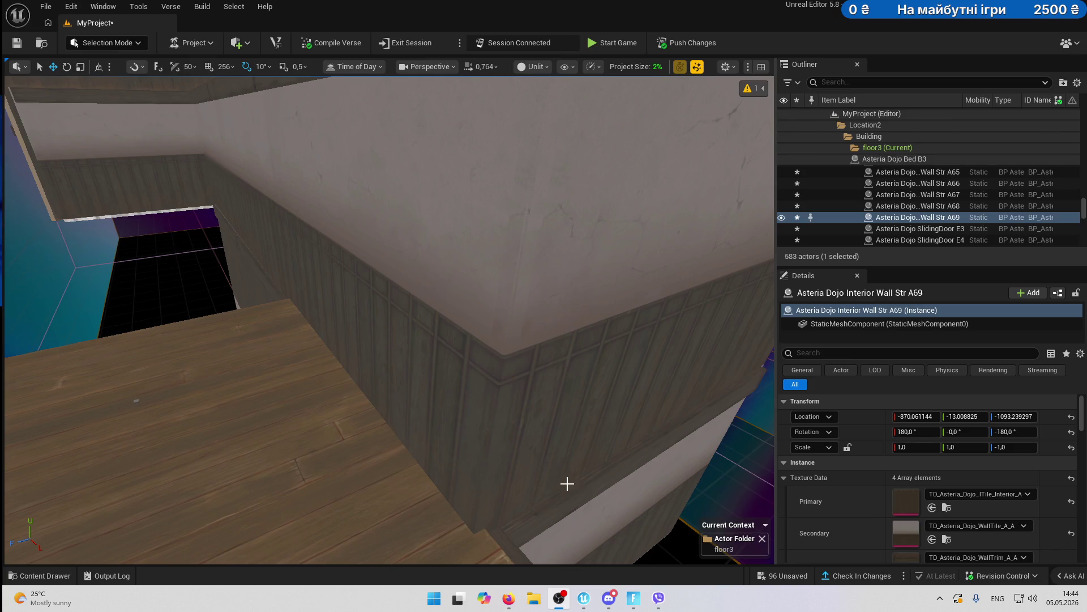
pyautogui.click(633, 598)
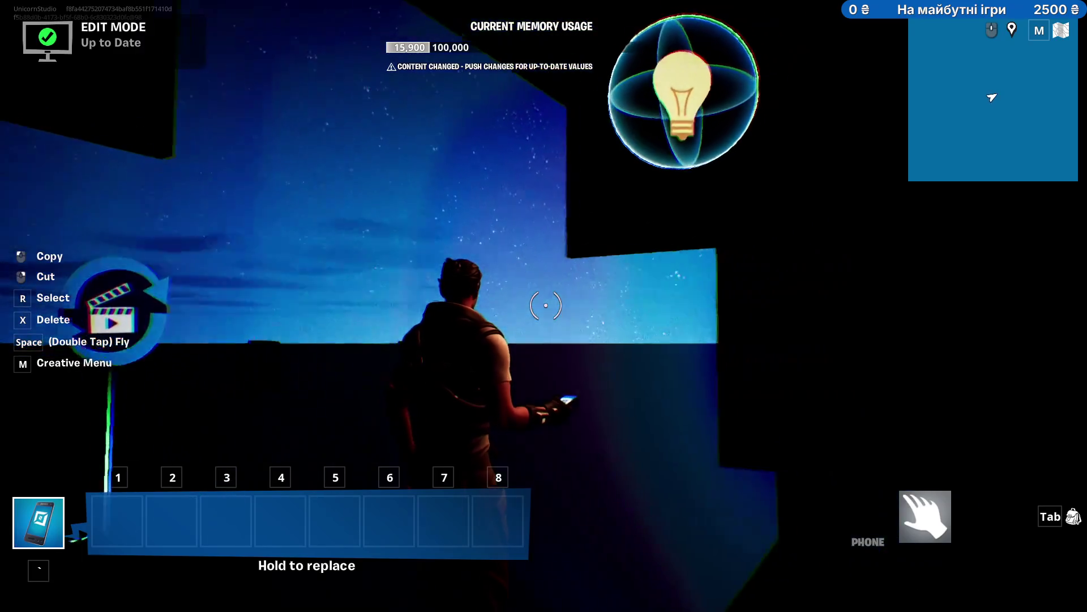
# - Start a test game of the island, decline FOG OFF, then end the game
pyautogui.press('Escape')
pyautogui.click(841, 297)
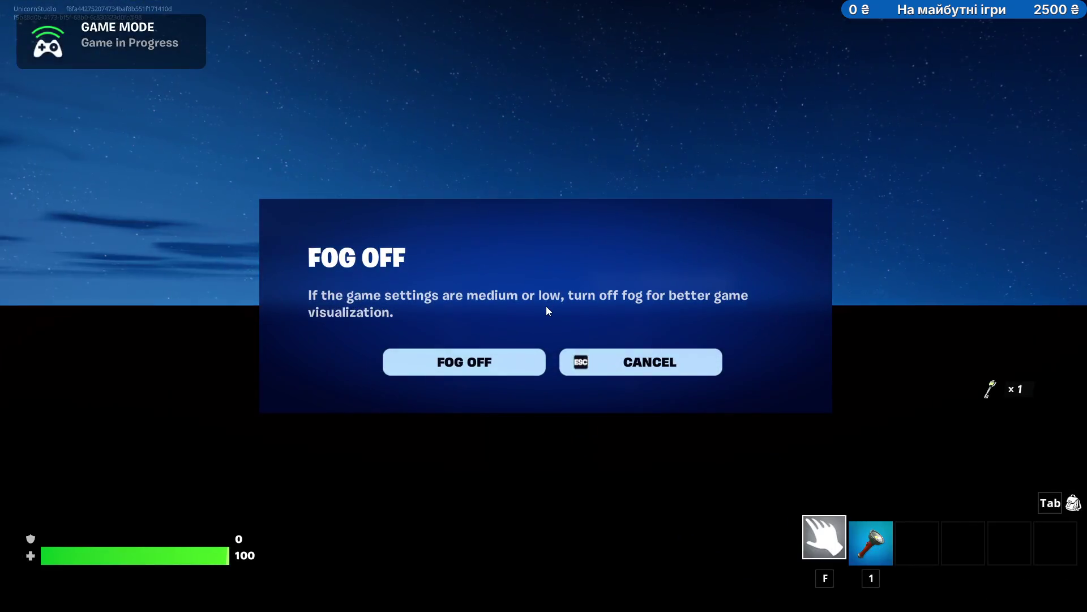
pyautogui.click(675, 377)
pyautogui.press('Escape')
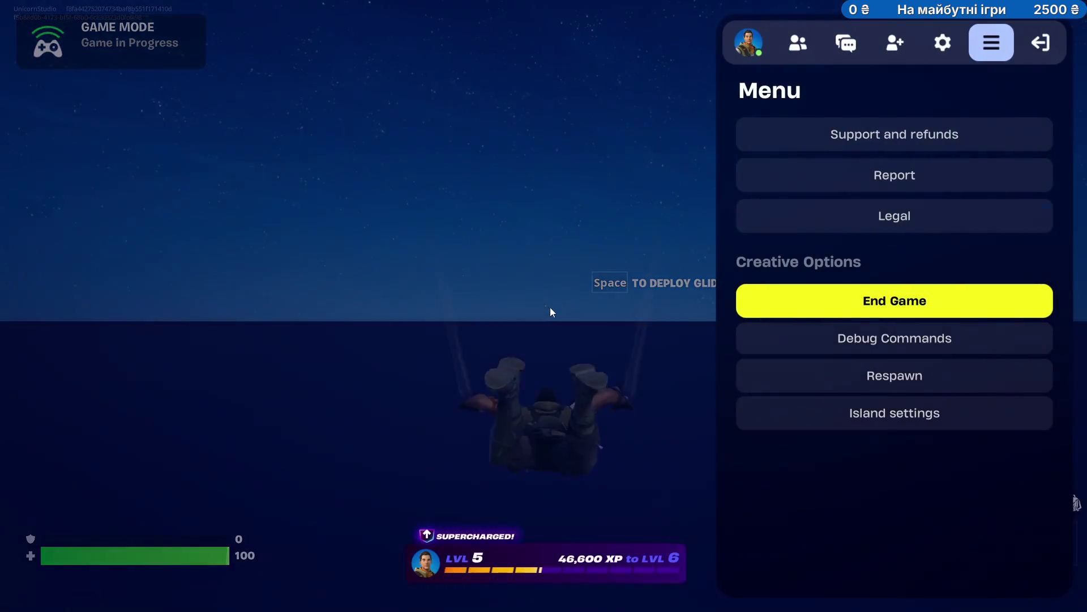
pyautogui.click(748, 301)
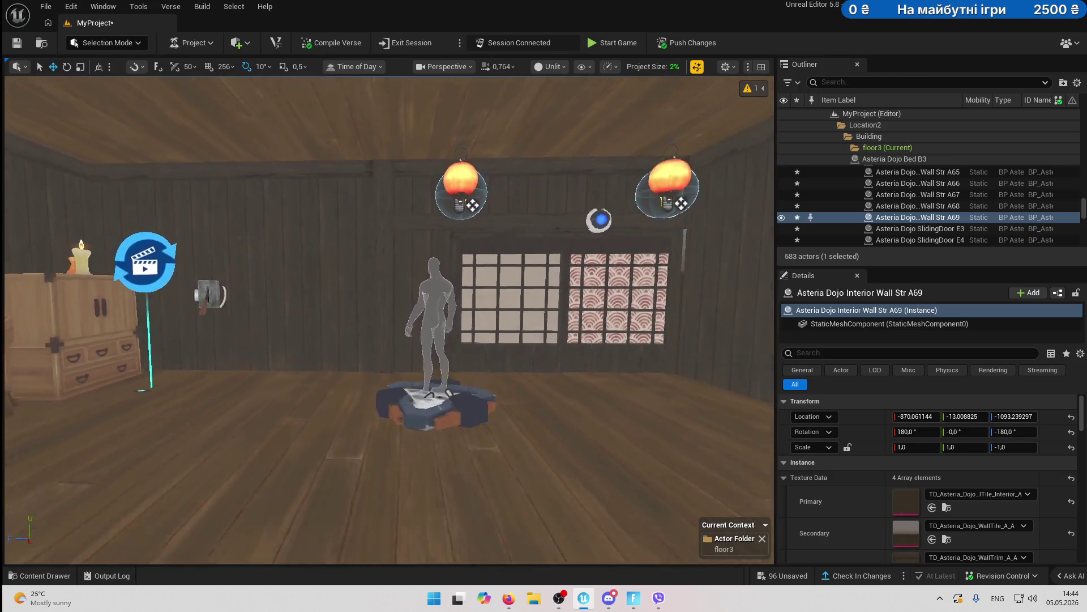
# - Select and save the Player 1 Spawn Pad, then focus it and select the third-floor Teleporter
pyautogui.click(422, 389)
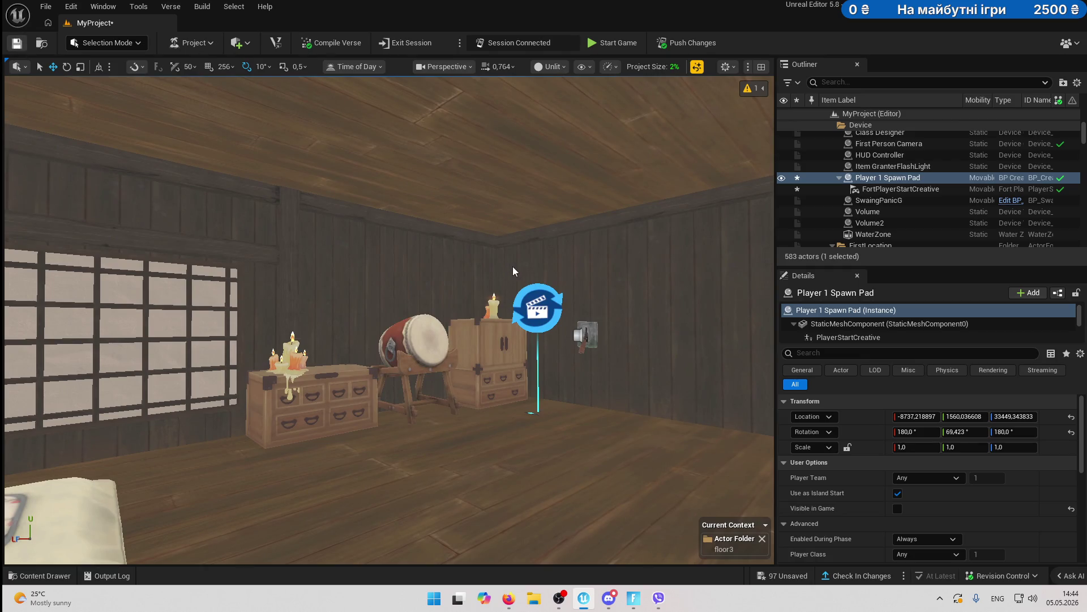
pyautogui.hotkey('ctrl', 's')
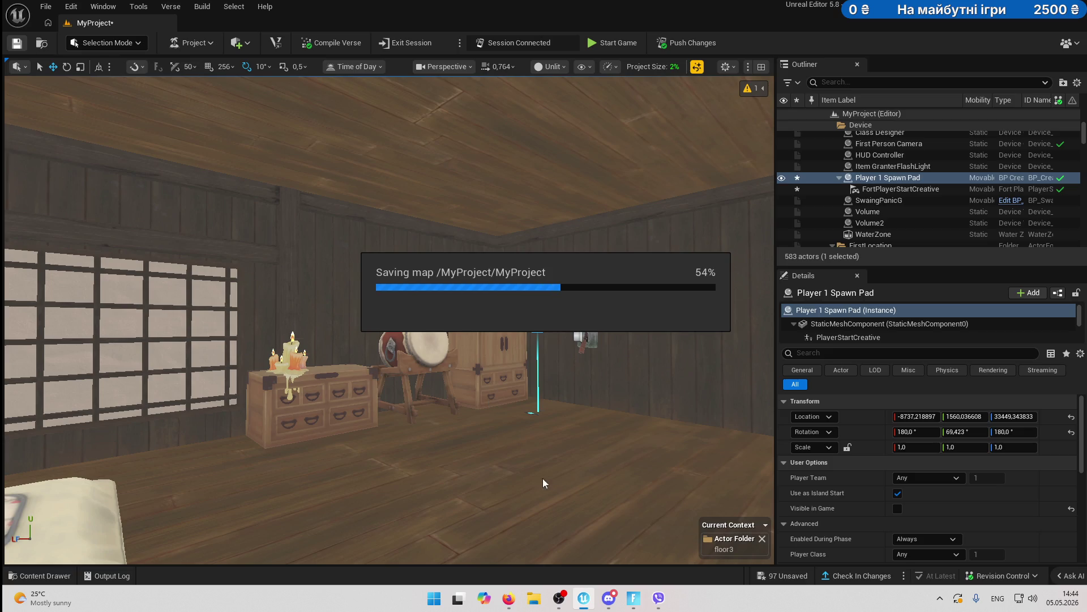
pyautogui.moveTo(633, 601)
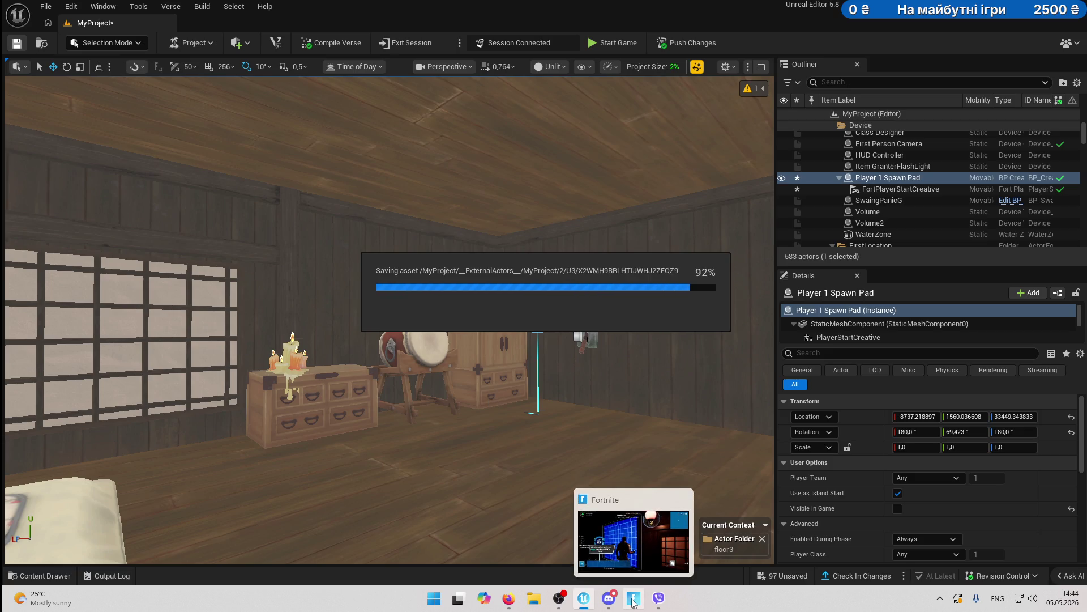
pyautogui.click(616, 44)
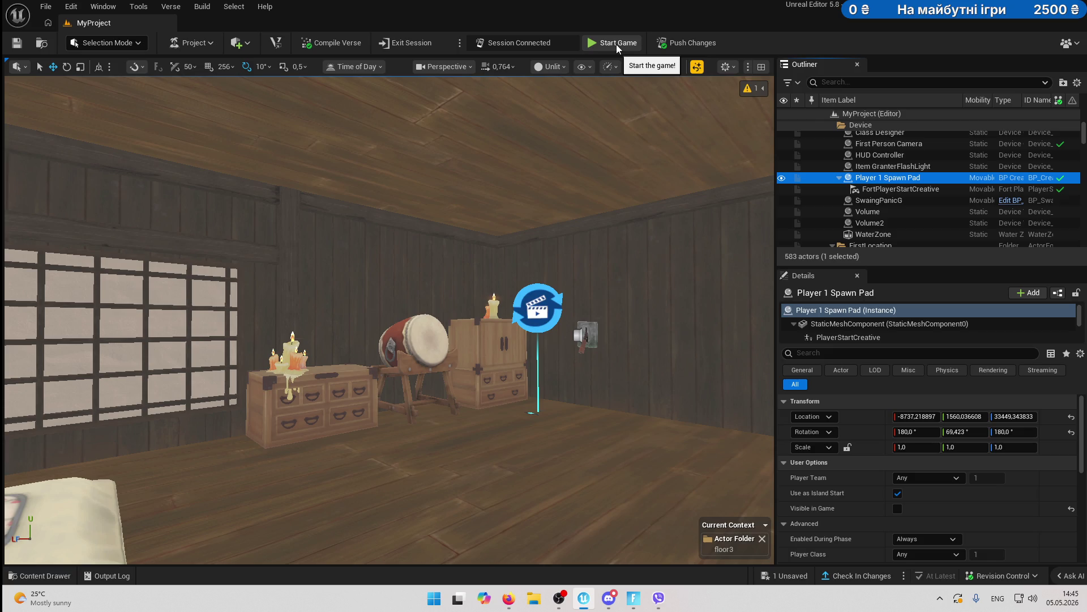
pyautogui.press('f')
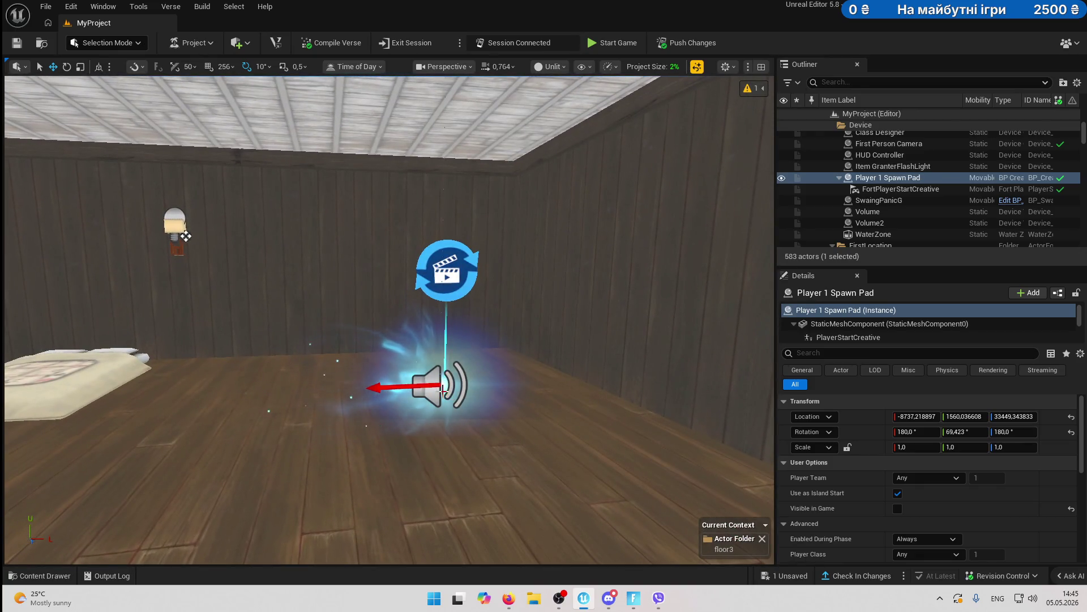
pyautogui.click(535, 382)
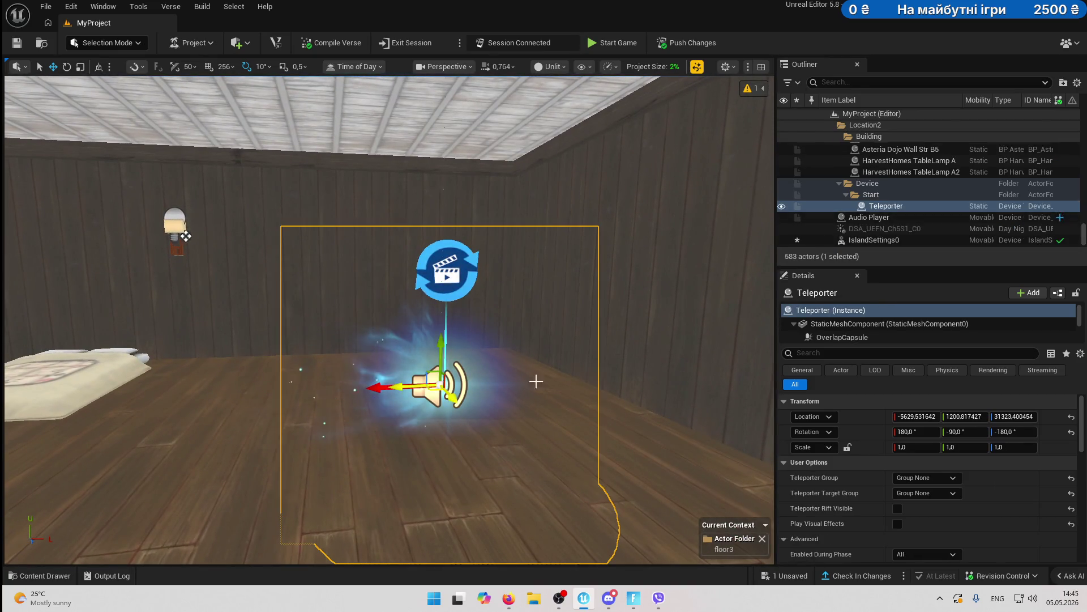
# - Copy the Teleporter's location and paste it onto the Player 1 Spawn Pad found via Outliner search
pyautogui.rightClick(861, 417)
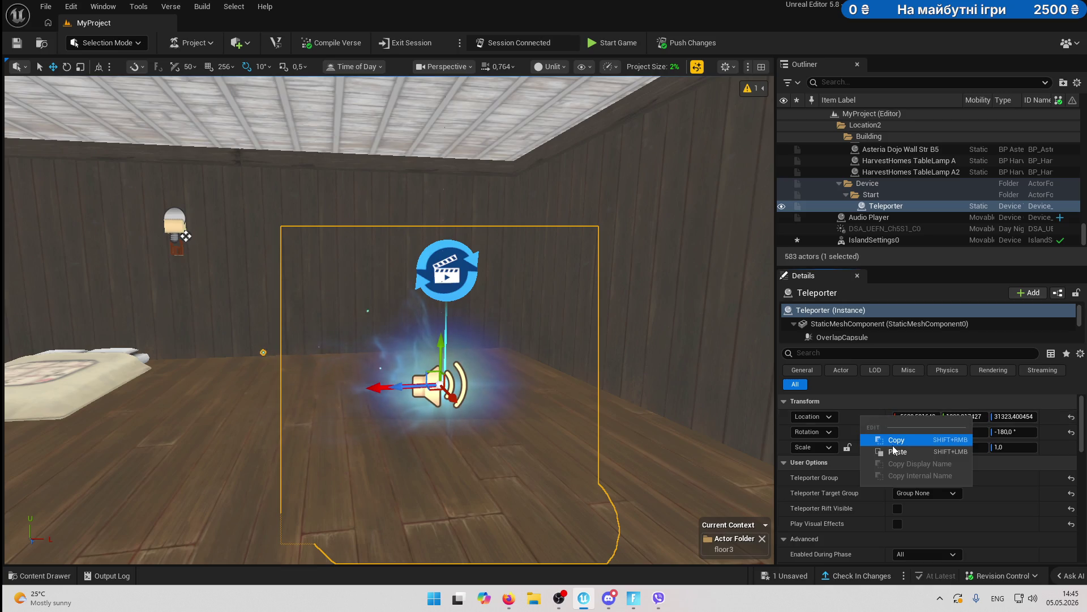
pyautogui.click(895, 441)
pyautogui.click(882, 83)
pyautogui.write('t')
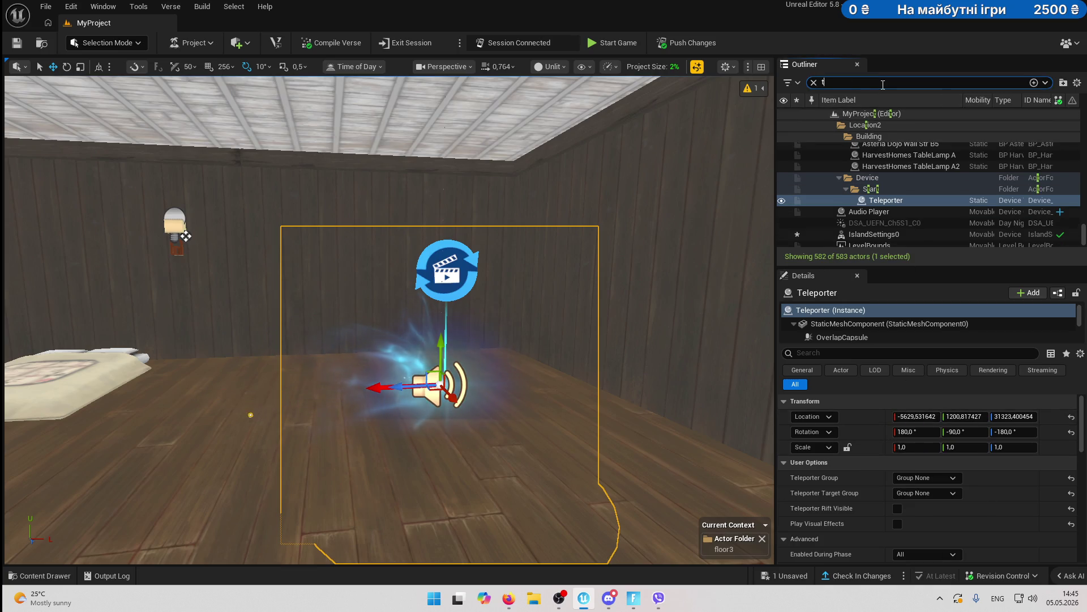
pyautogui.press('BackSpace')
pyautogui.write('play')
pyautogui.write('er')
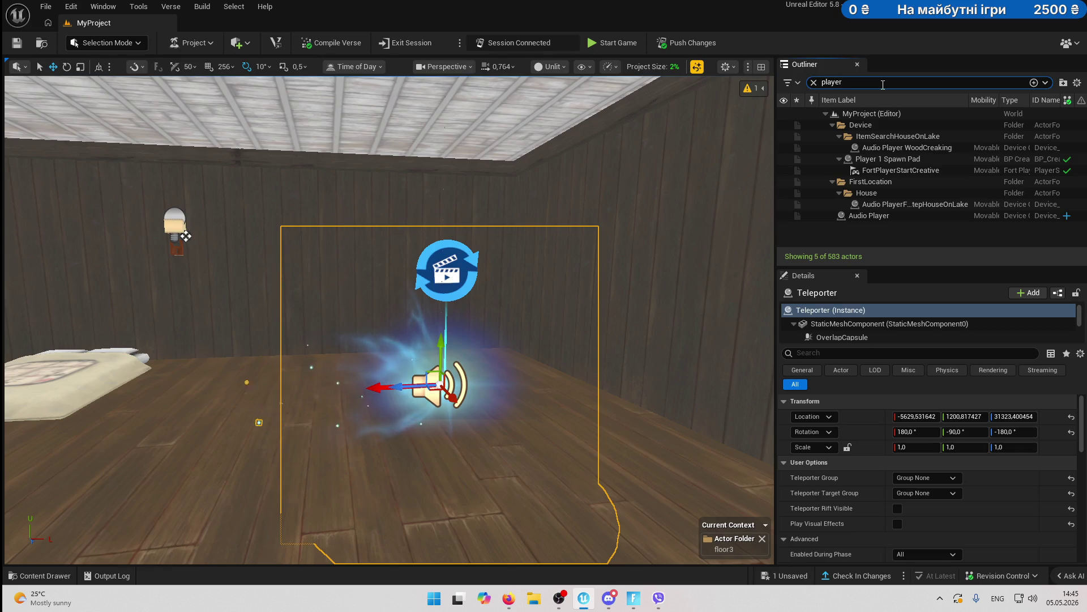
pyautogui.click(918, 159)
pyautogui.rightClick(875, 414)
pyautogui.click(911, 450)
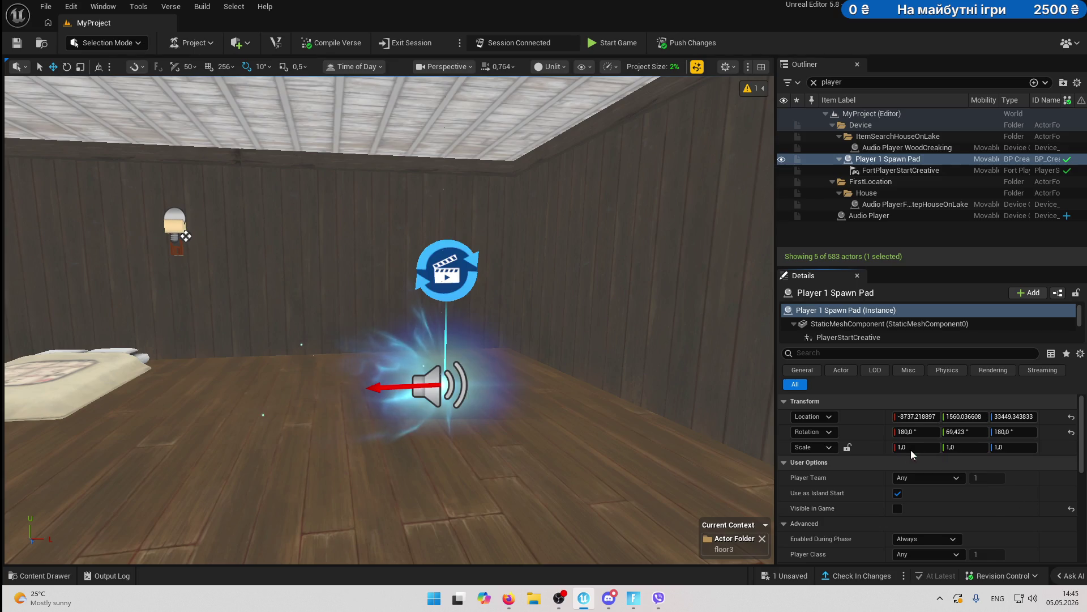
# - Nudge the spawn pad off the audio device and save all changes
pyautogui.press('f')
pyautogui.moveTo(350, 322)
pyautogui.mouseDown()
pyautogui.moveTo(470, 308)
pyautogui.moveTo(533, 337)
pyautogui.moveTo(538, 323)
pyautogui.moveTo(584, 340)
pyautogui.mouseUp()
pyautogui.moveTo(396, 368); pyautogui.dragTo(141, 357)
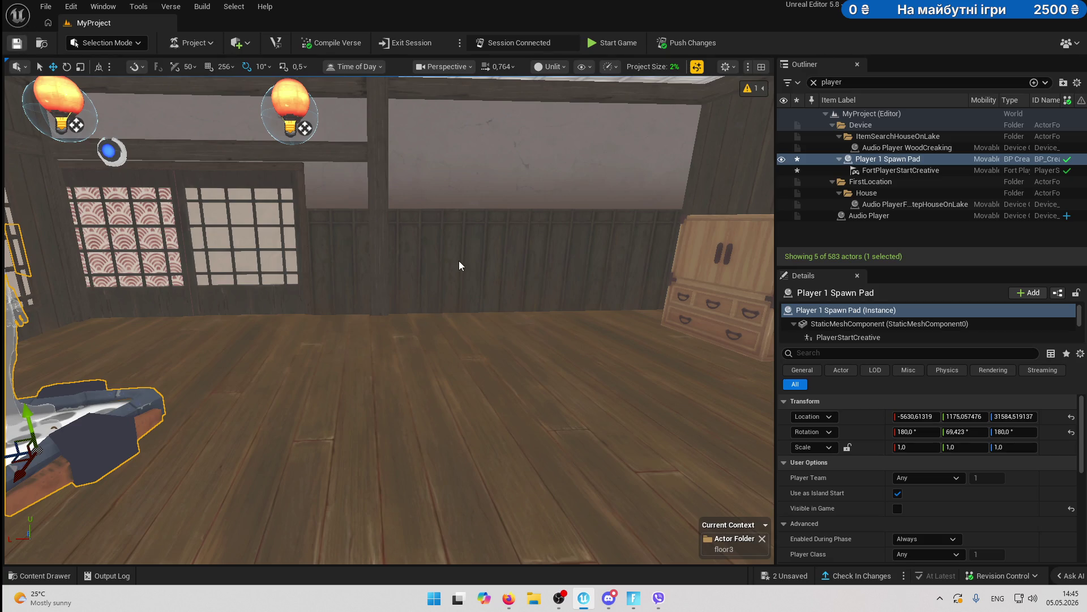
pyautogui.hotkey('ctrl', 's')
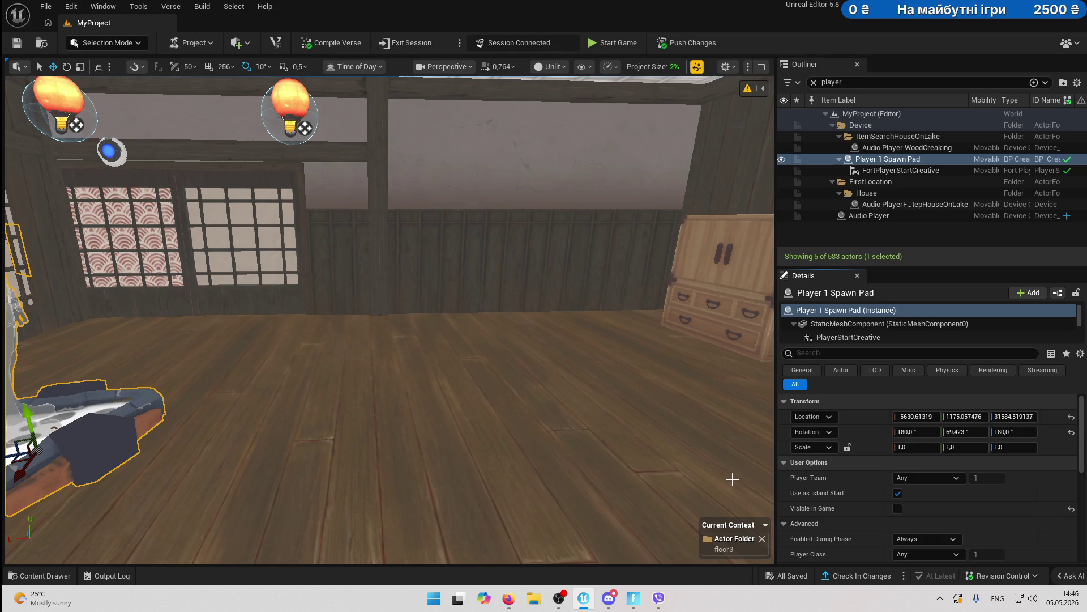
# - Check in the saved changes with a 05/05 date-and-time description and submit
pyautogui.click(855, 577)
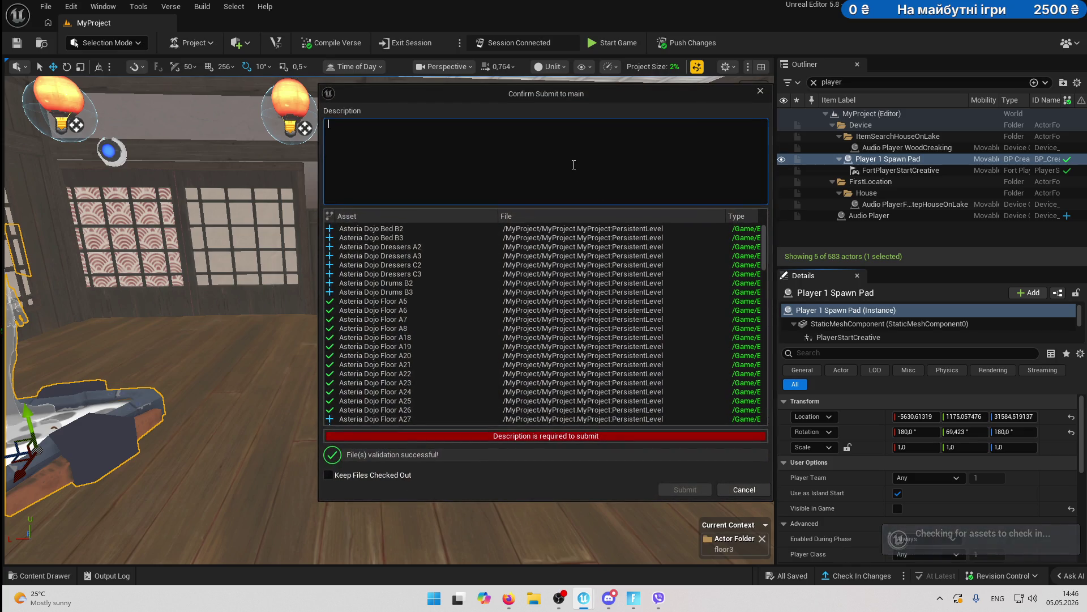
pyautogui.write('14/')
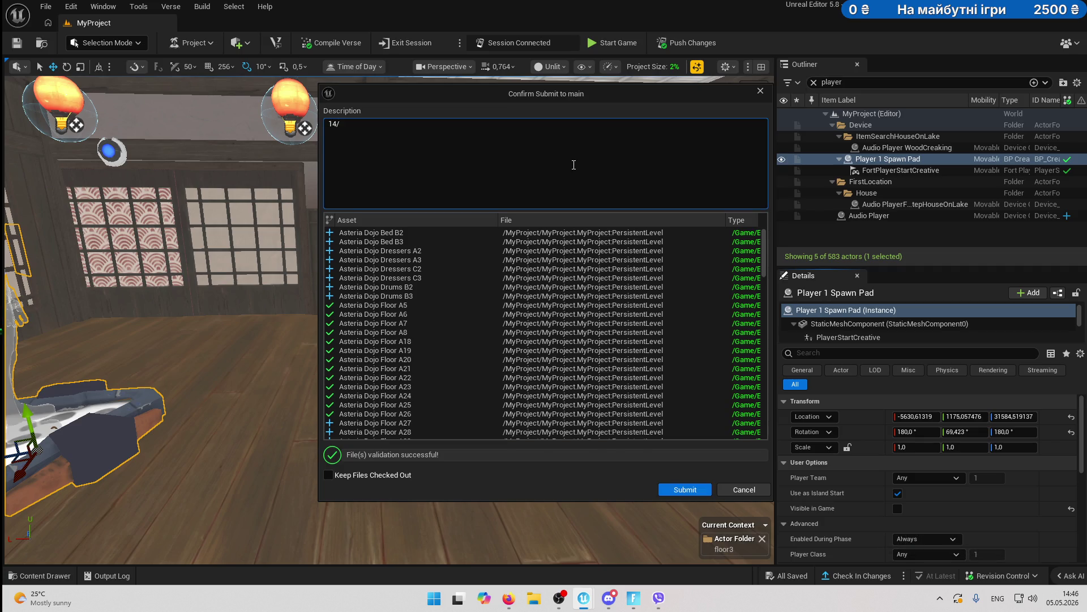
pyautogui.press('BackSpace')
pyautogui.press('BackSpace')
pyautogui.press('BackSpace')
pyautogui.write('05/05 146%')
pyautogui.press('BackSpace')
pyautogui.click(685, 490)
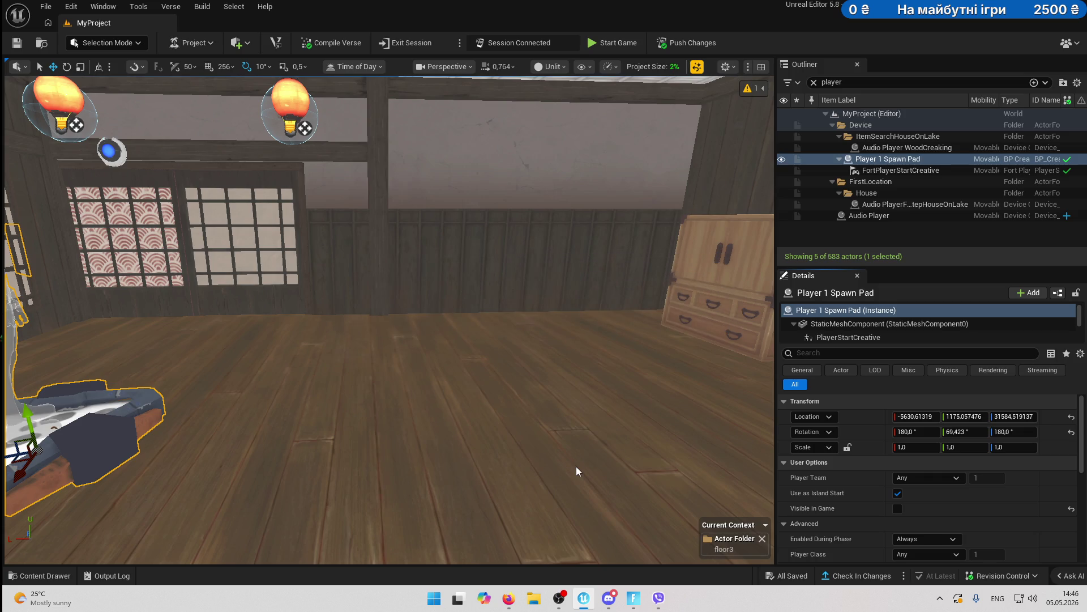
# - Switch away from the editor, show hidden tray icons and open Windows search
pyautogui.hotkey('alt', 'Tab')
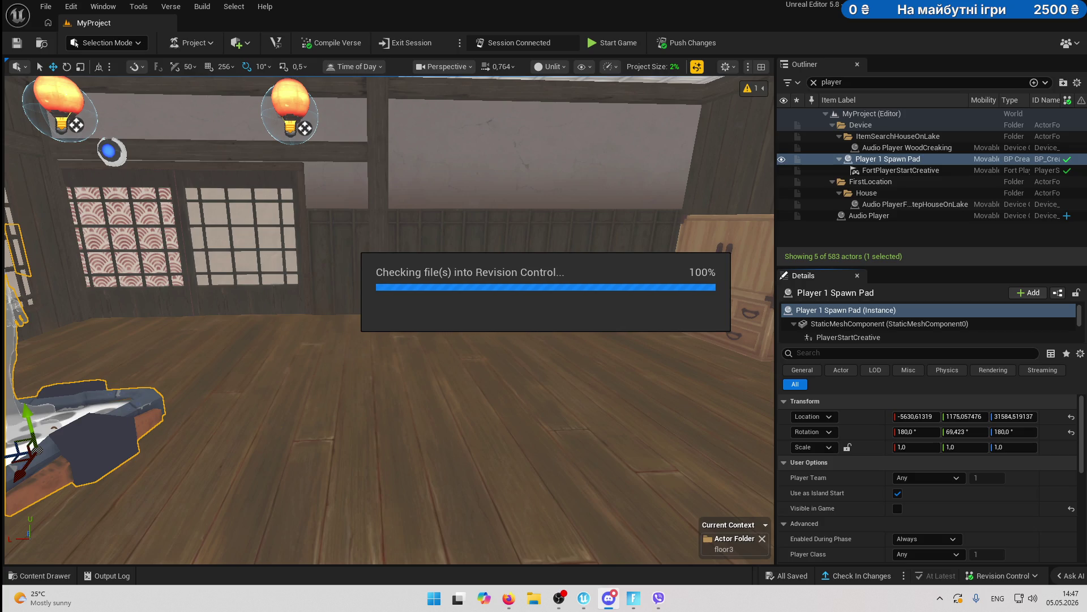
pyautogui.click(940, 598)
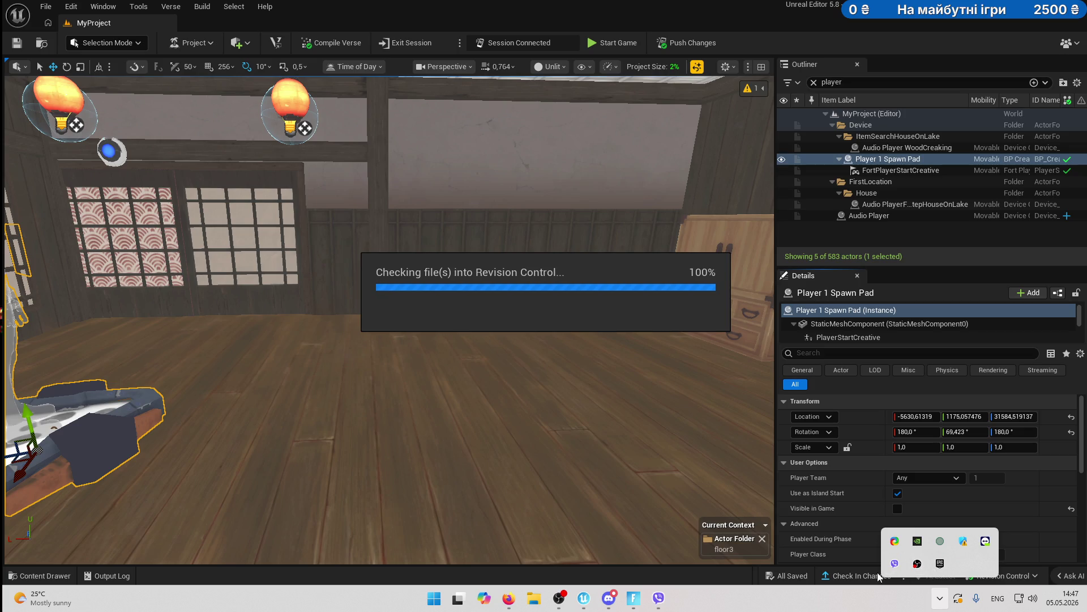
pyautogui.press('super')
# - Search for and launch Steam, then drag its window aside to return to the editor
pyautogui.write('s')
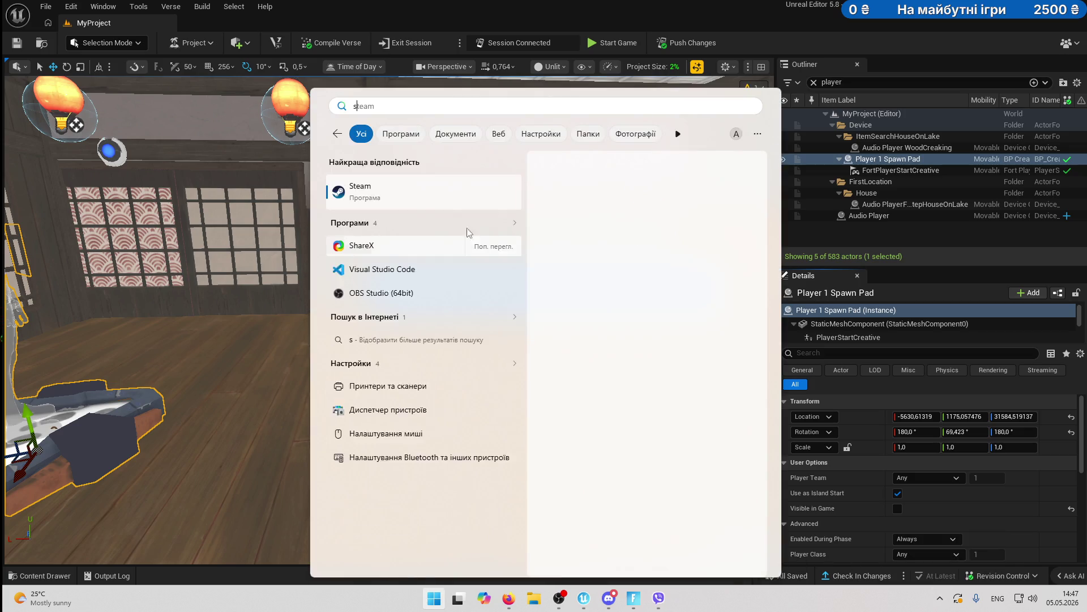
pyautogui.click(994, 273)
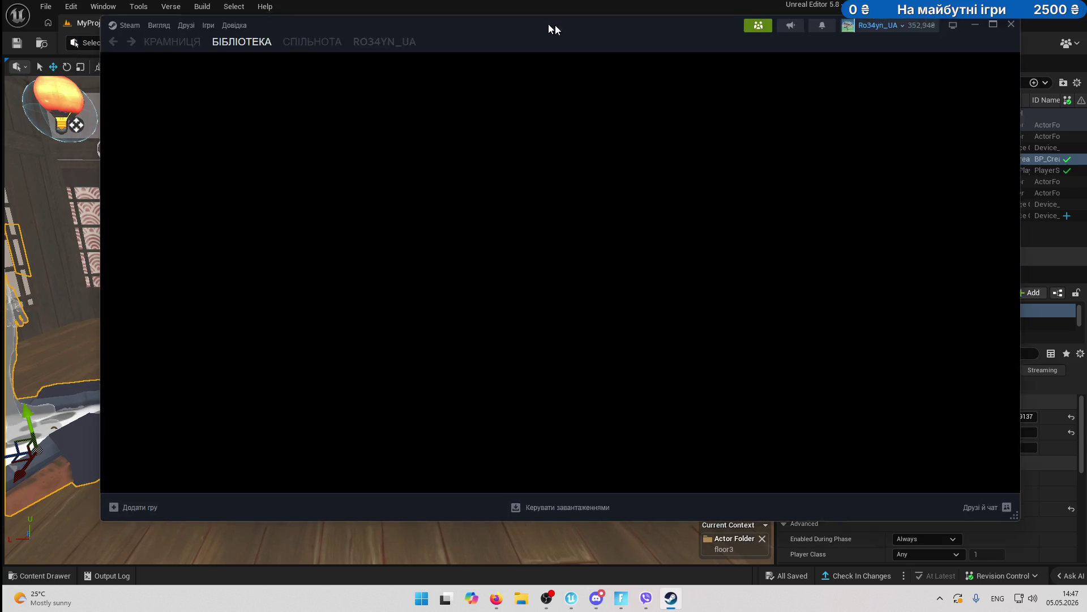
pyautogui.moveTo(555, 25); pyautogui.dragTo(1085, 25)
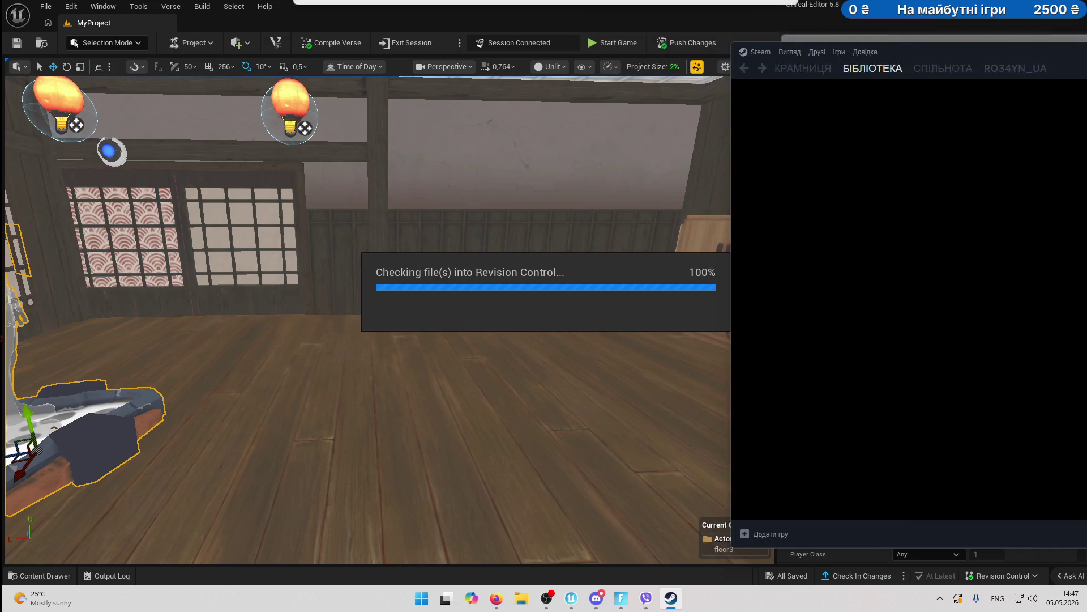